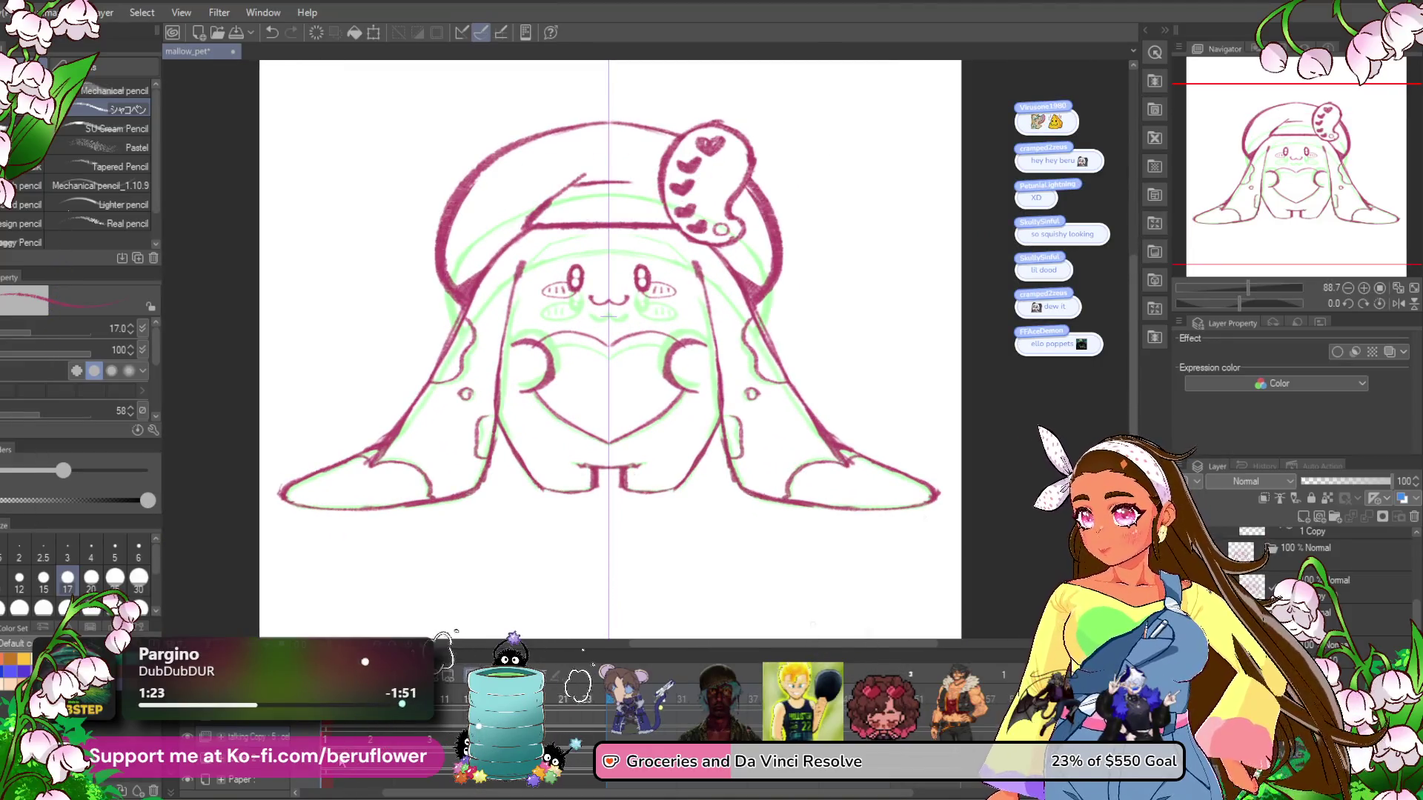
# Flip back and forth between the inked hat frame and its neighbours to compare them.
pyautogui.hotkey('ctrl', 'z')
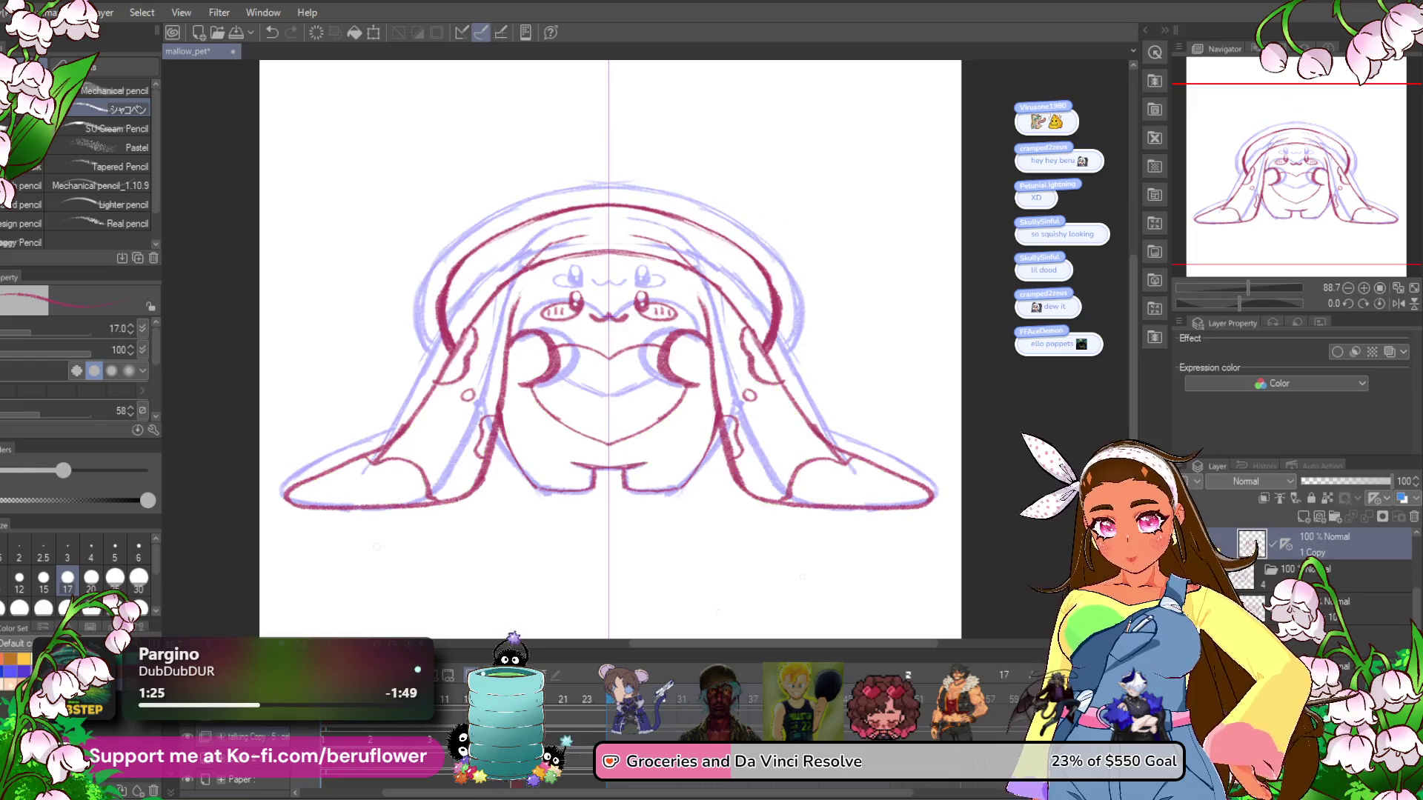
pyautogui.hotkey('ctrl', 'y')
pyautogui.hotkey('ctrl', 'z')
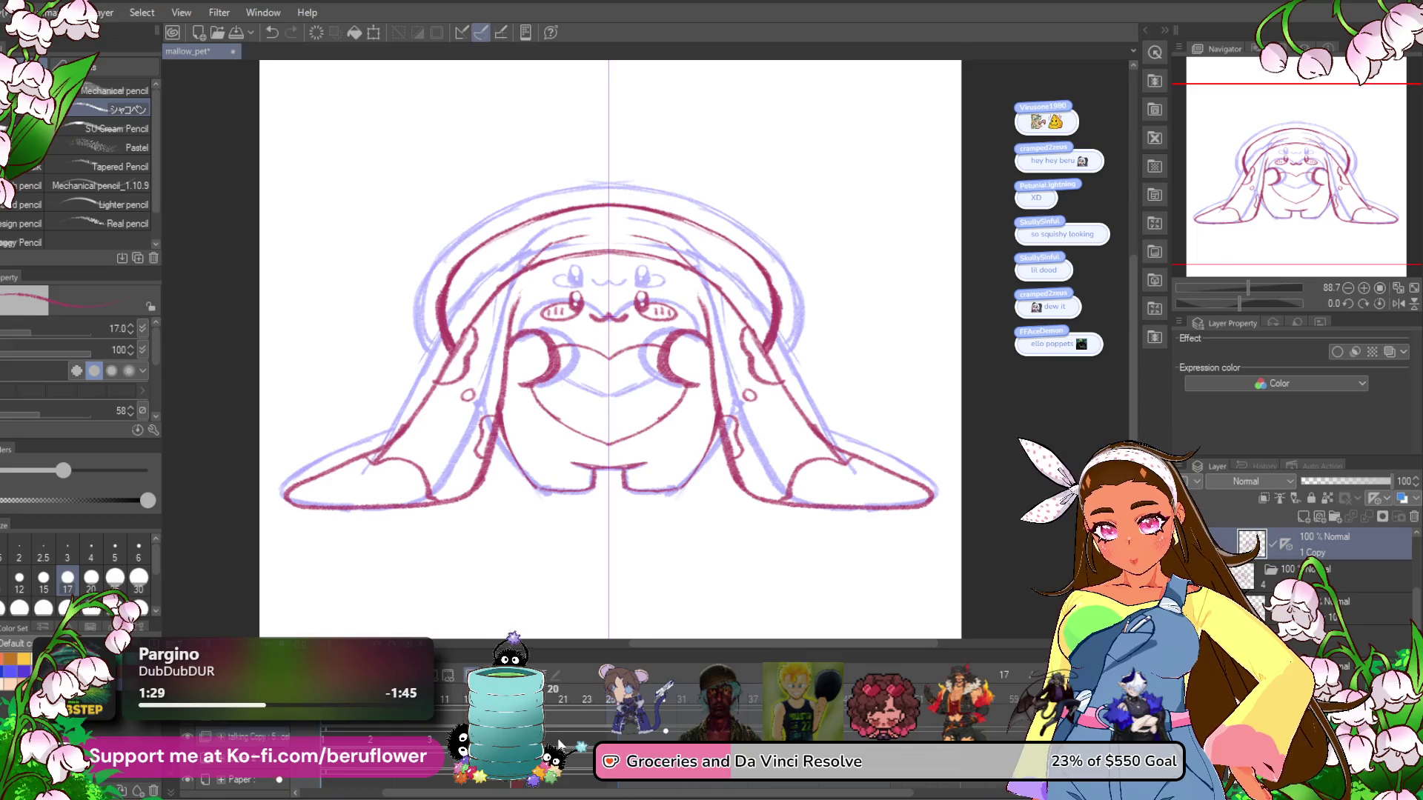
pyautogui.hotkey('ctrl', 'z')
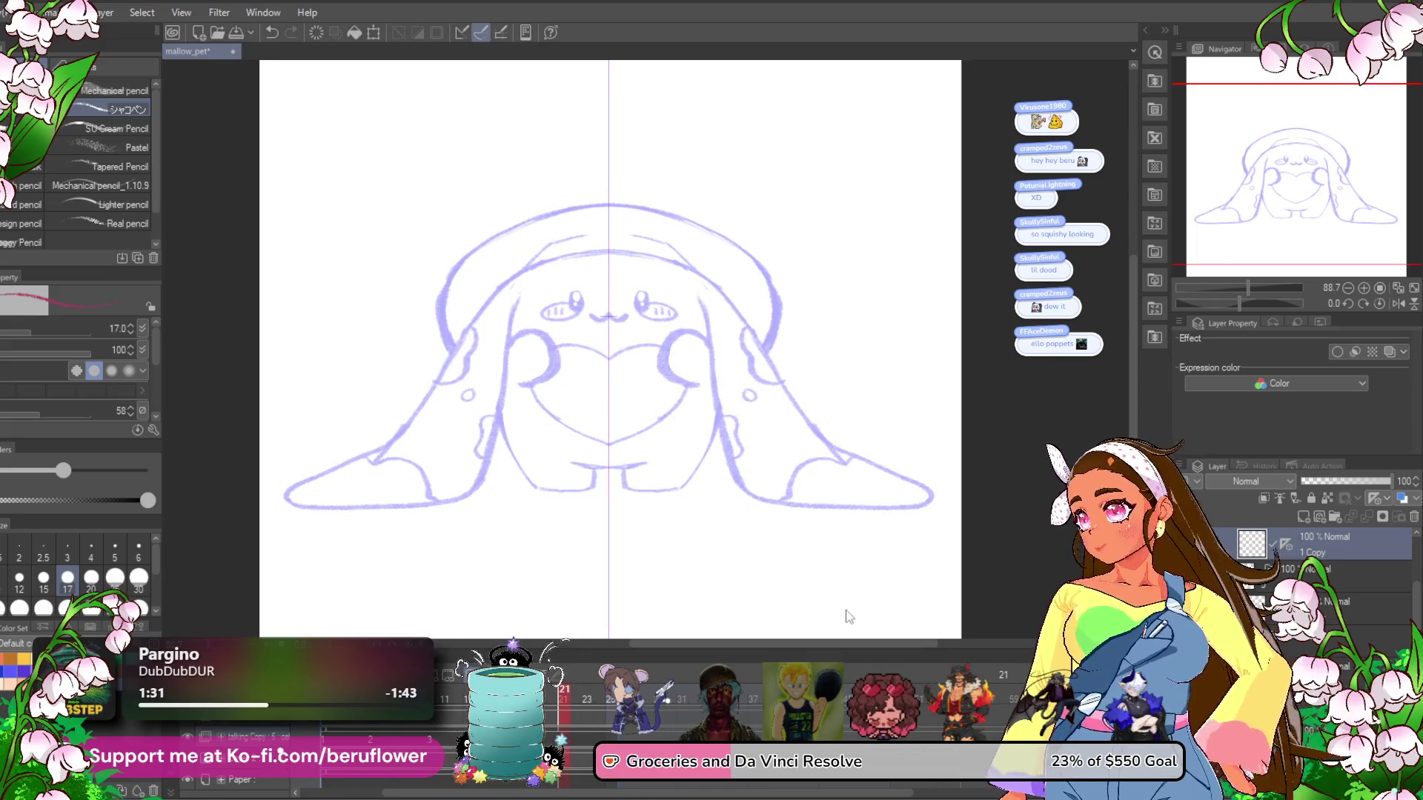
pyautogui.hotkey('ctrl', 'y')
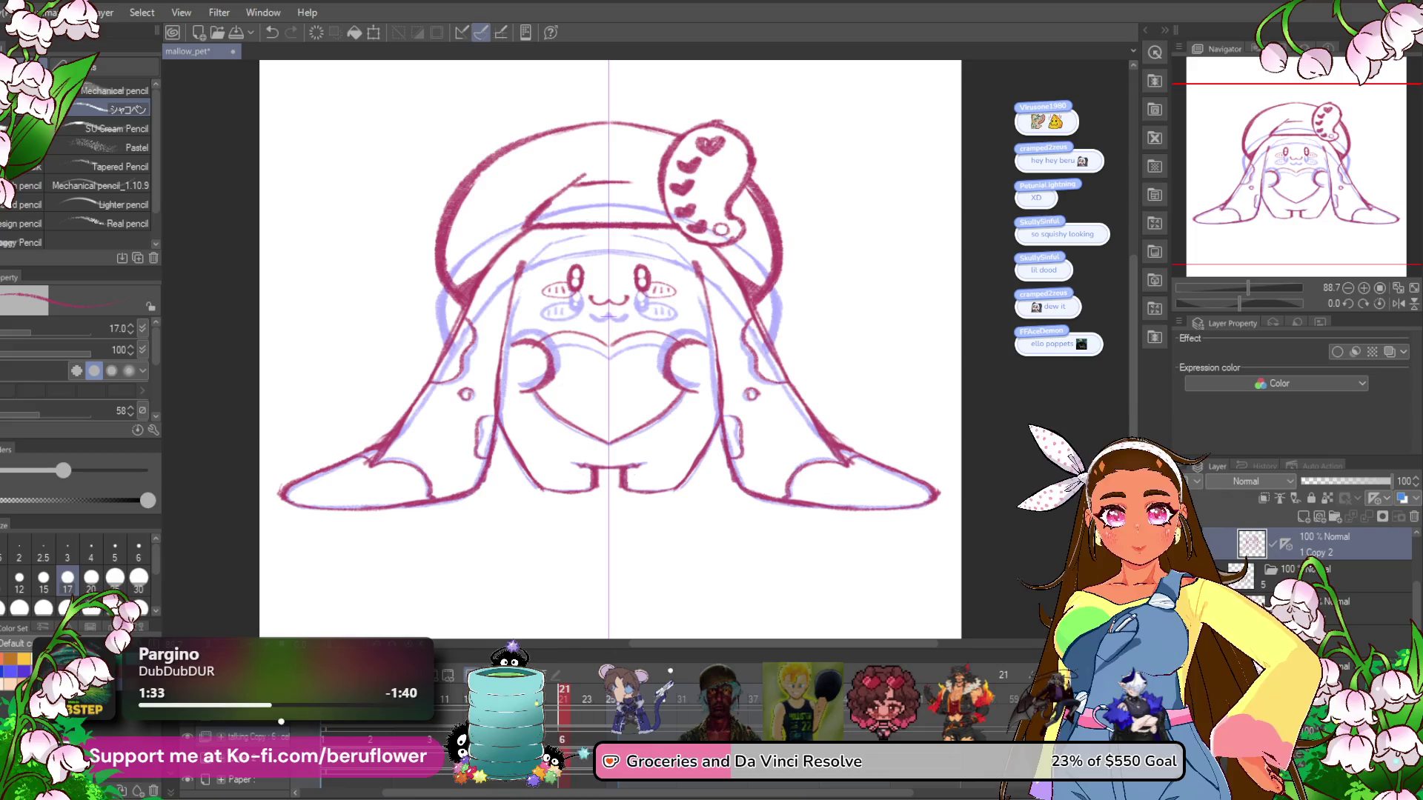
# Jump to an earlier frame showing only blue and green sketches and zoom in.
pyautogui.click(441, 734)
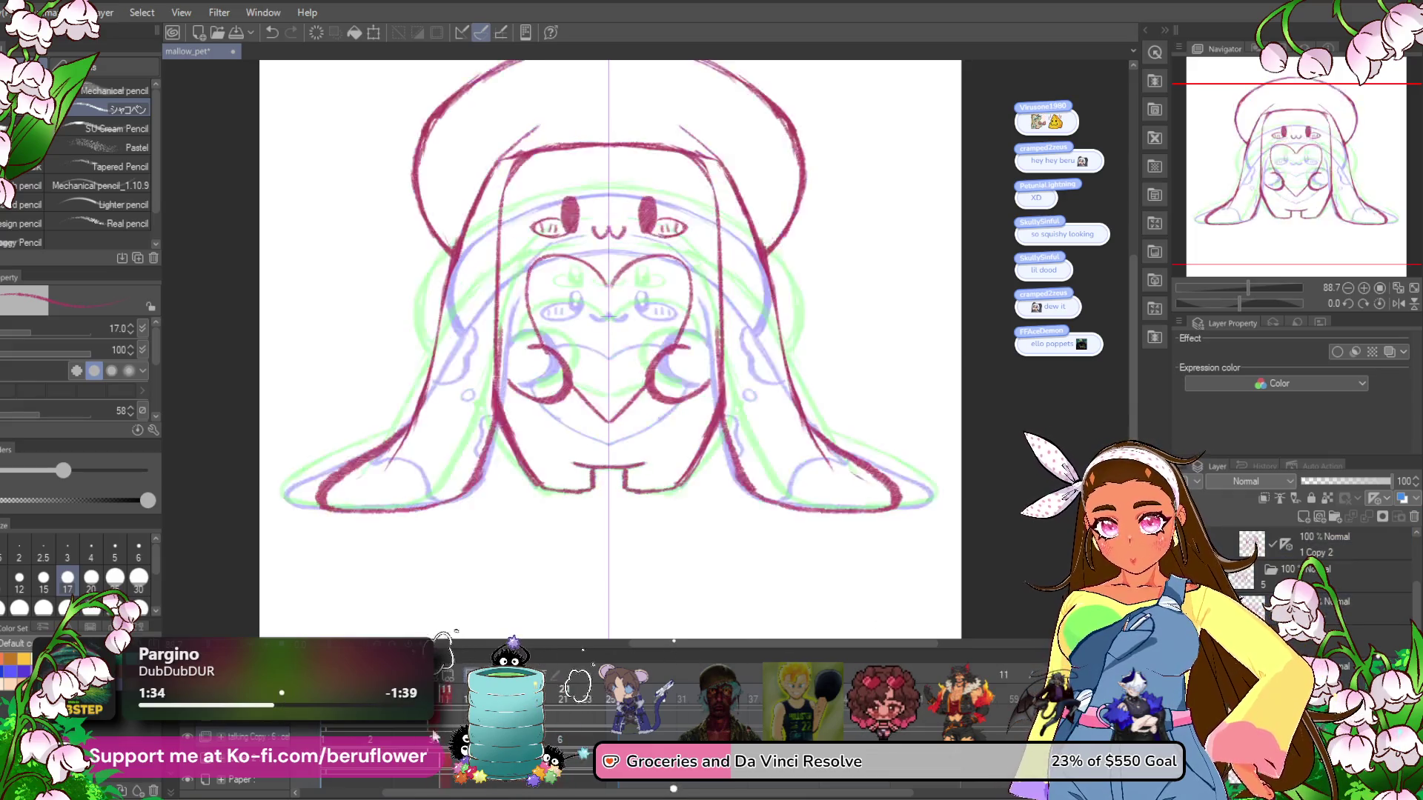
pyautogui.click(370, 733)
pyautogui.click(323, 728)
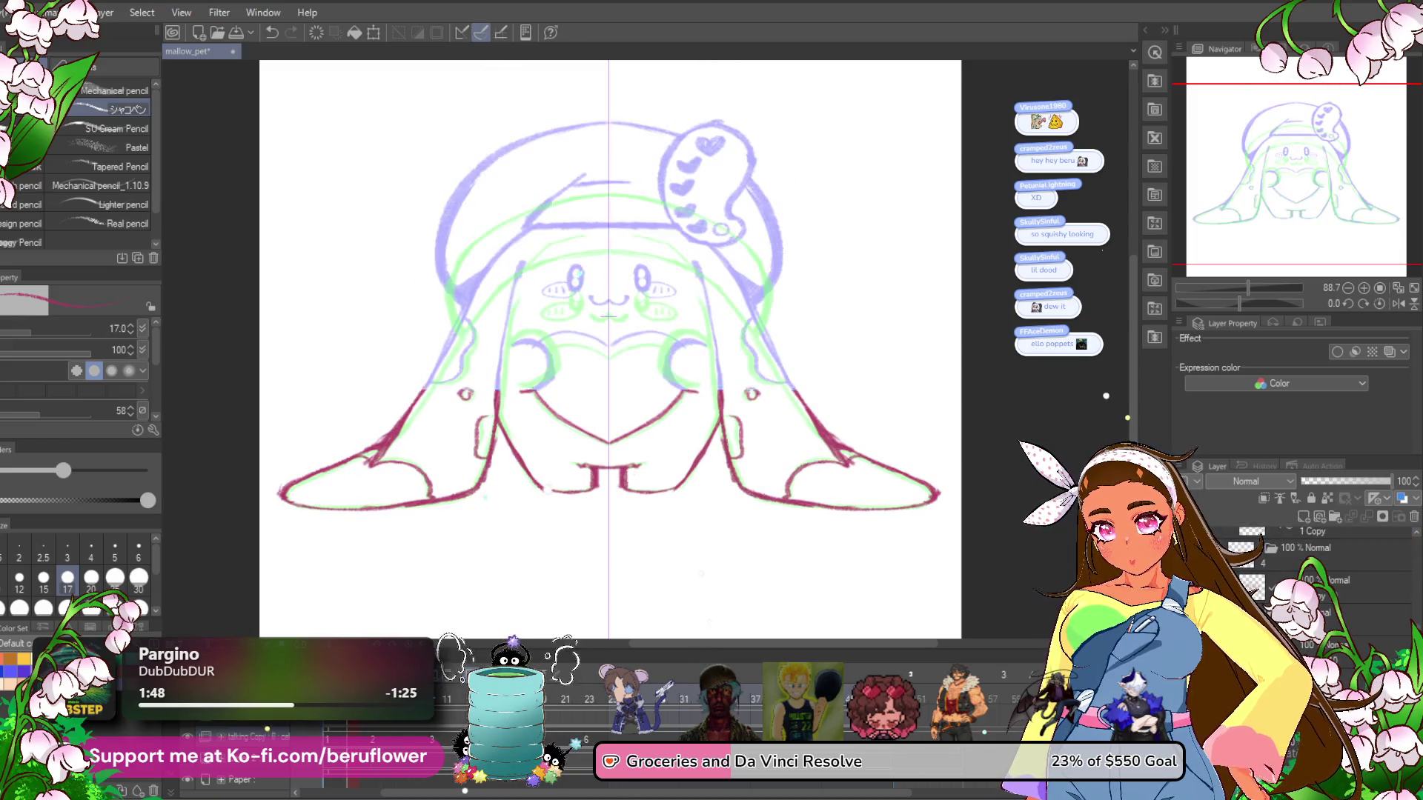
pyautogui.scroll(3, 565, 258)
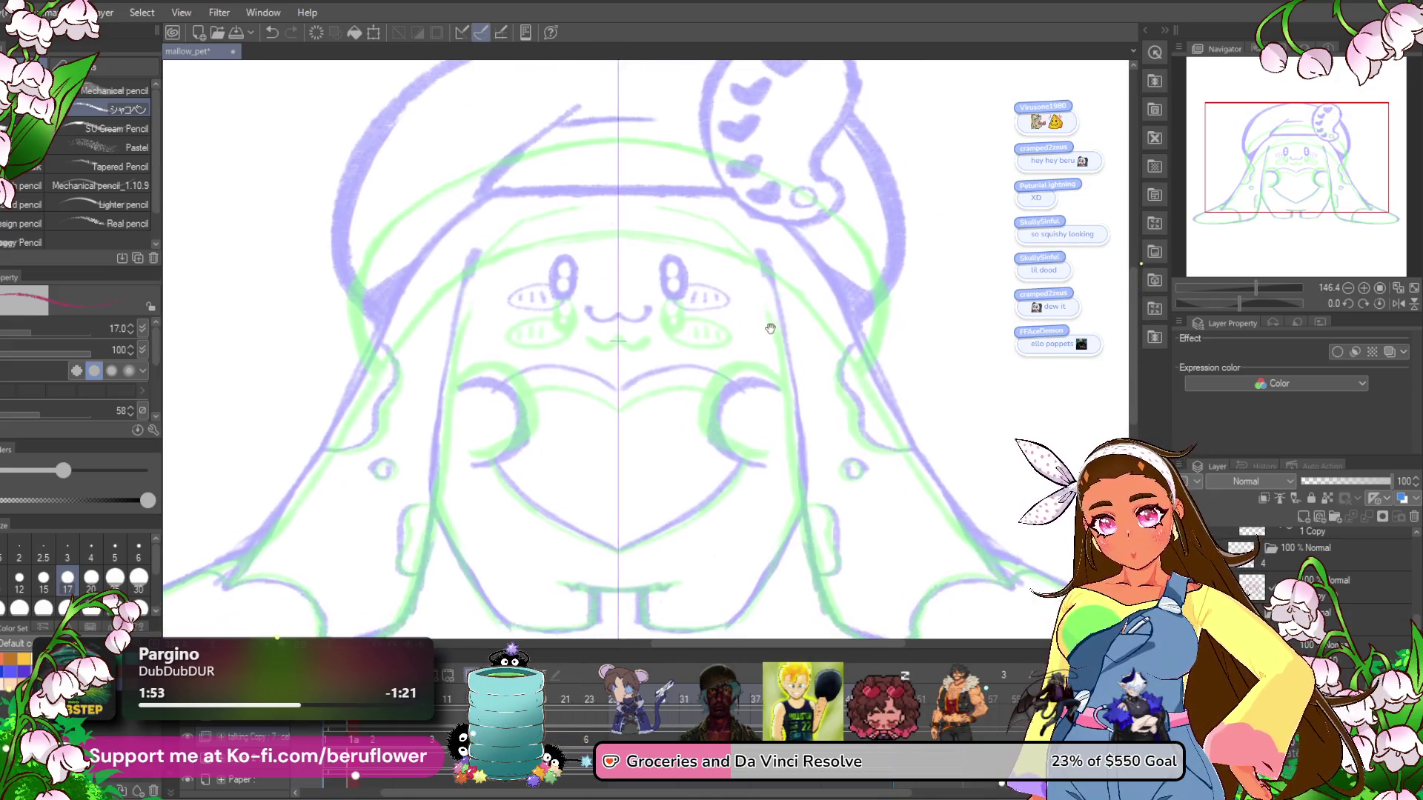
pyautogui.scroll(2, 534, 363)
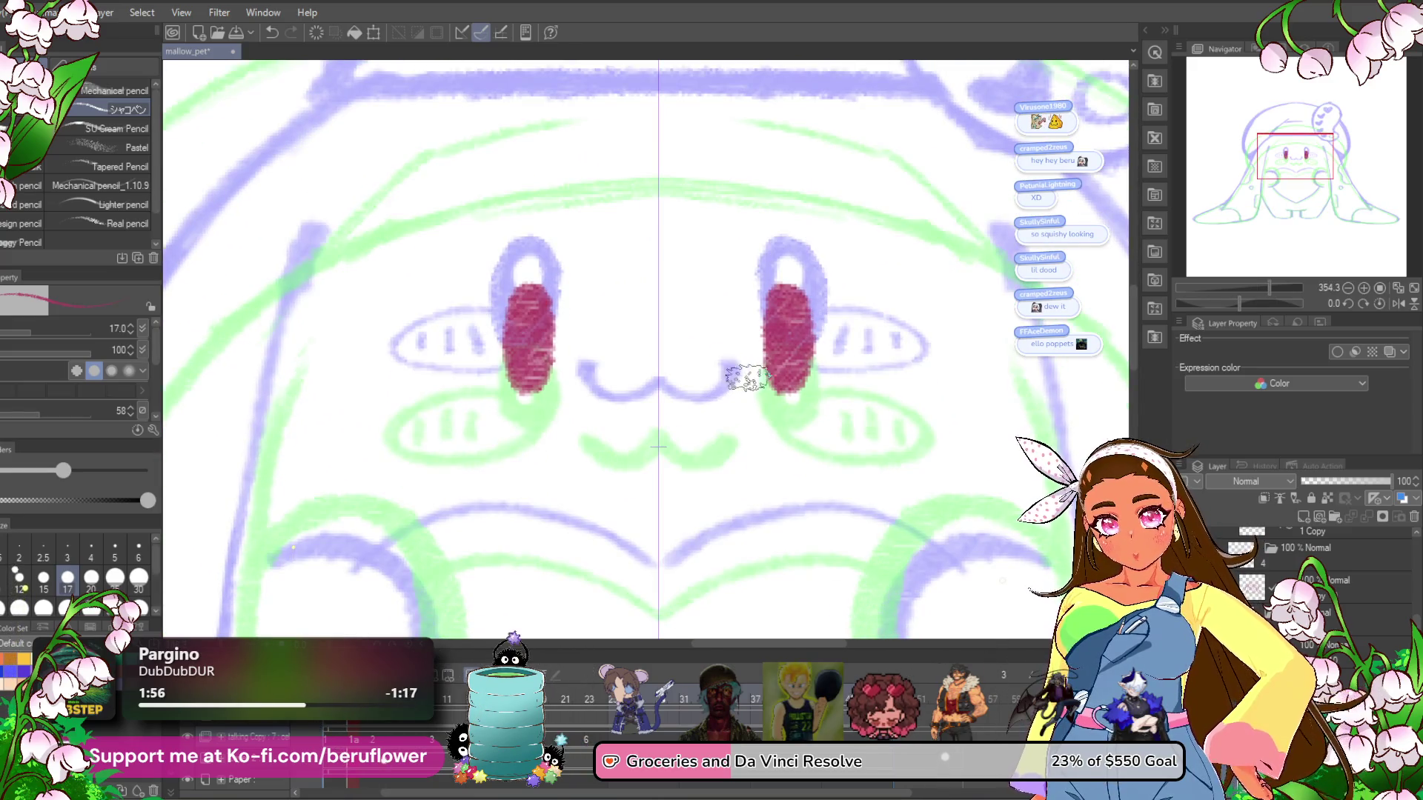
# Ink the wavy red mouth, retrying mirrored eye strokes and the heart top.
pyautogui.moveTo(578, 400); pyautogui.dragTo(738, 401)
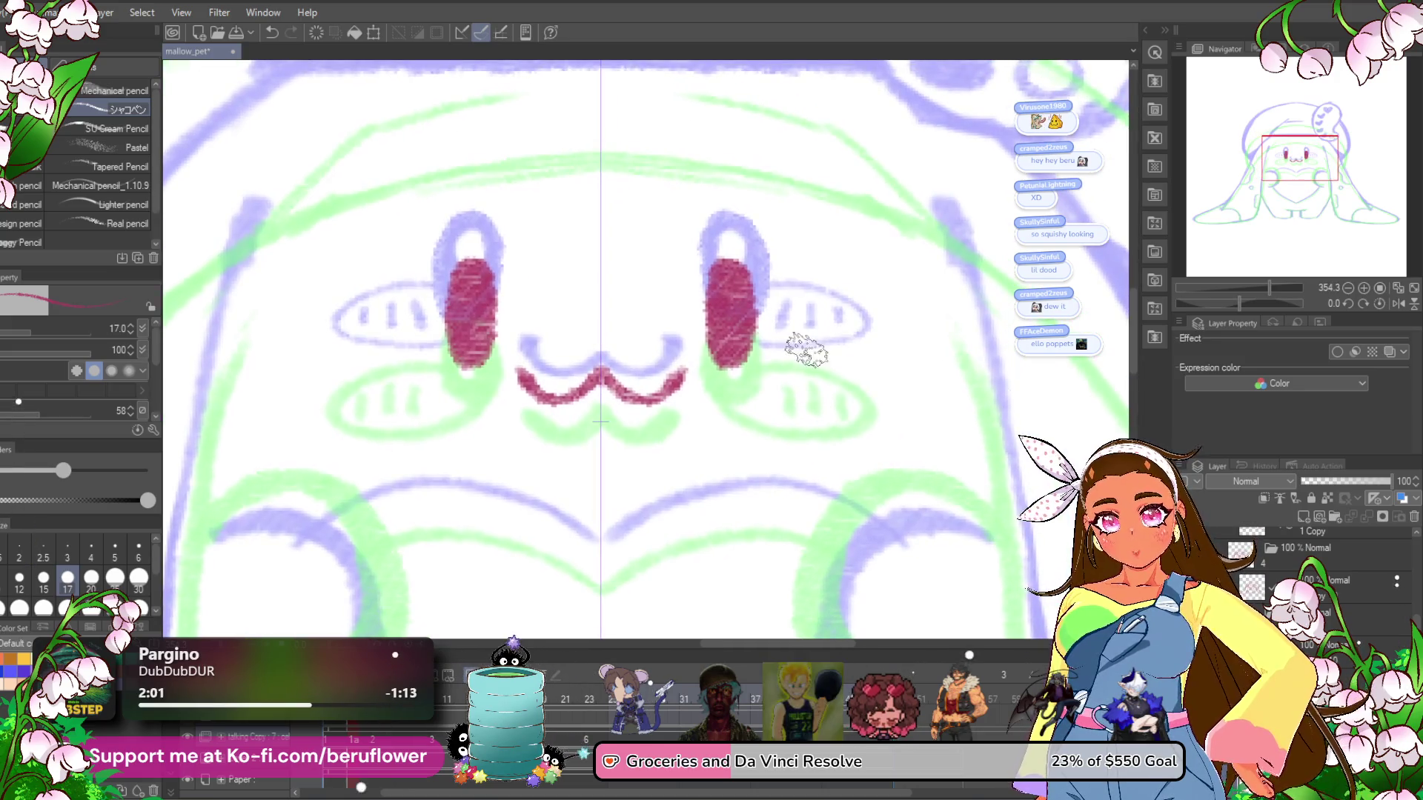
pyautogui.moveTo(760, 325)
pyautogui.mouseDown()
pyautogui.moveTo(861, 337)
pyautogui.moveTo(848, 382)
pyautogui.mouseUp()
pyautogui.hotkey('ctrl', 'z')
pyautogui.hotkey('ctrl', 'z')
pyautogui.moveTo(738, 344)
pyautogui.mouseDown()
pyautogui.moveTo(741, 363)
pyautogui.moveTo(800, 385)
pyautogui.moveTo(864, 333)
pyautogui.moveTo(741, 311)
pyautogui.moveTo(830, 320)
pyautogui.moveTo(774, 363)
pyautogui.moveTo(811, 363)
pyautogui.mouseUp()
pyautogui.hotkey('ctrl', 'z')
pyautogui.scroll(-3, 819, 368)
pyautogui.scroll(3, 819, 368)
pyautogui.moveTo(686, 391)
pyautogui.mouseDown()
pyautogui.moveTo(767, 361)
pyautogui.moveTo(834, 374)
pyautogui.moveTo(705, 378)
pyautogui.mouseUp()
pyautogui.hotkey('ctrl', 'z')
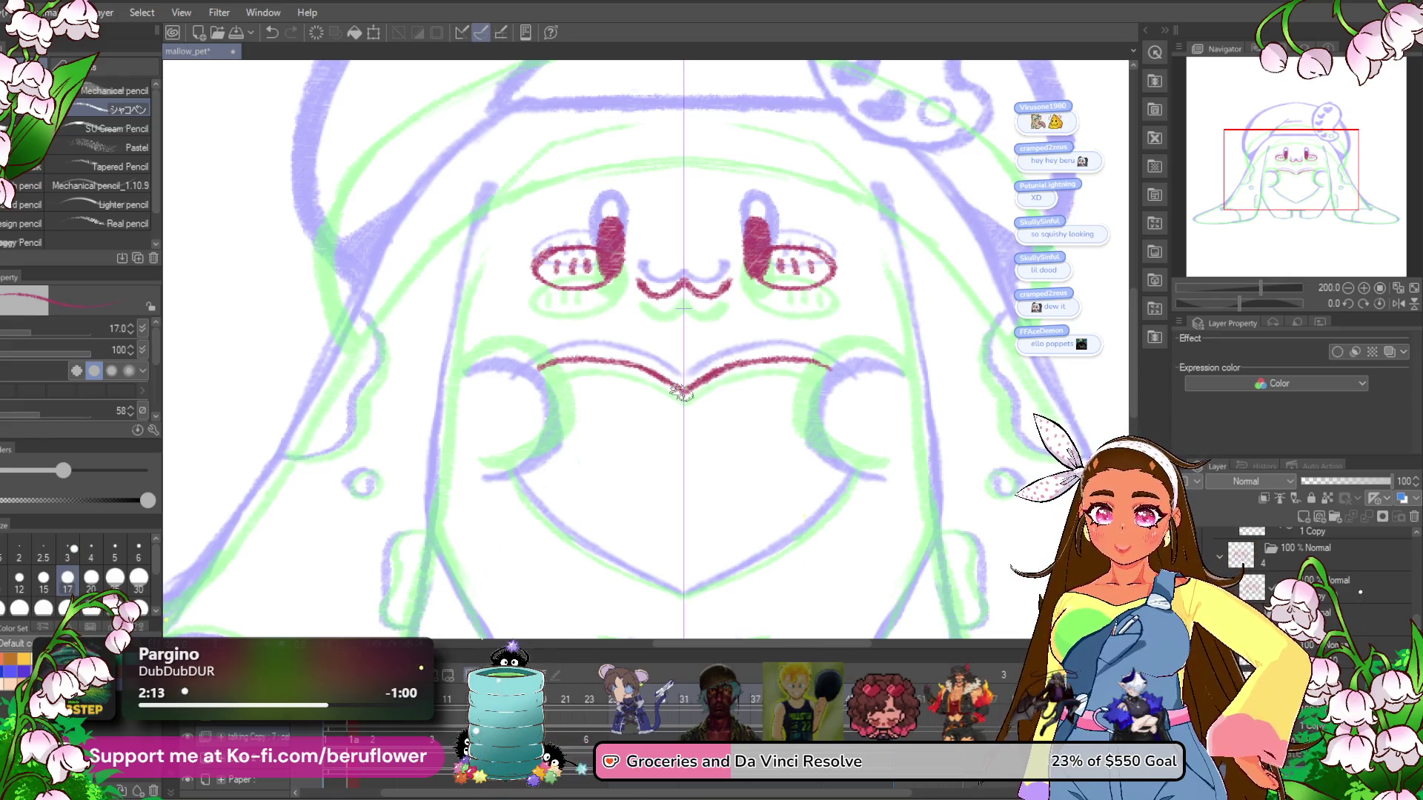
# Trace the heart's lower edge to its bottom point after an arm-arc retry, then zoom out.
pyautogui.hscroll(2, 682, 393)
pyautogui.moveTo(829, 346)
pyautogui.mouseDown()
pyautogui.moveTo(754, 403)
pyautogui.moveTo(833, 461)
pyautogui.moveTo(815, 341)
pyautogui.mouseUp()
pyautogui.hotkey('ctrl', 'z')
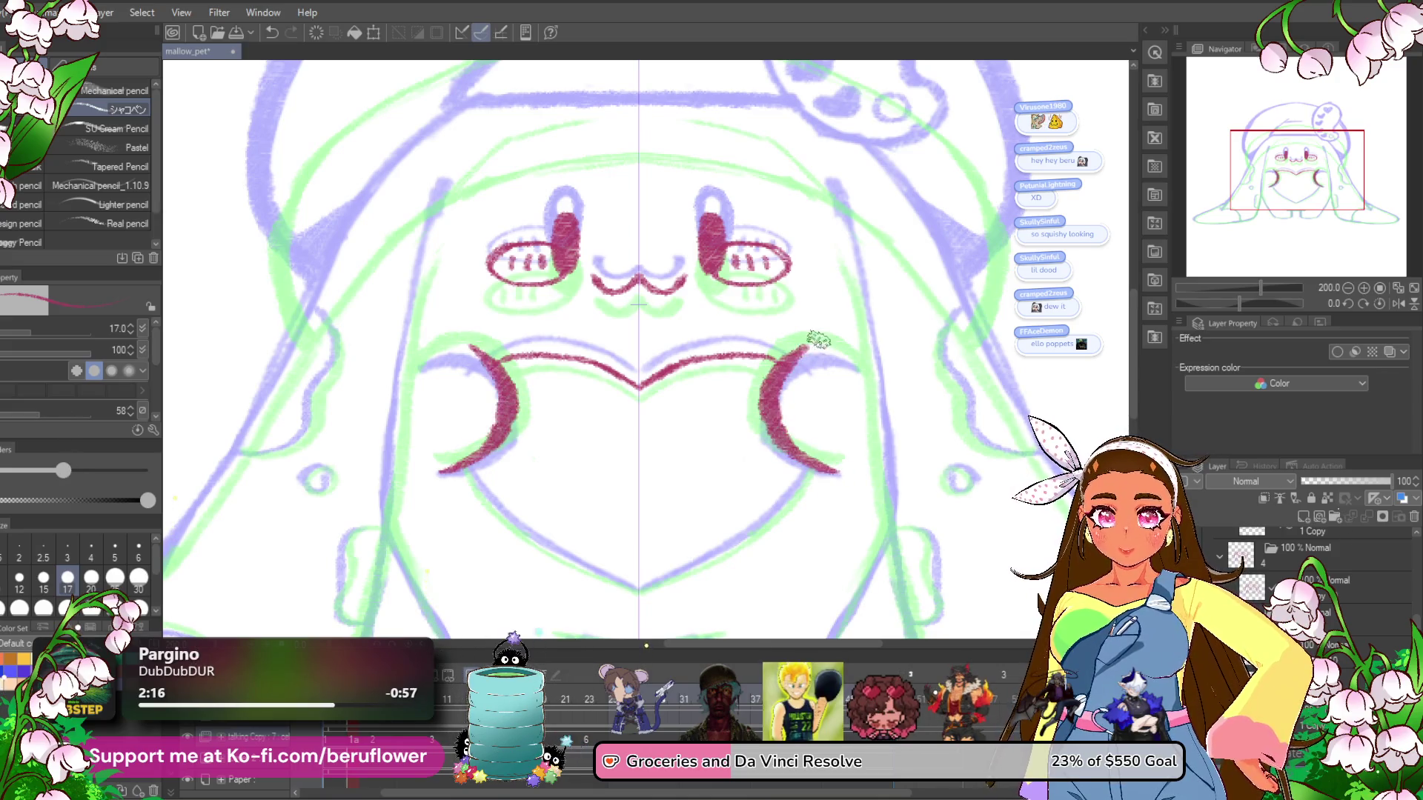
pyautogui.scroll(-2, 818, 348)
pyautogui.moveTo(808, 398)
pyautogui.mouseDown()
pyautogui.moveTo(767, 448)
pyautogui.moveTo(636, 517)
pyautogui.mouseUp()
pyautogui.moveTo(769, 518)
pyautogui.mouseDown()
pyautogui.moveTo(753, 518)
pyautogui.moveTo(773, 502)
pyautogui.mouseUp()
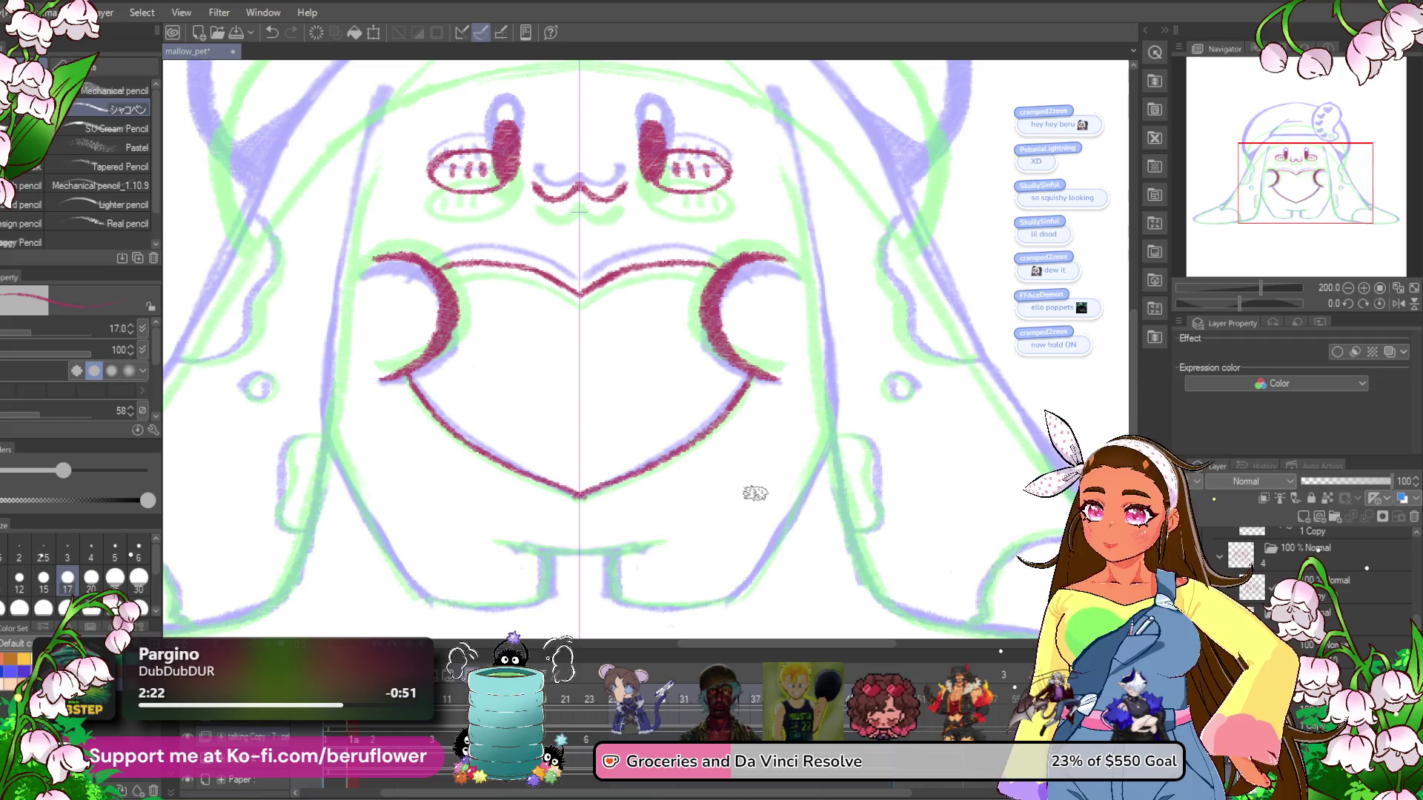
pyautogui.hotkey('ctrl', 'alt', '0')
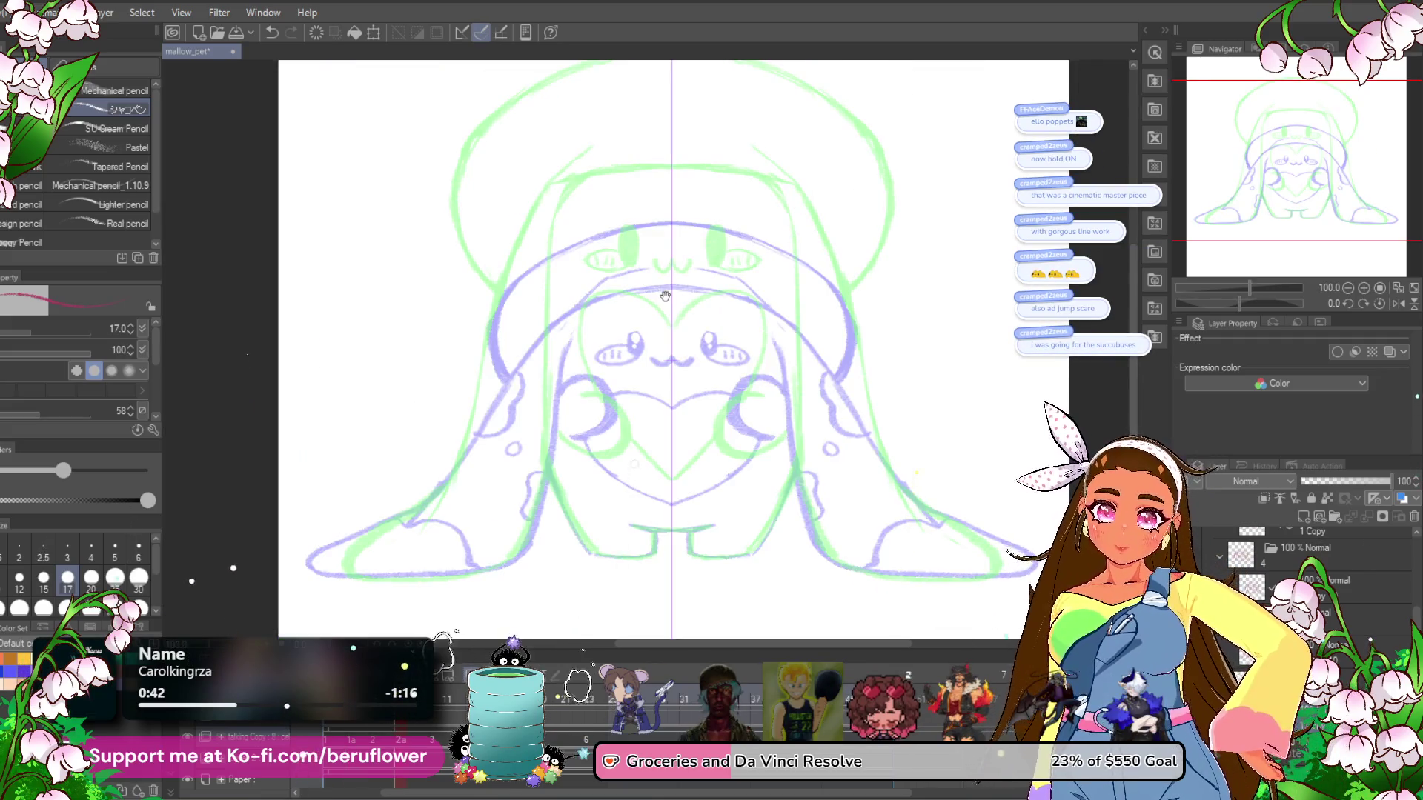
# Go to frame 2a on the timeline.
pyautogui.scroll(5, 599, 299)
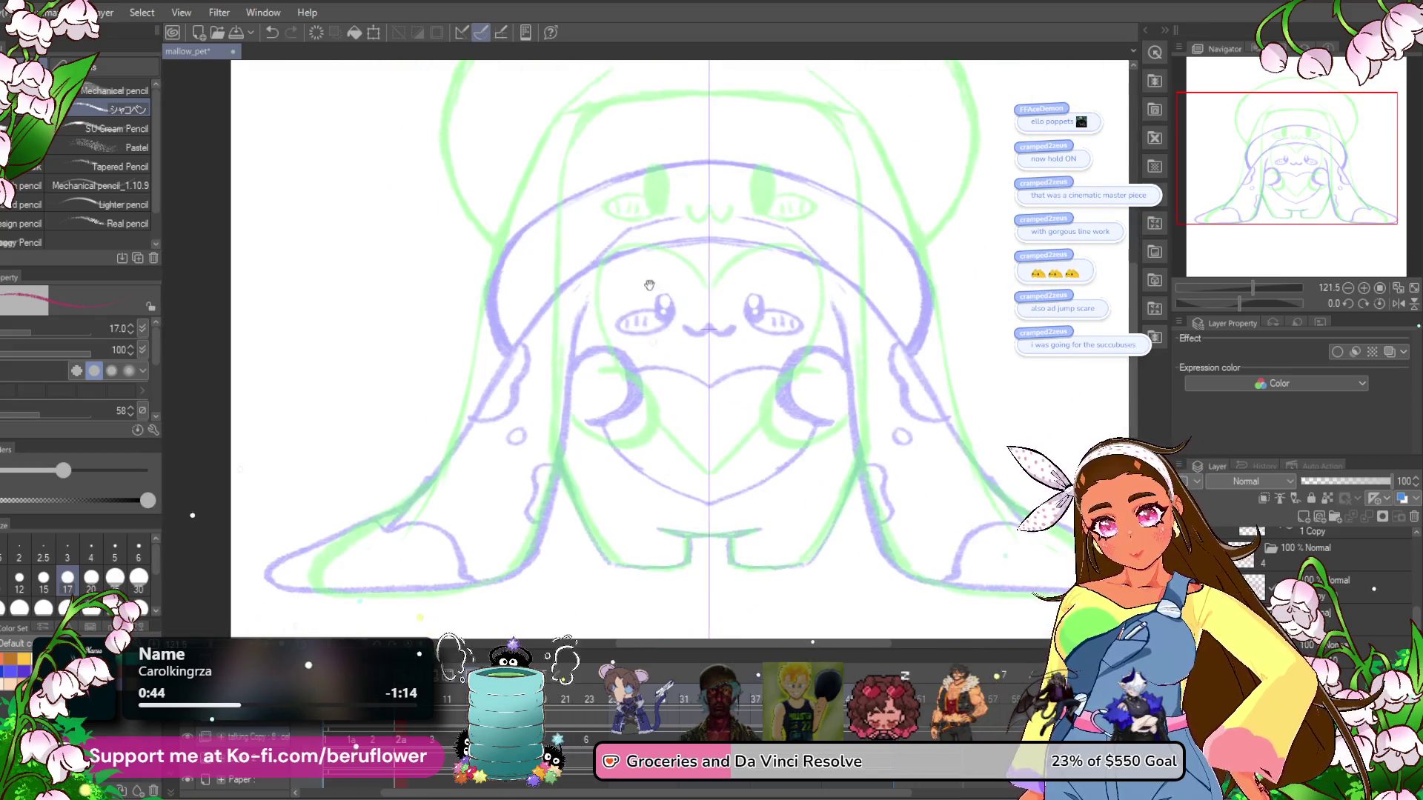
pyautogui.moveTo(604, 348); pyautogui.dragTo(592, 314)
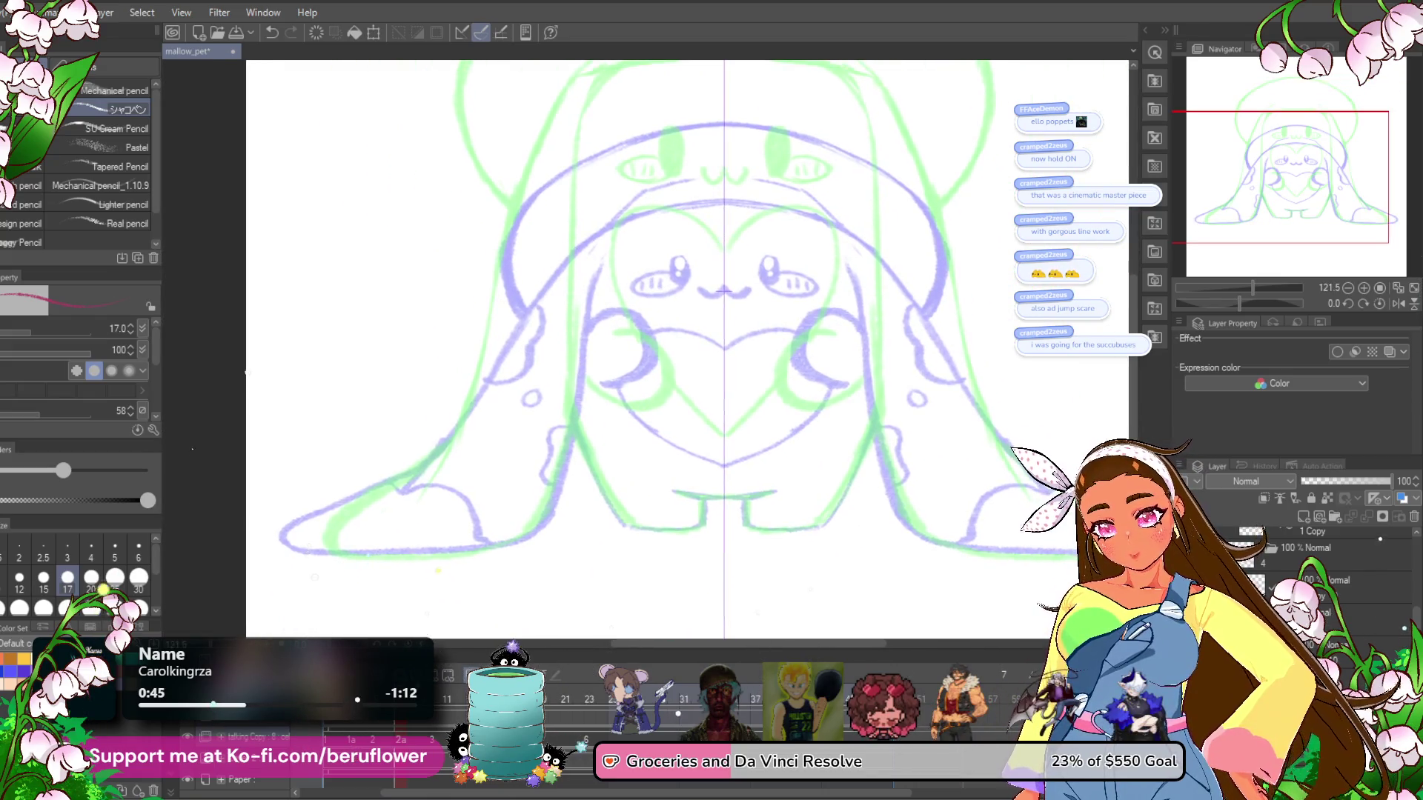
pyautogui.moveTo(386, 724)
pyautogui.mouseDown()
pyautogui.moveTo(403, 730)
pyautogui.moveTo(354, 723)
pyautogui.moveTo(385, 734)
pyautogui.mouseUp()
pyautogui.click(398, 732)
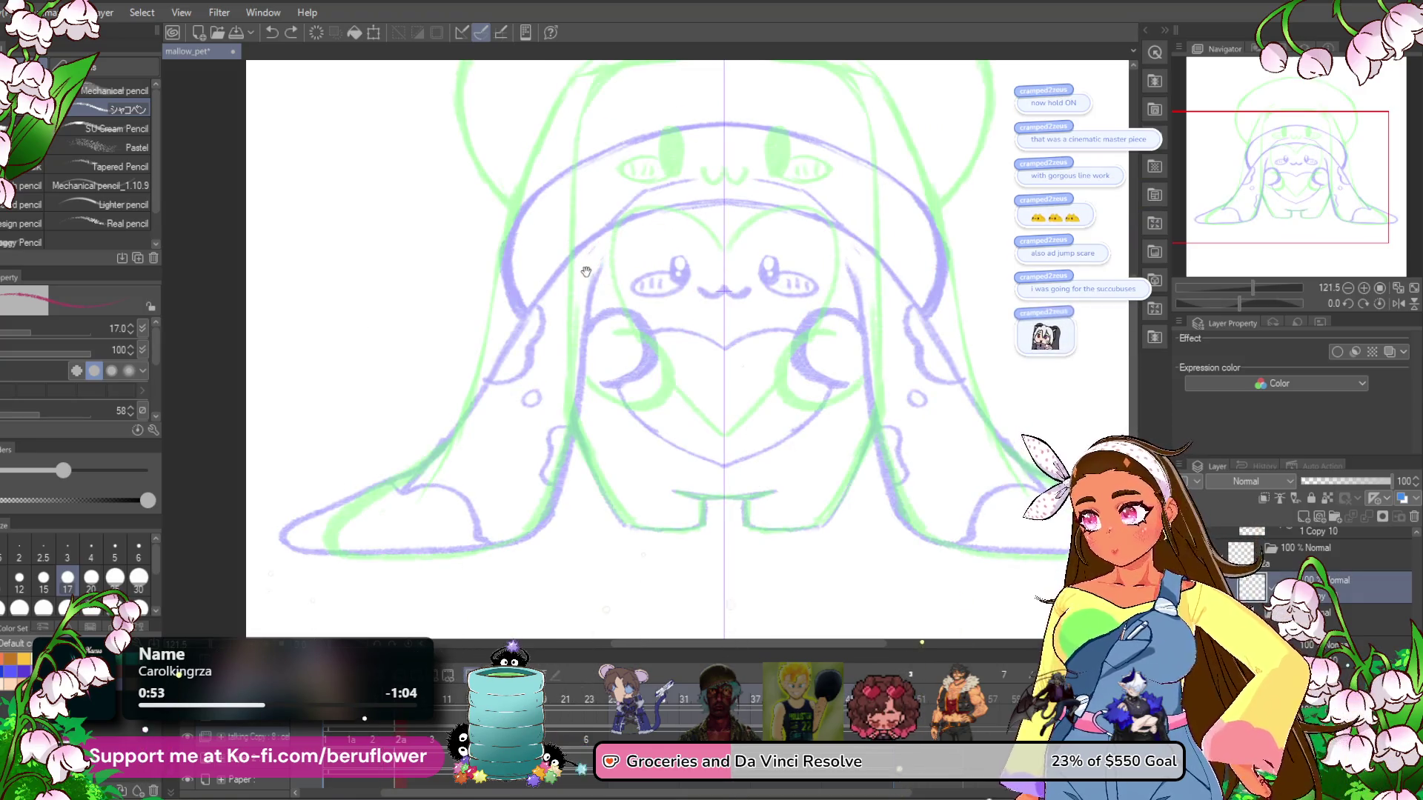
# Ink the drooping hood's outer outline and inner vertical edges in red.
pyautogui.moveTo(583, 274)
pyautogui.mouseDown()
pyautogui.moveTo(688, 219)
pyautogui.moveTo(572, 275)
pyautogui.moveTo(457, 450)
pyautogui.moveTo(521, 395)
pyautogui.moveTo(369, 474)
pyautogui.mouseUp()
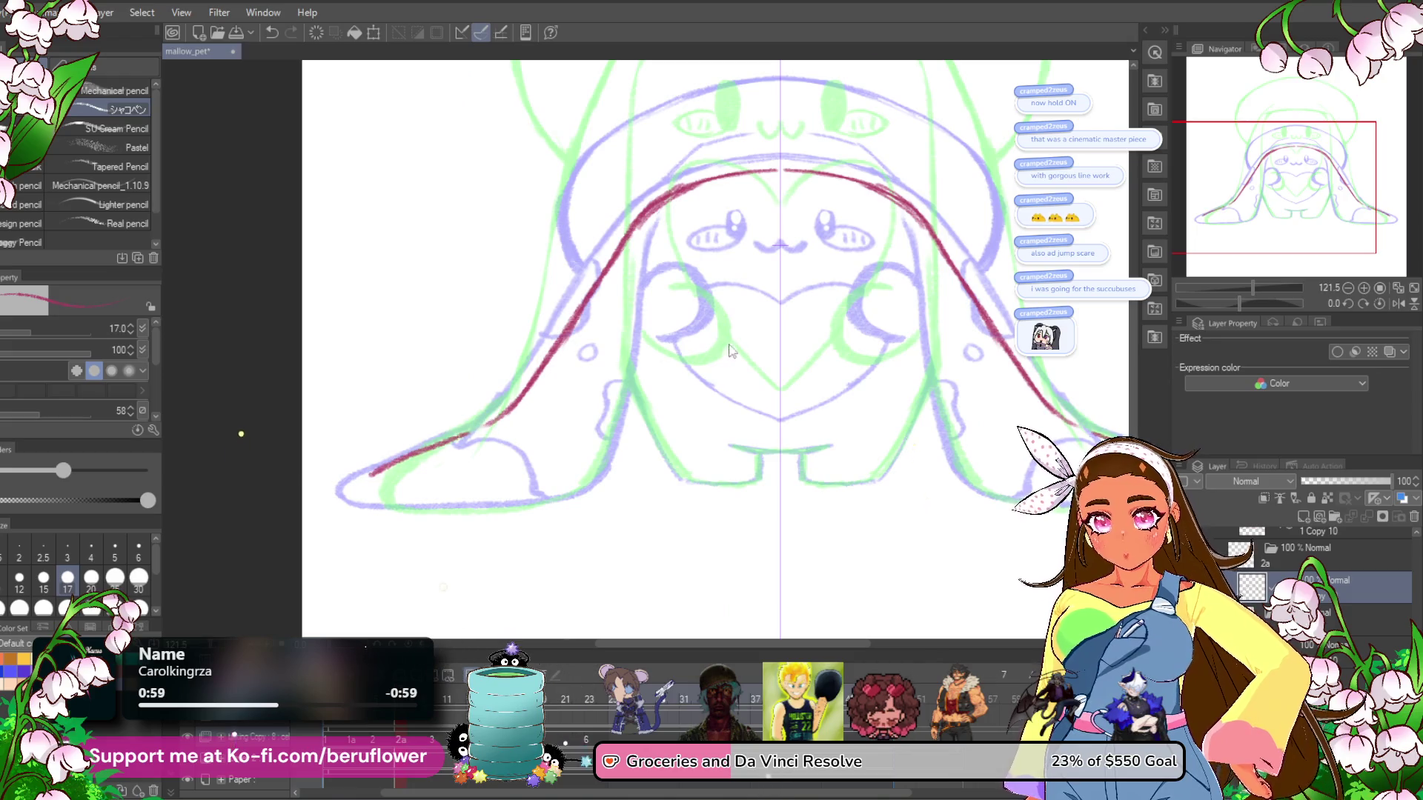
pyautogui.moveTo(674, 421); pyautogui.dragTo(670, 425)
pyautogui.moveTo(480, 418); pyautogui.dragTo(514, 407)
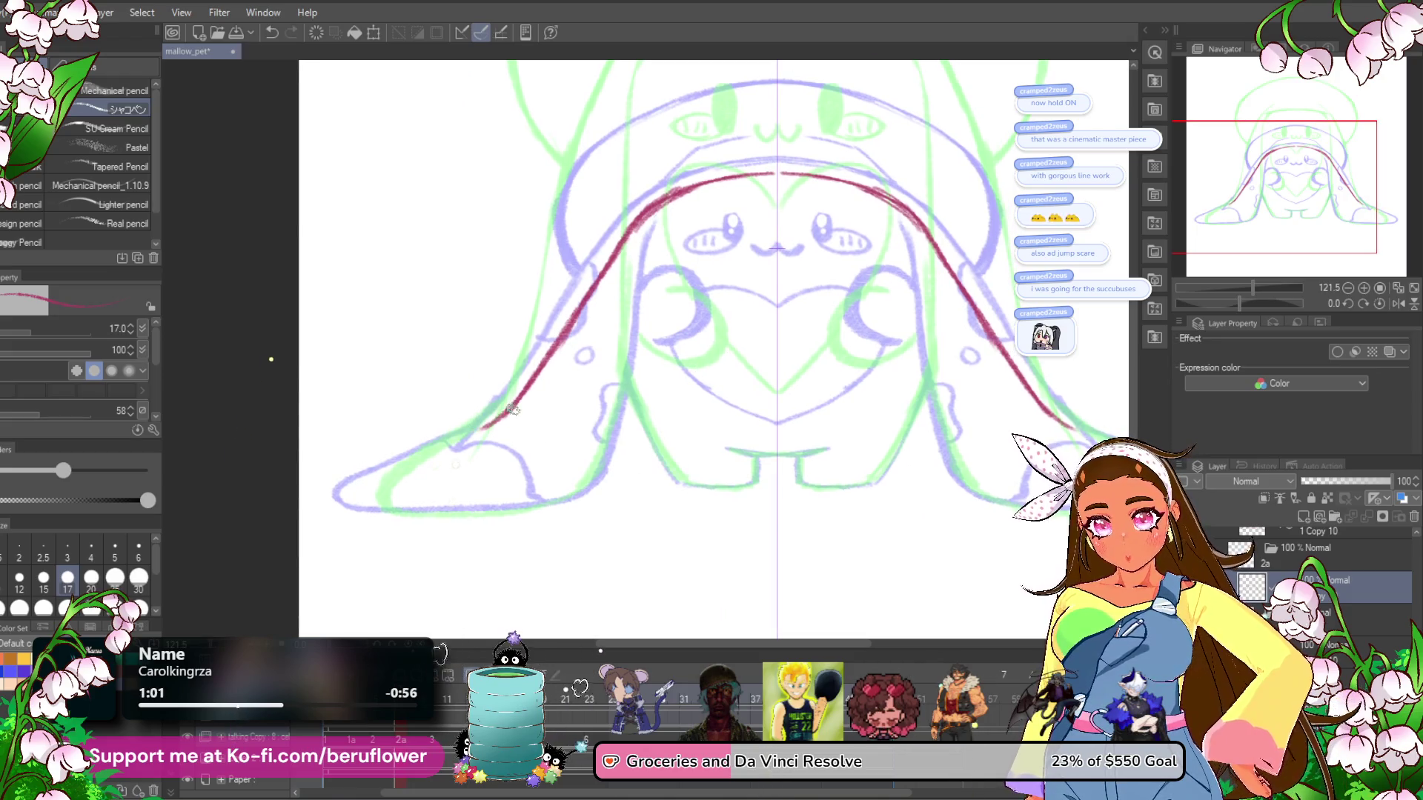
pyautogui.moveTo(400, 469)
pyautogui.mouseDown()
pyautogui.moveTo(362, 489)
pyautogui.moveTo(378, 508)
pyautogui.mouseUp()
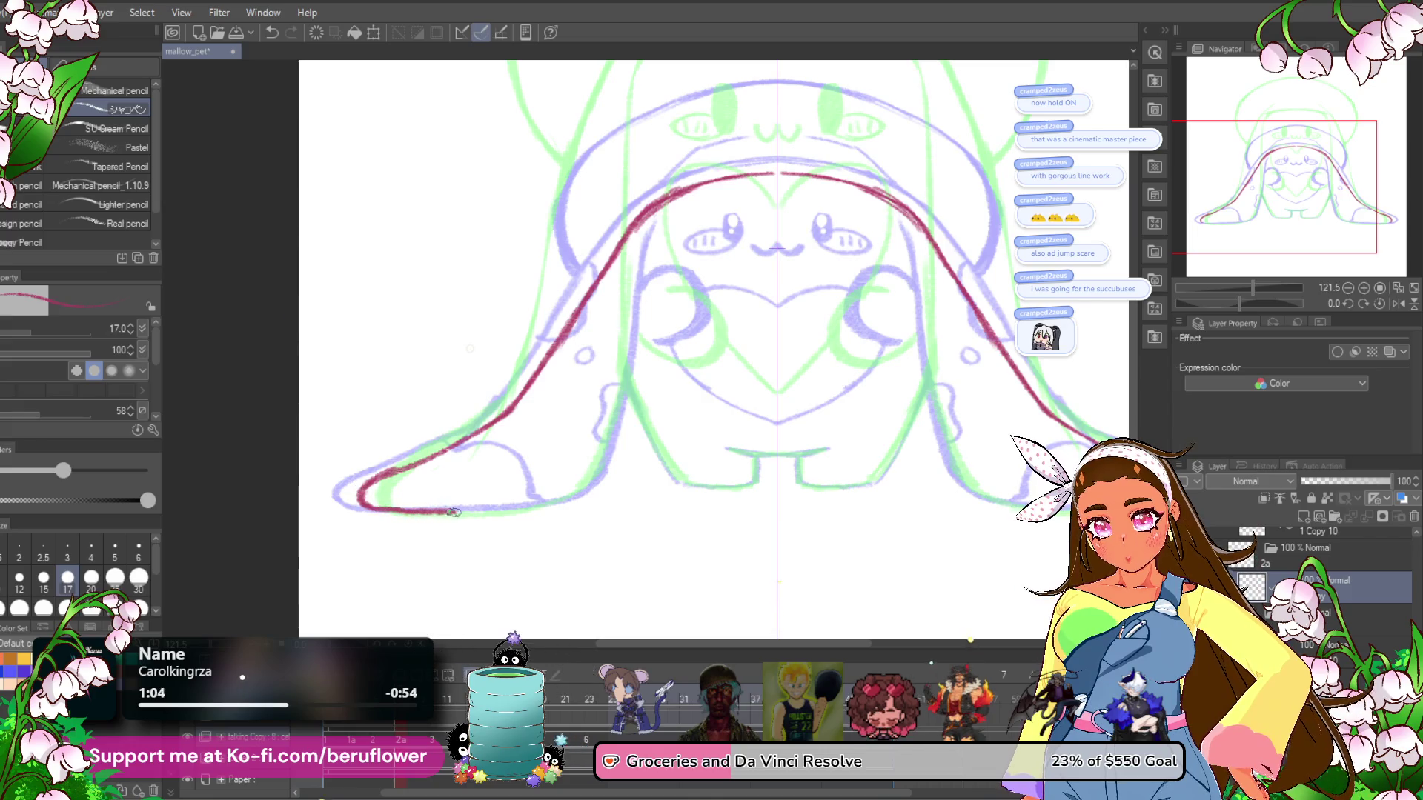
pyautogui.moveTo(518, 508); pyautogui.dragTo(556, 512)
pyautogui.moveTo(563, 445); pyautogui.dragTo(534, 449)
pyautogui.moveTo(612, 248)
pyautogui.mouseDown()
pyautogui.moveTo(581, 451)
pyautogui.moveTo(539, 509)
pyautogui.mouseUp()
# Draw the mirrored curled arms on both sides, redoing failed arcs.
pyautogui.moveTo(805, 384)
pyautogui.mouseDown()
pyautogui.moveTo(695, 435)
pyautogui.moveTo(702, 318)
pyautogui.mouseUp()
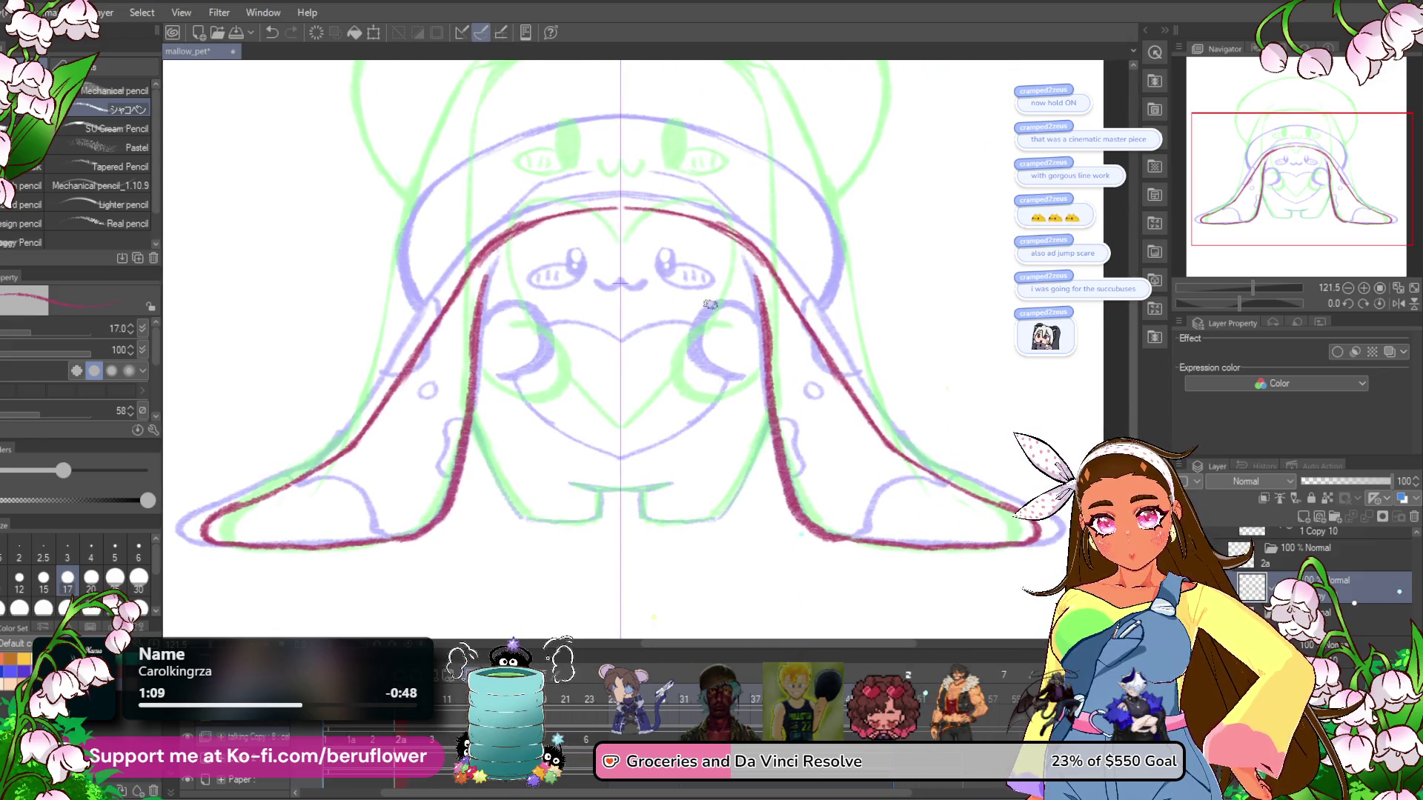
pyautogui.moveTo(736, 354); pyautogui.dragTo(734, 354)
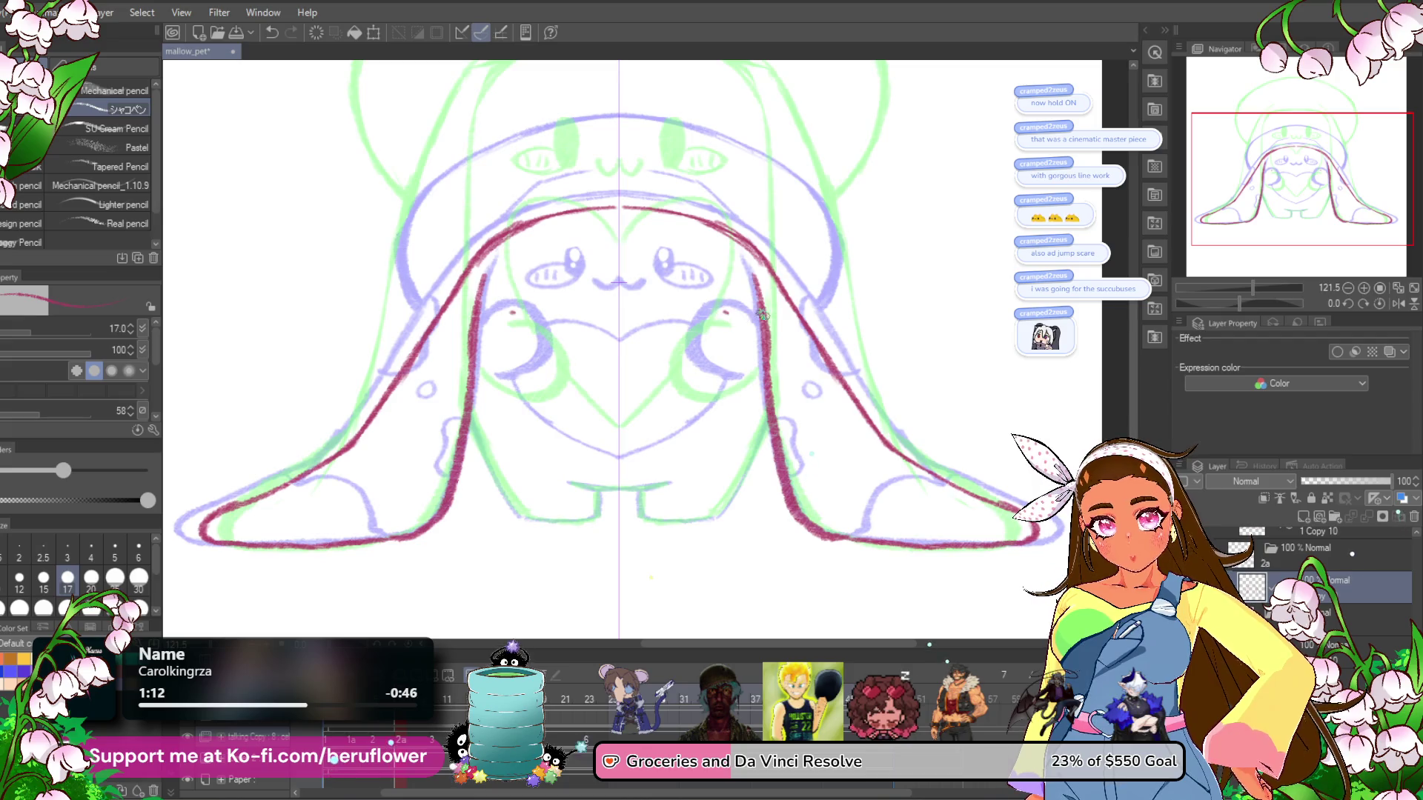
pyautogui.moveTo(713, 293)
pyautogui.mouseDown()
pyautogui.moveTo(684, 352)
pyautogui.moveTo(704, 371)
pyautogui.moveTo(693, 295)
pyautogui.moveTo(724, 373)
pyautogui.mouseUp()
pyautogui.hotkey('ctrl', 'z')
pyautogui.hotkey('ctrl', 'z')
pyautogui.moveTo(755, 296)
pyautogui.mouseDown()
pyautogui.moveTo(707, 289)
pyautogui.moveTo(685, 363)
pyautogui.moveTo(722, 371)
pyautogui.moveTo(703, 292)
pyautogui.moveTo(700, 363)
pyautogui.moveTo(756, 352)
pyautogui.mouseUp()
pyautogui.hotkey('ctrl', 'z')
pyautogui.hotkey('ctrl', 'z')
pyautogui.moveTo(750, 303)
pyautogui.mouseDown()
pyautogui.moveTo(688, 330)
pyautogui.moveTo(723, 361)
pyautogui.moveTo(749, 363)
pyautogui.moveTo(824, 322)
pyautogui.mouseUp()
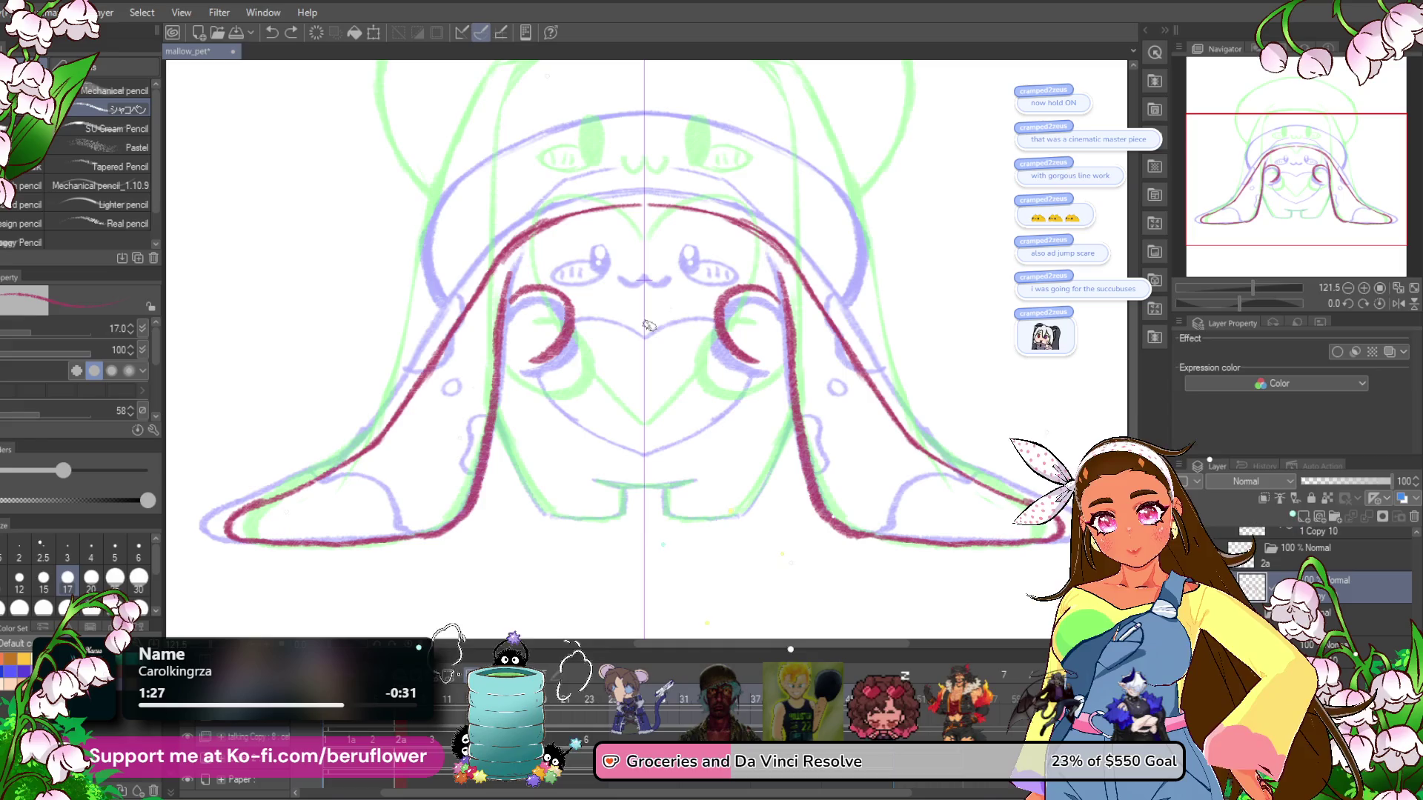
# Ink the heart's top and lower edge, plus short inner leg strokes below the arms.
pyautogui.moveTo(646, 328); pyautogui.dragTo(700, 307)
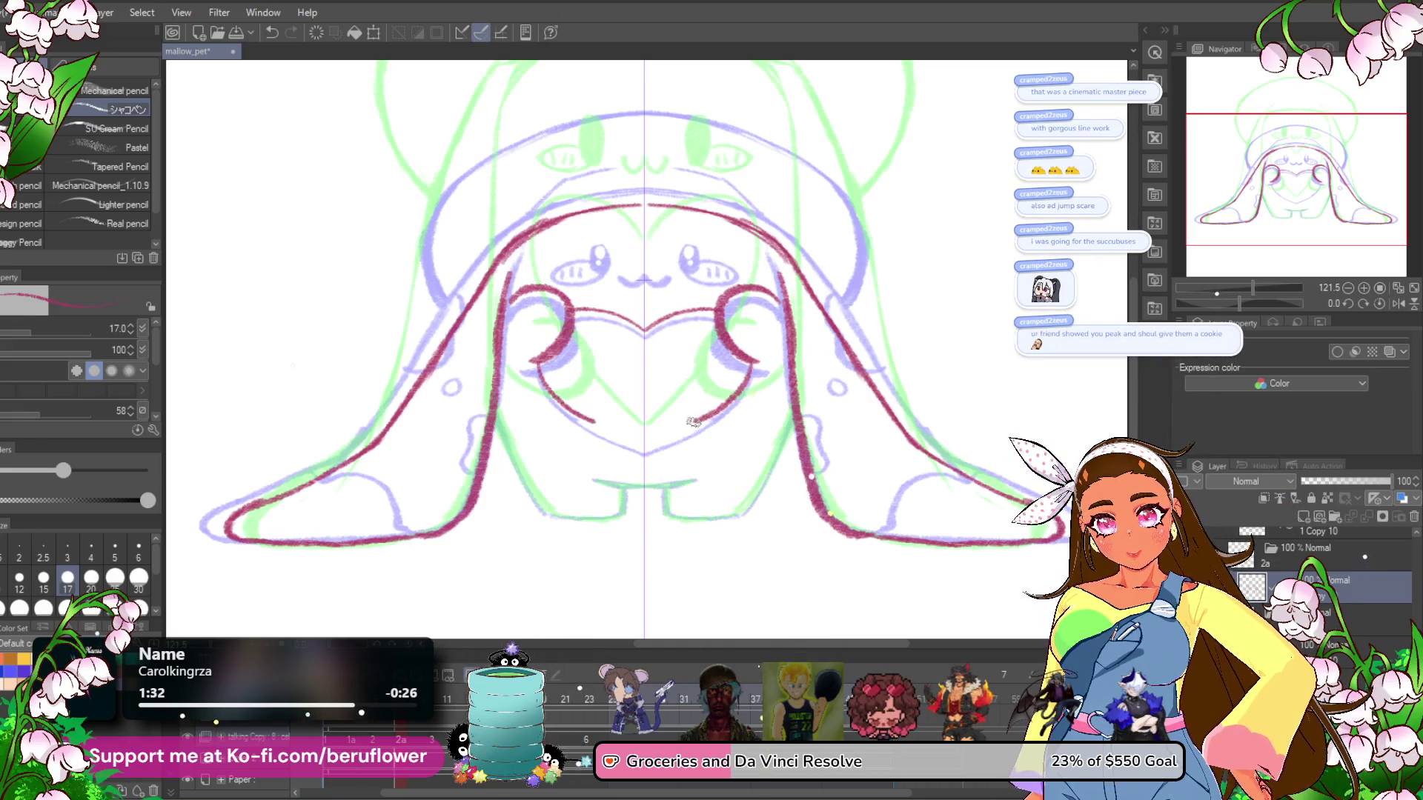
pyautogui.hotkey('ctrl', 'z')
pyautogui.moveTo(756, 362); pyautogui.dragTo(654, 433)
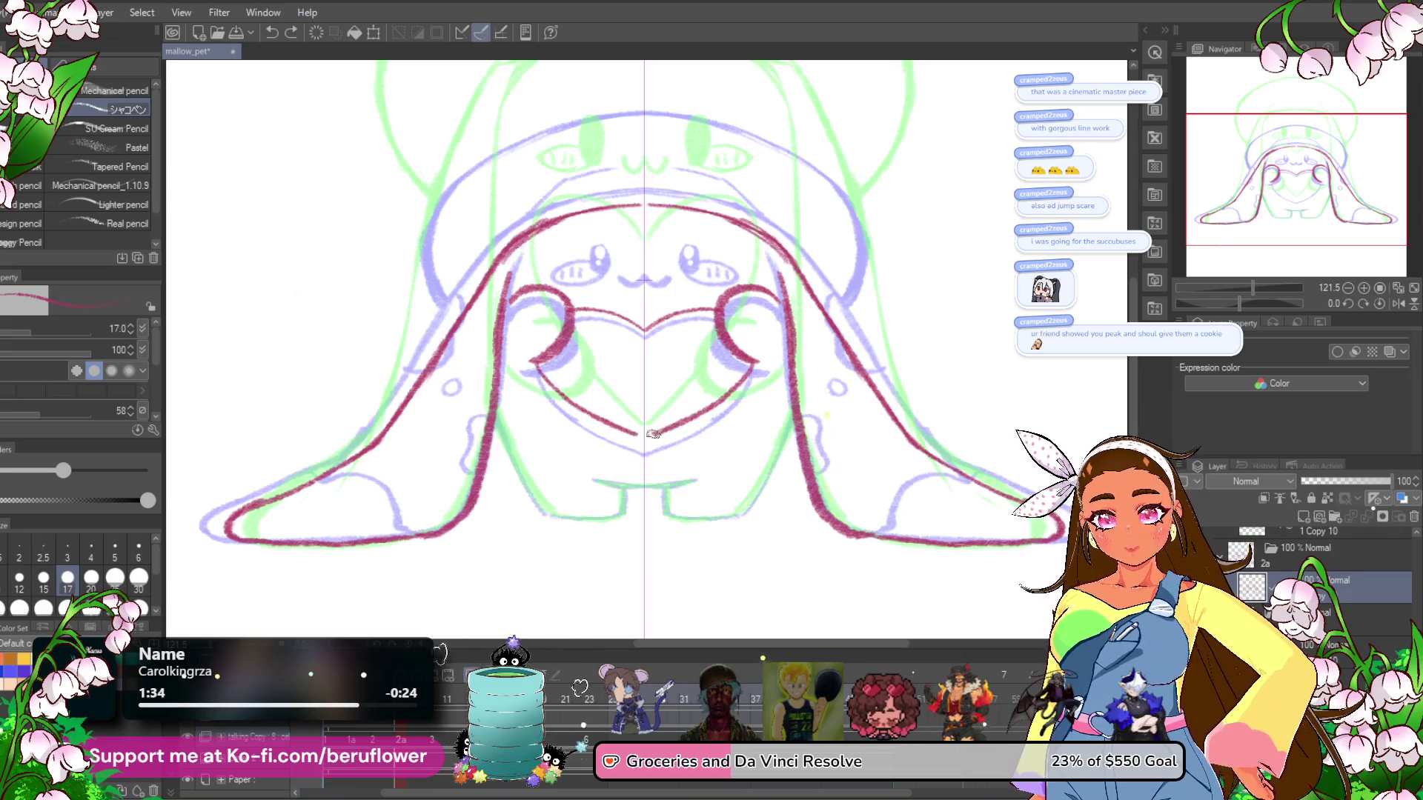
pyautogui.scroll(-2, 726, 338)
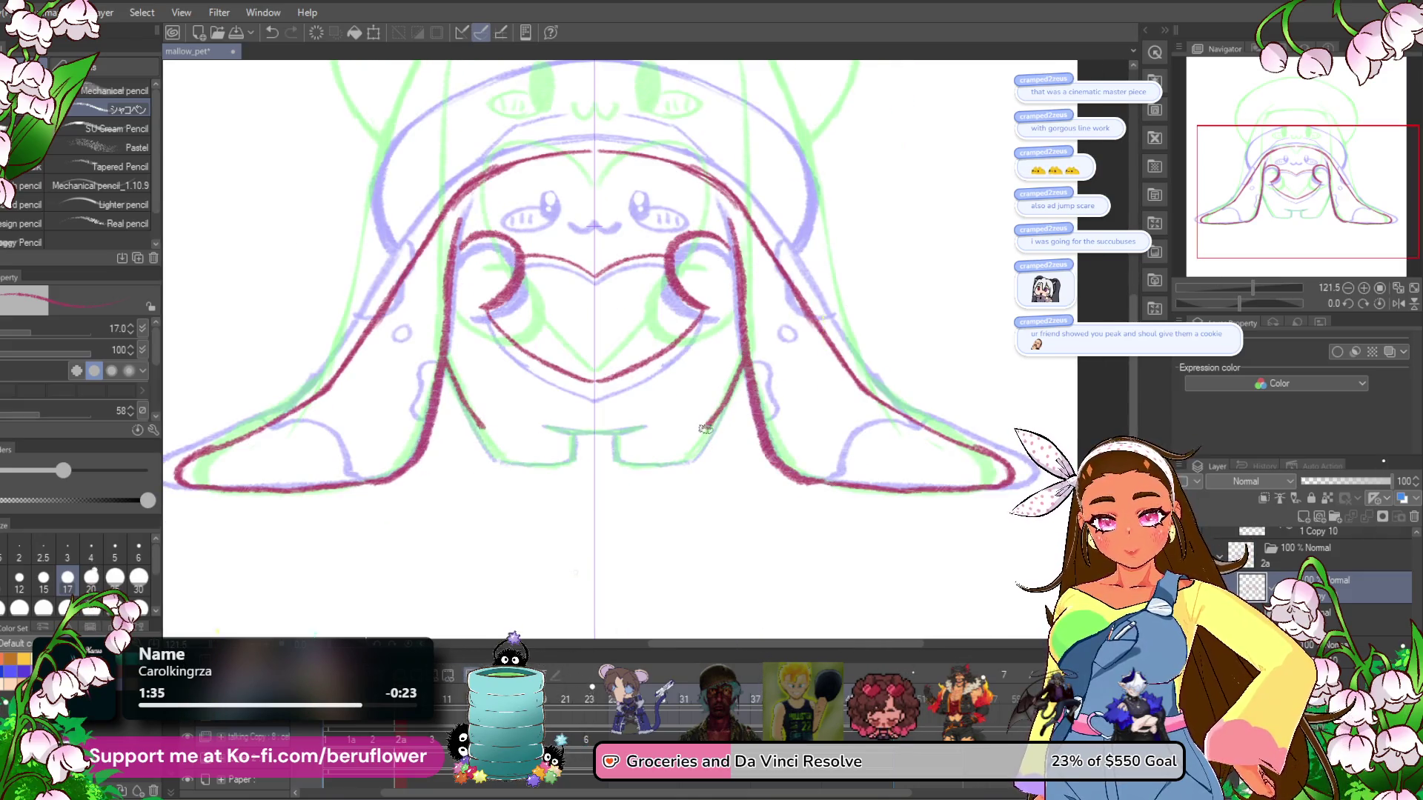
pyautogui.hotkey('ctrl', 'z')
pyautogui.moveTo(754, 359); pyautogui.dragTo(719, 413)
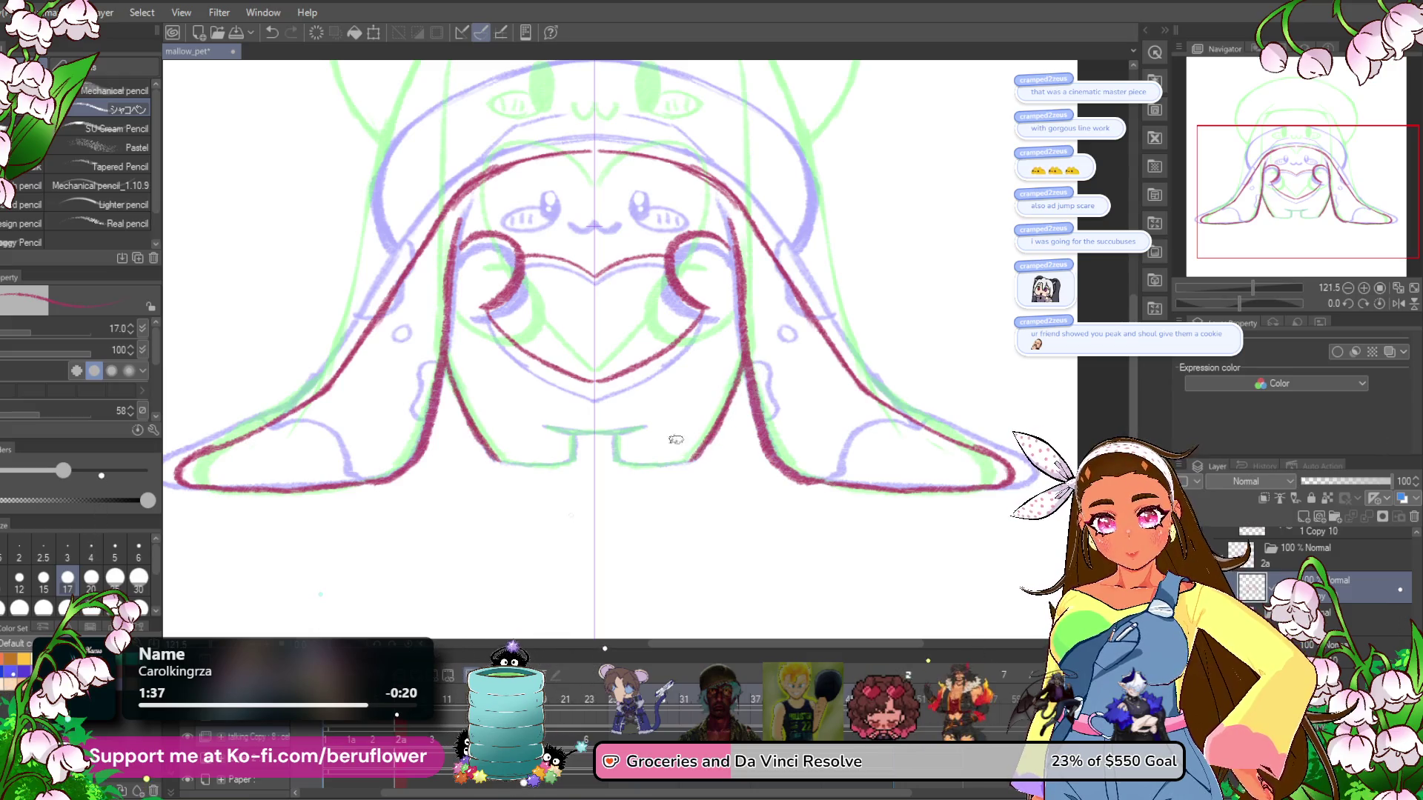
pyautogui.hscroll(-1, 681, 443)
pyautogui.moveTo(634, 460); pyautogui.dragTo(633, 437)
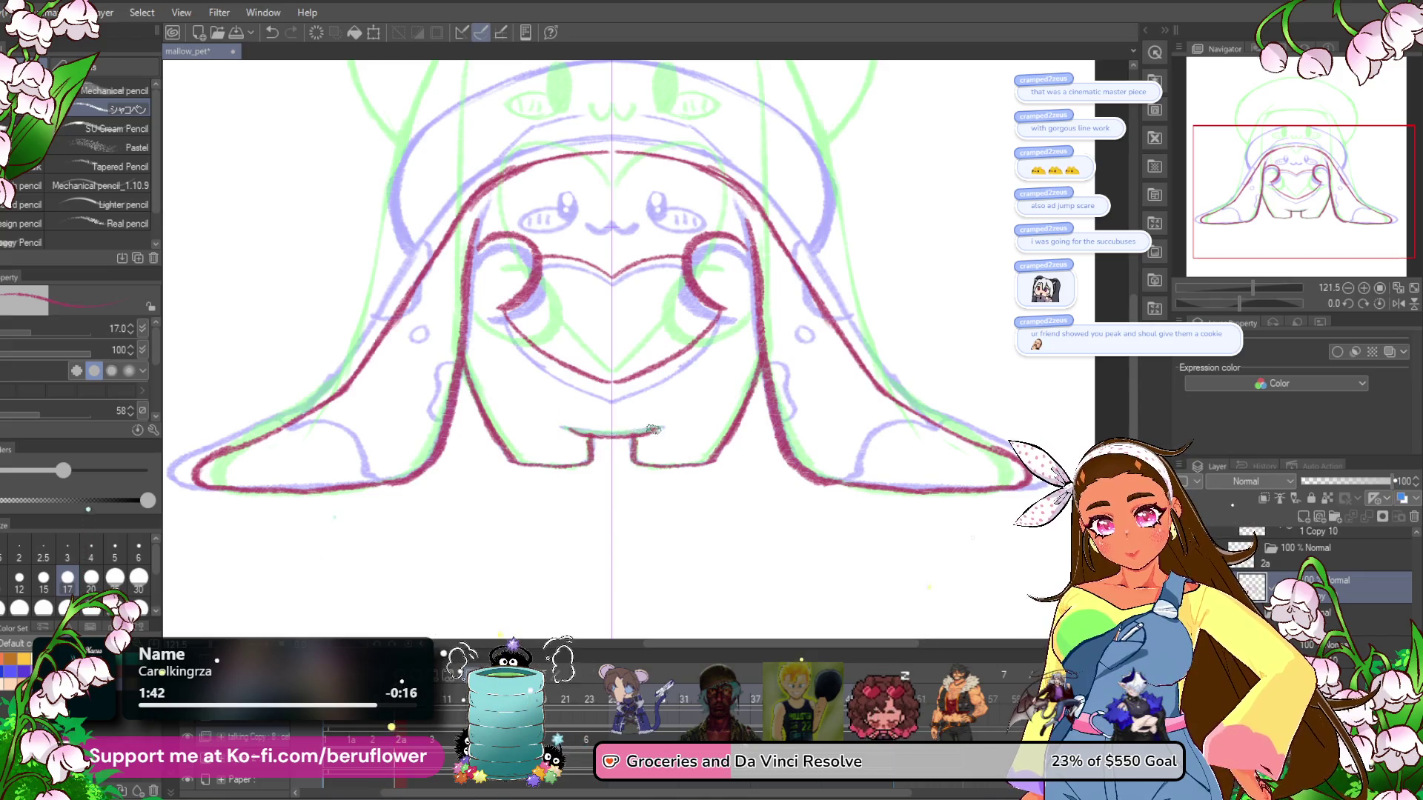
pyautogui.moveTo(652, 430)
pyautogui.mouseDown()
pyautogui.moveTo(630, 533)
pyautogui.moveTo(619, 404)
pyautogui.mouseUp()
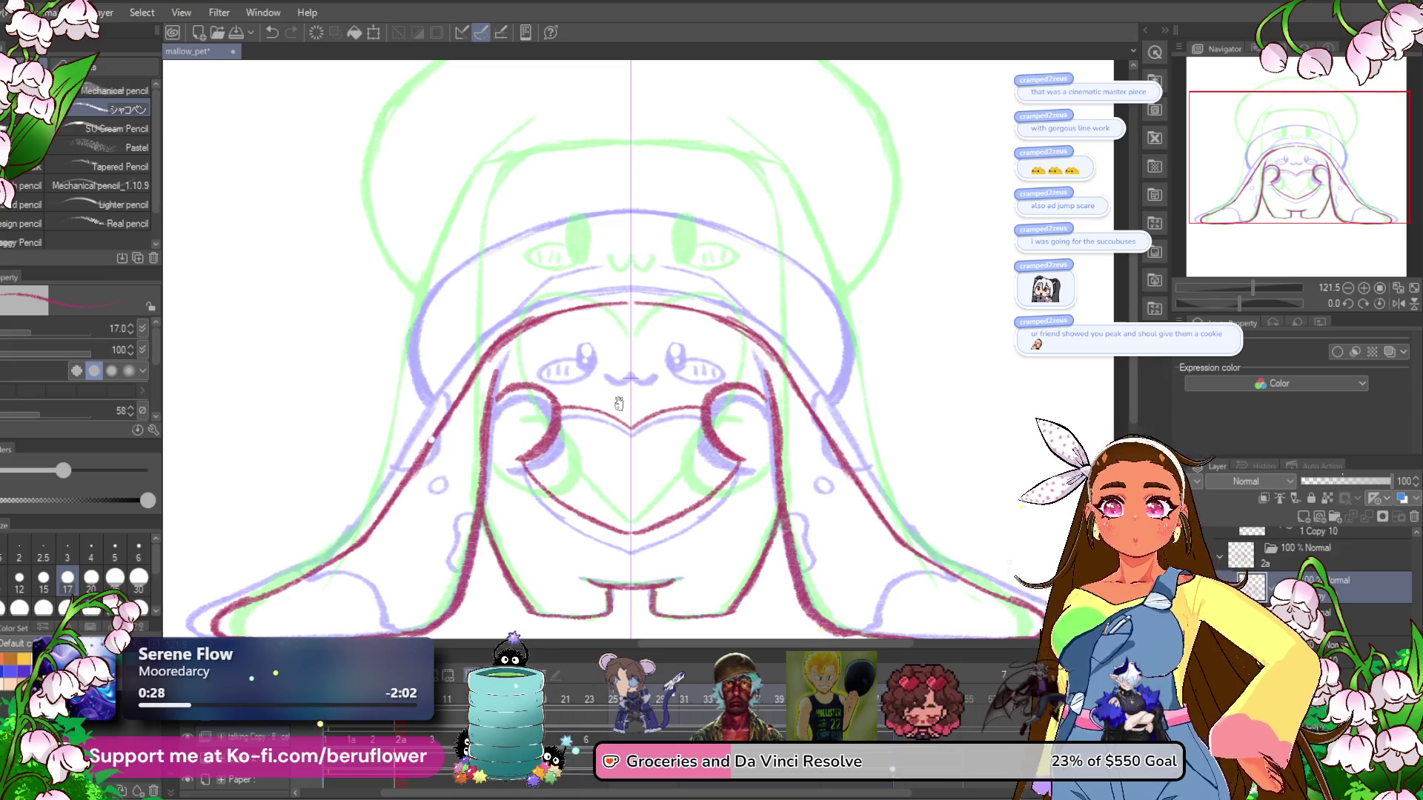
# Ink red pupils, upper eyelids, lower lash ticks and a small mouth curve.
pyautogui.moveTo(474, 490); pyautogui.dragTo(545, 413)
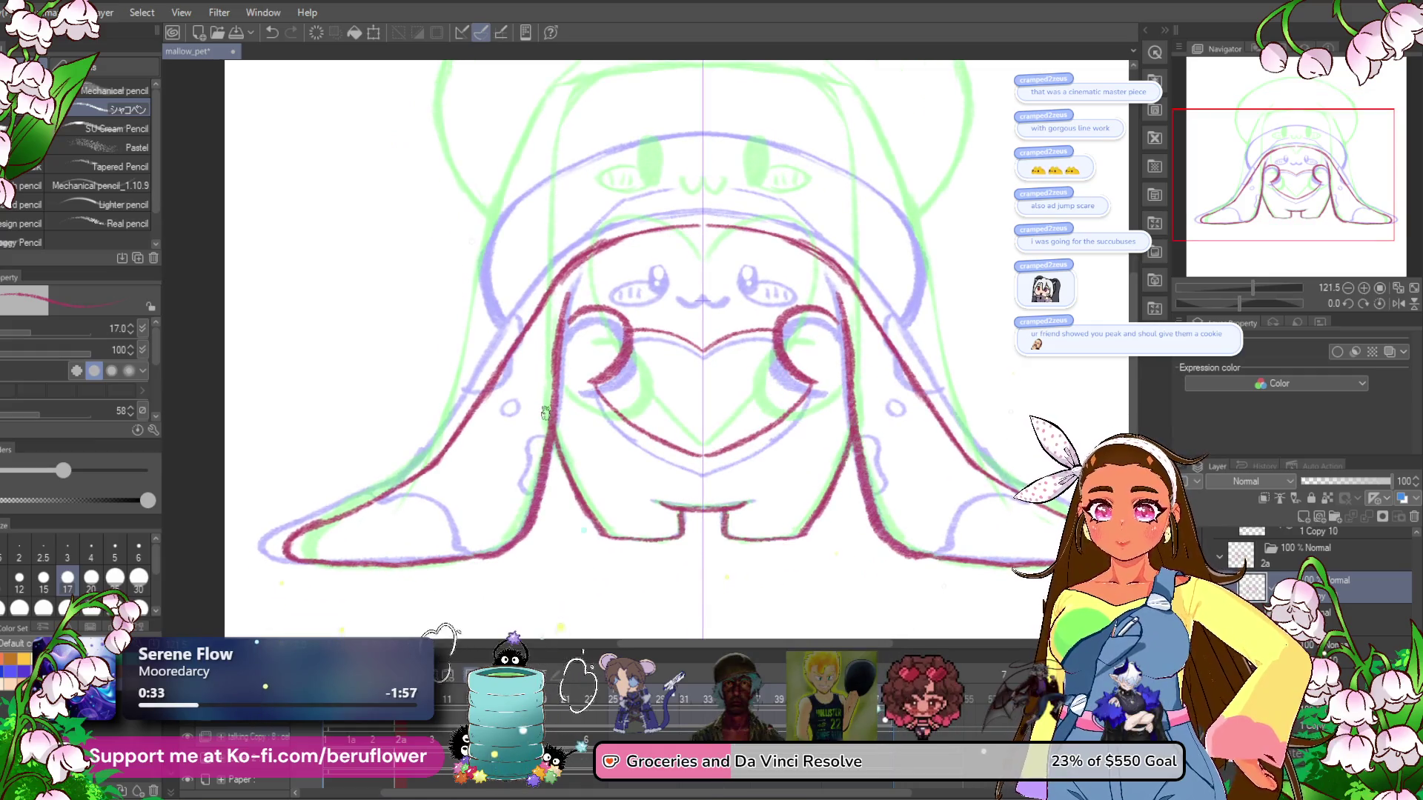
pyautogui.scroll(4, 546, 412)
pyautogui.moveTo(597, 305); pyautogui.dragTo(595, 342)
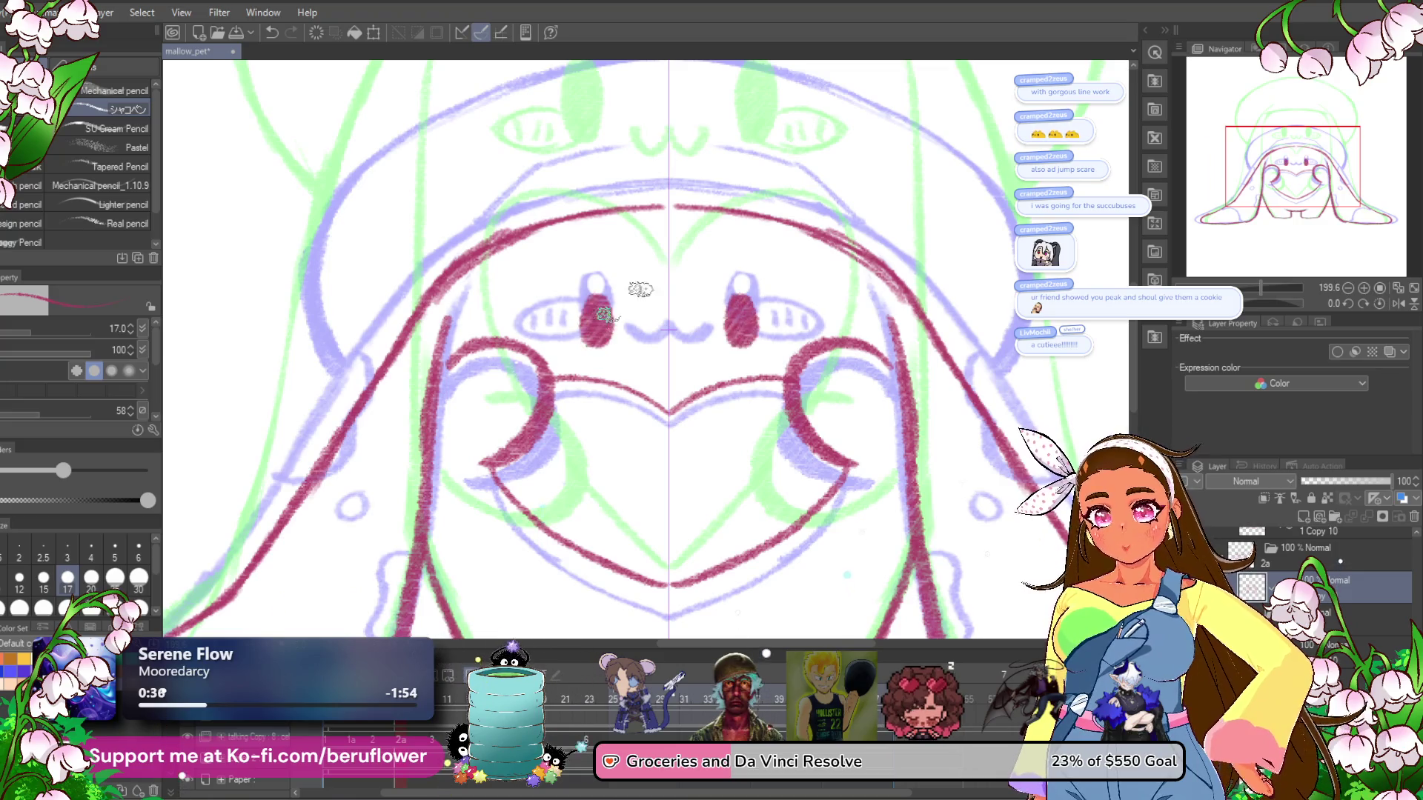
pyautogui.moveTo(752, 307); pyautogui.dragTo(804, 320)
pyautogui.hotkey('ctrl', 'z')
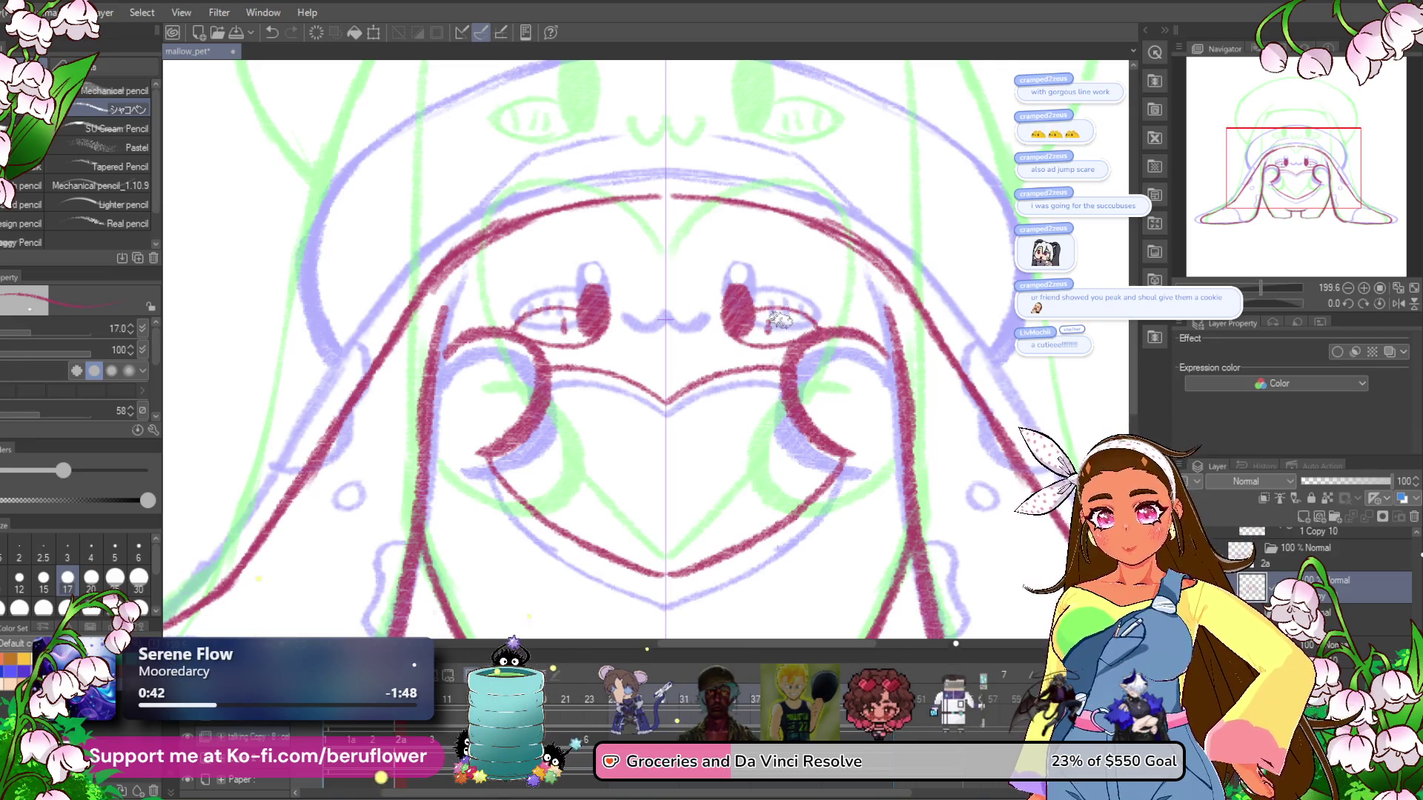
pyautogui.moveTo(778, 319); pyautogui.dragTo(780, 330)
pyautogui.moveTo(789, 320); pyautogui.dragTo(790, 330)
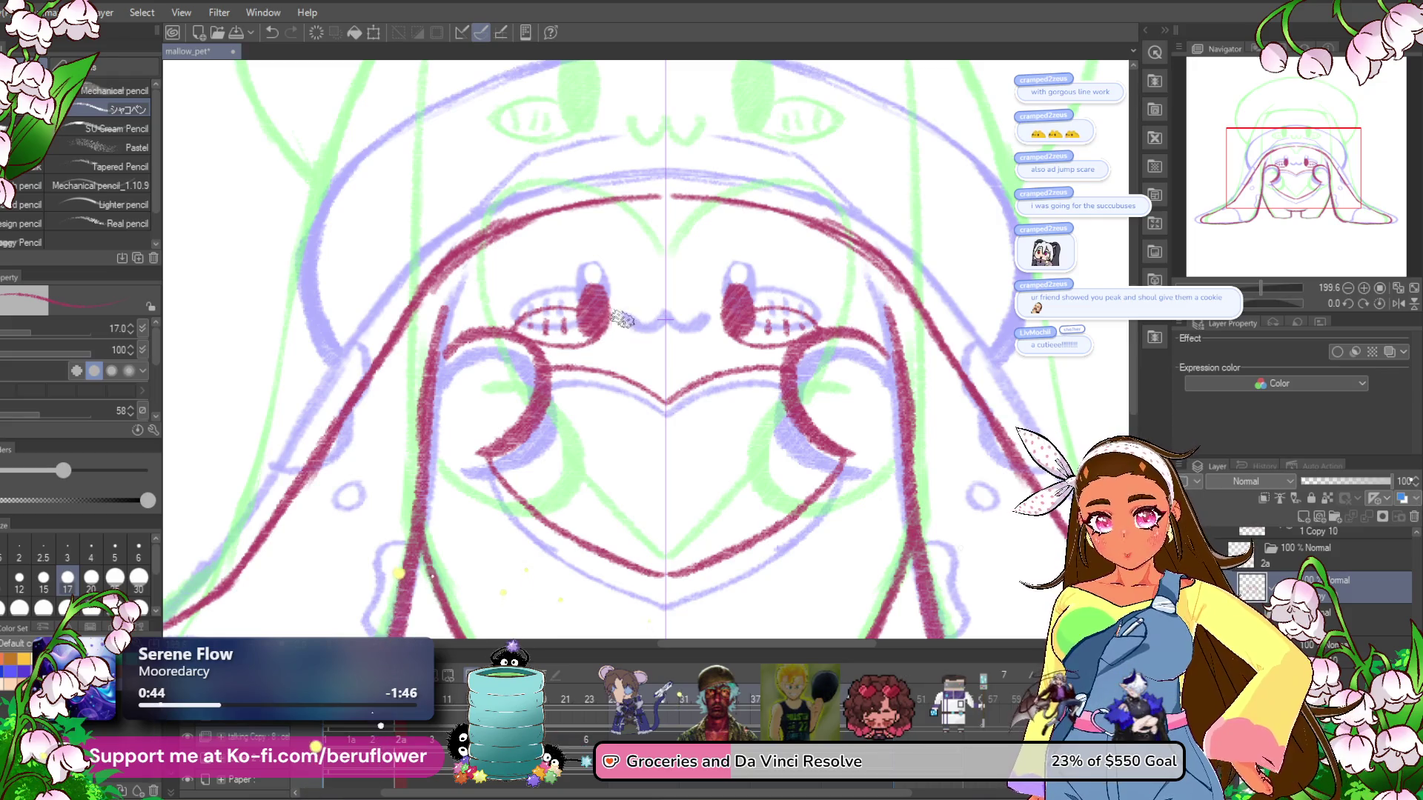
pyautogui.moveTo(617, 321); pyautogui.dragTo(644, 335)
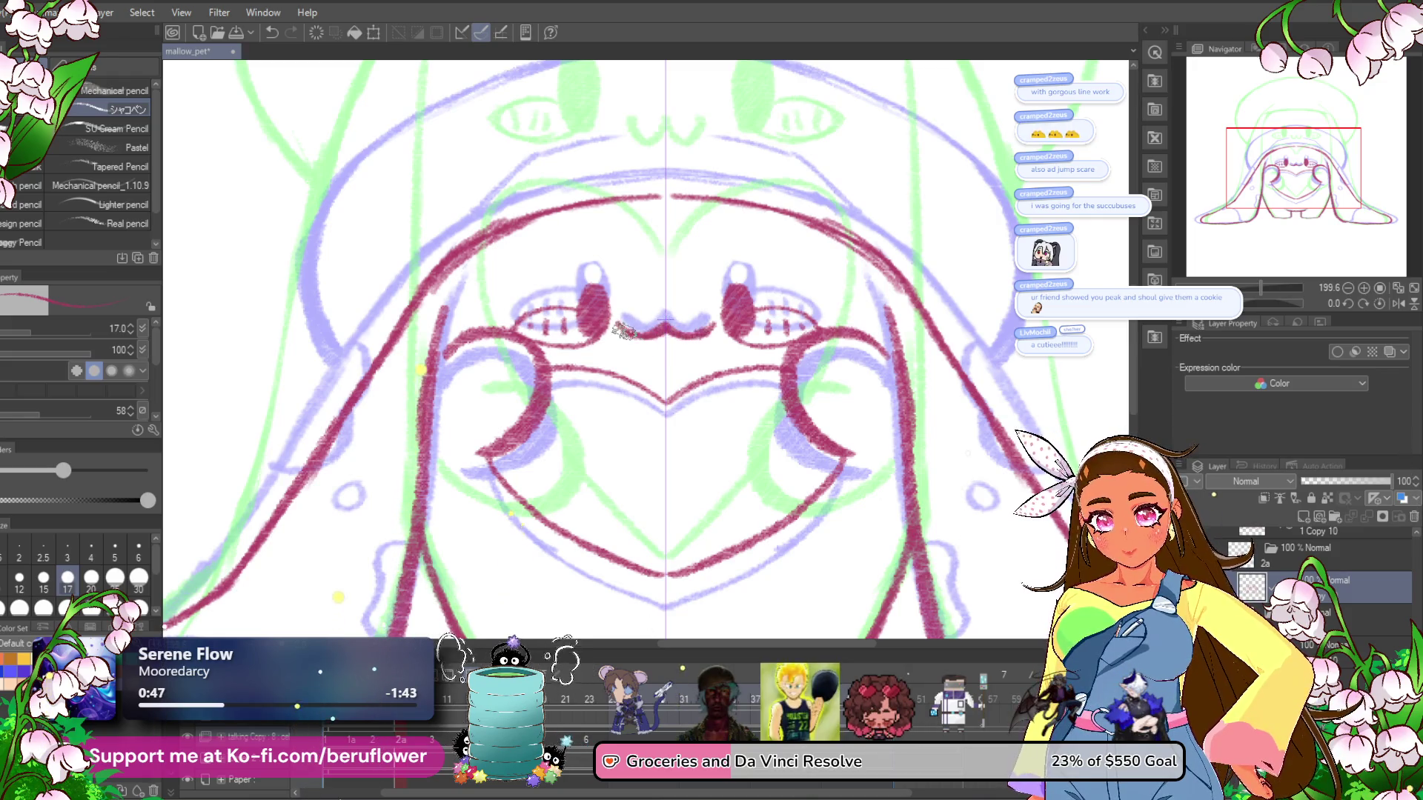
# Draw a new red arc over the hood top and recentre the whole drawing.
pyautogui.scroll(-5, 664, 319)
pyautogui.scroll(3, 659, 287)
pyautogui.moveTo(659, 287); pyautogui.dragTo(681, 312)
pyautogui.moveTo(496, 380)
pyautogui.mouseDown()
pyautogui.moveTo(474, 348)
pyautogui.moveTo(559, 233)
pyautogui.moveTo(652, 198)
pyautogui.moveTo(705, 199)
pyautogui.mouseUp()
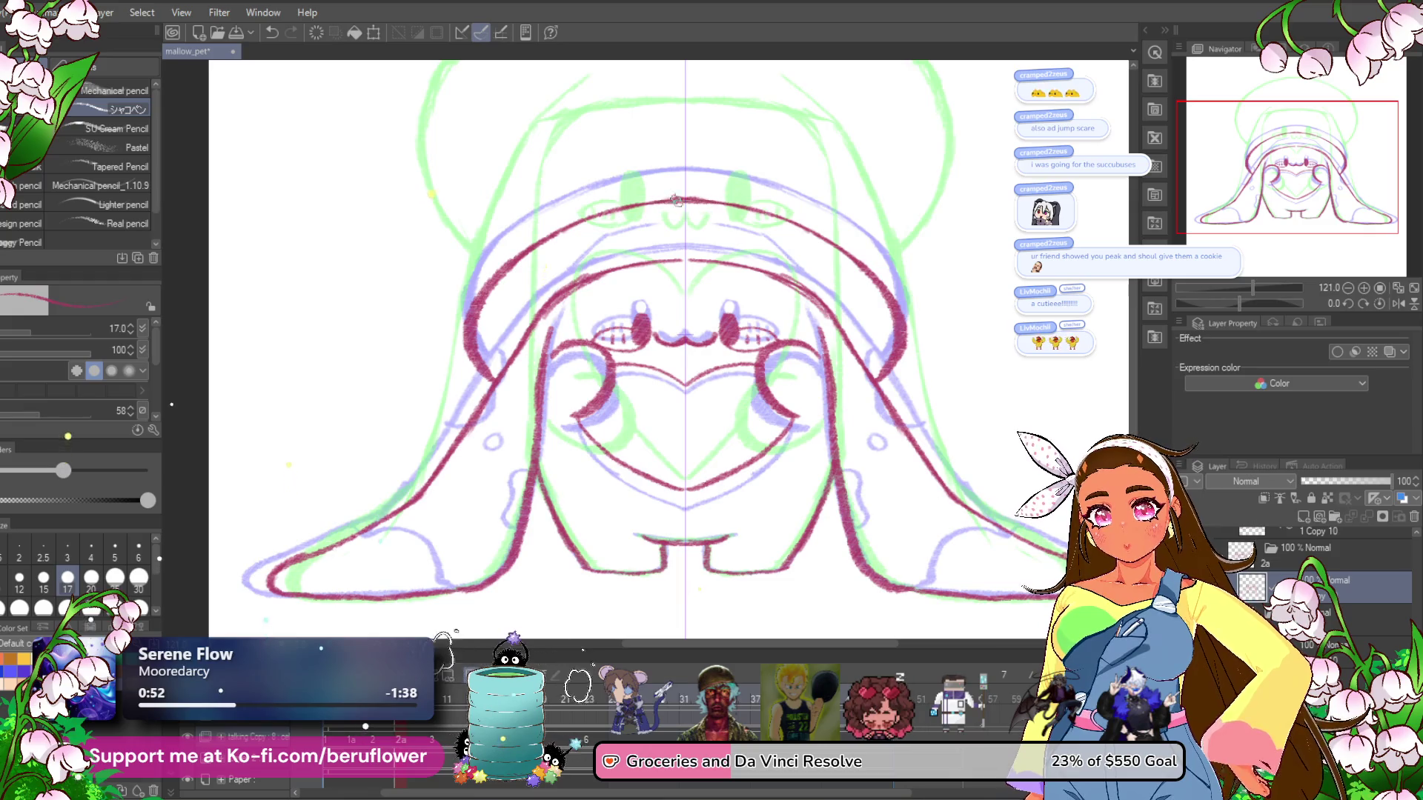
pyautogui.scroll(-3, 586, 256)
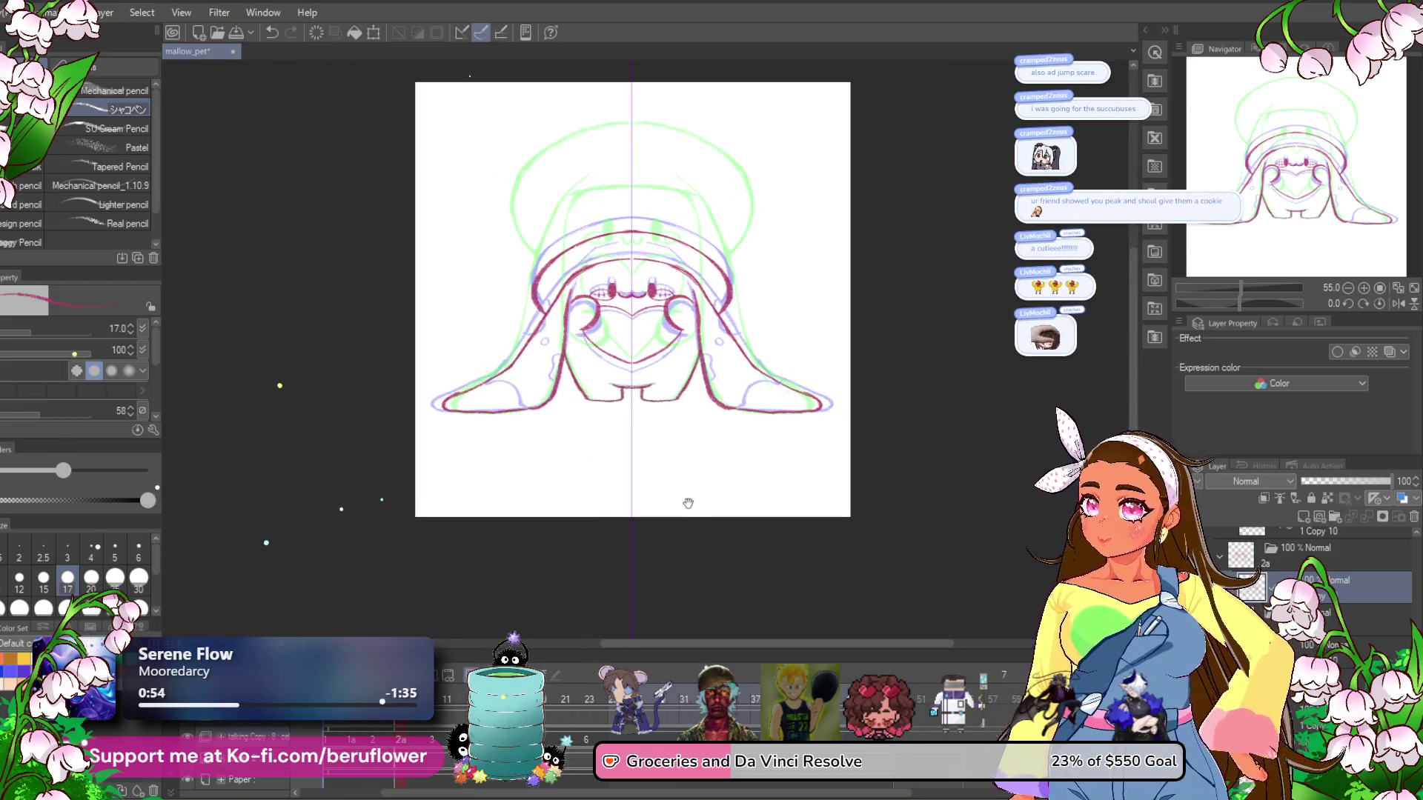
pyautogui.moveTo(688, 501); pyautogui.dragTo(687, 509)
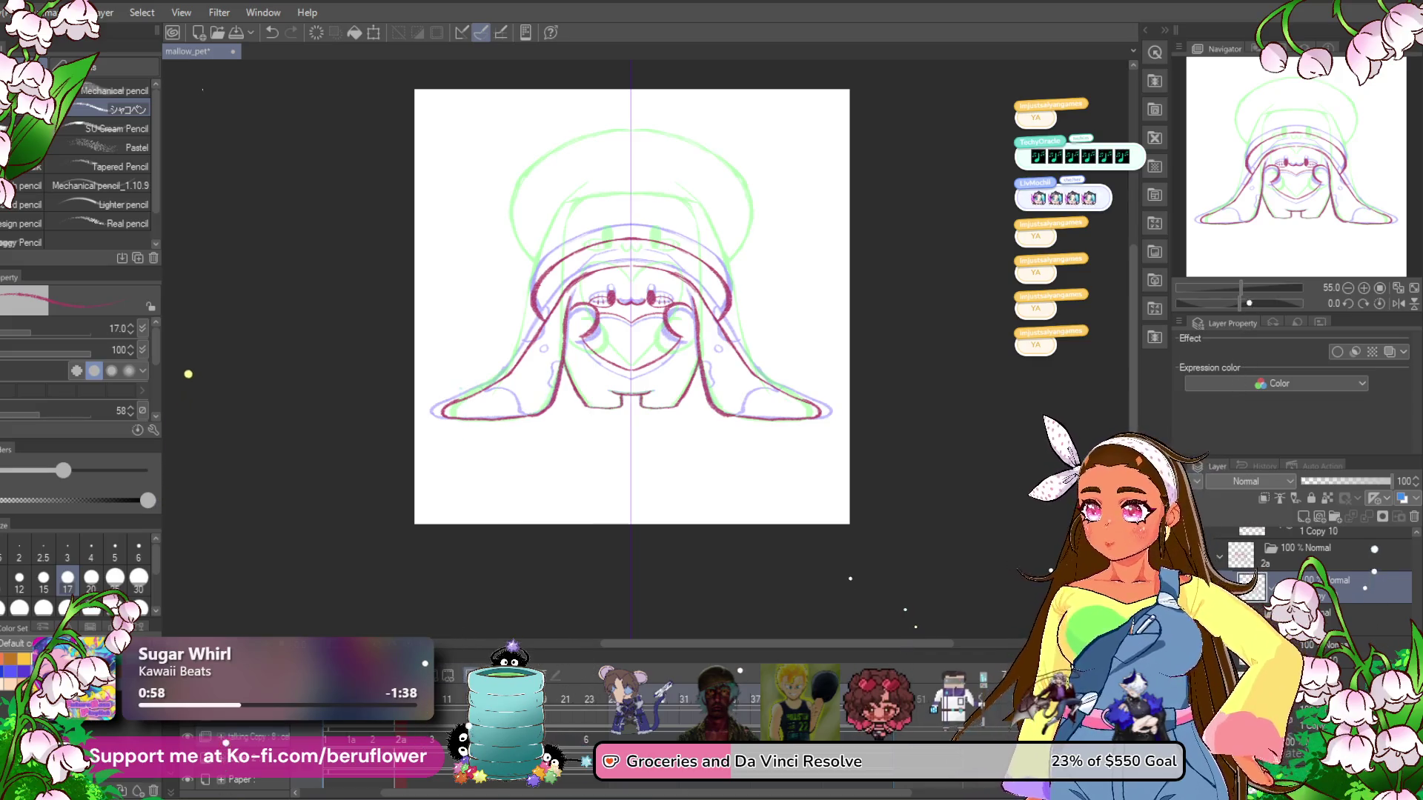
# Zoom in on the fully red-inked mallow frame.
pyautogui.scroll(3, 673, 287)
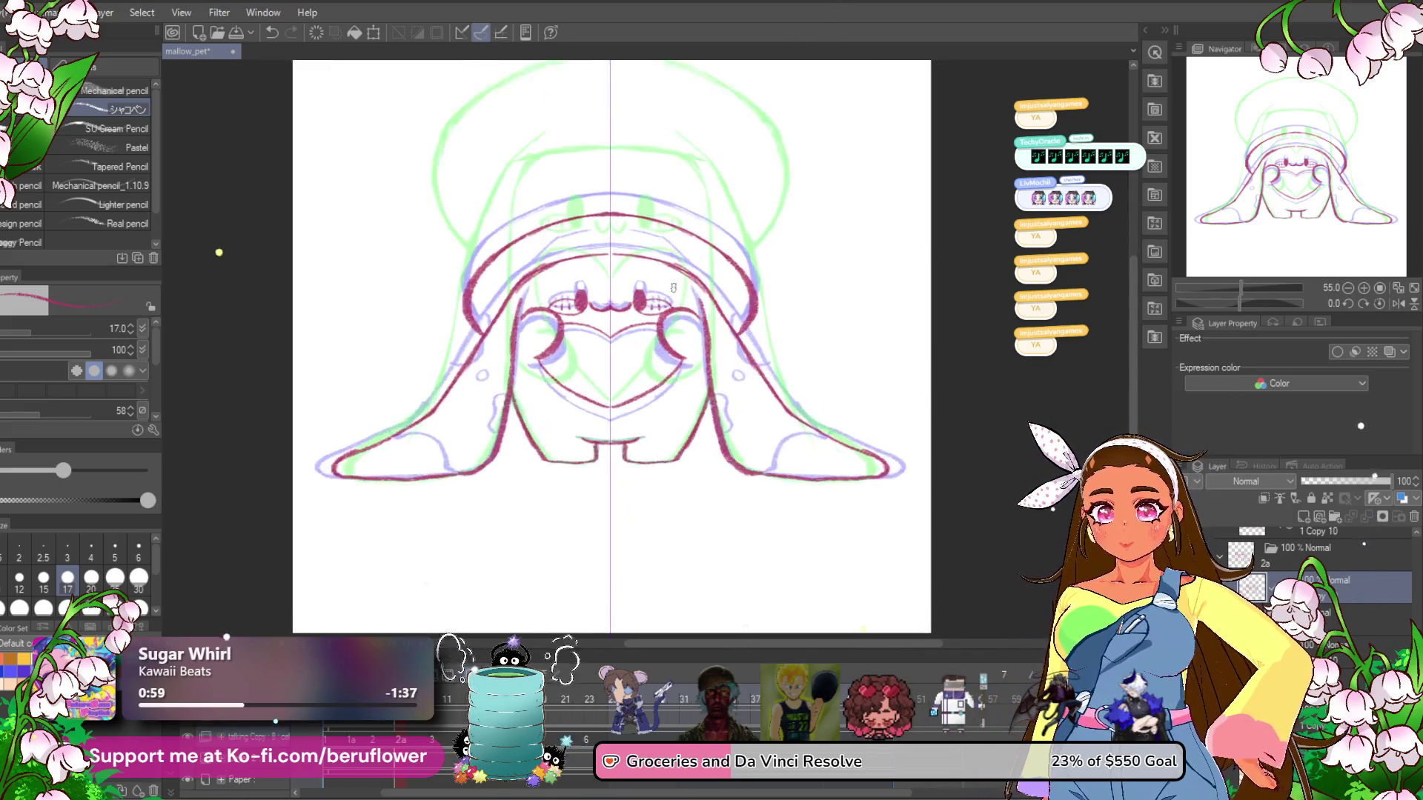
pyautogui.moveTo(787, 534); pyautogui.dragTo(672, 510)
pyautogui.scroll(-1, 526, 492)
pyautogui.scroll(3, 526, 489)
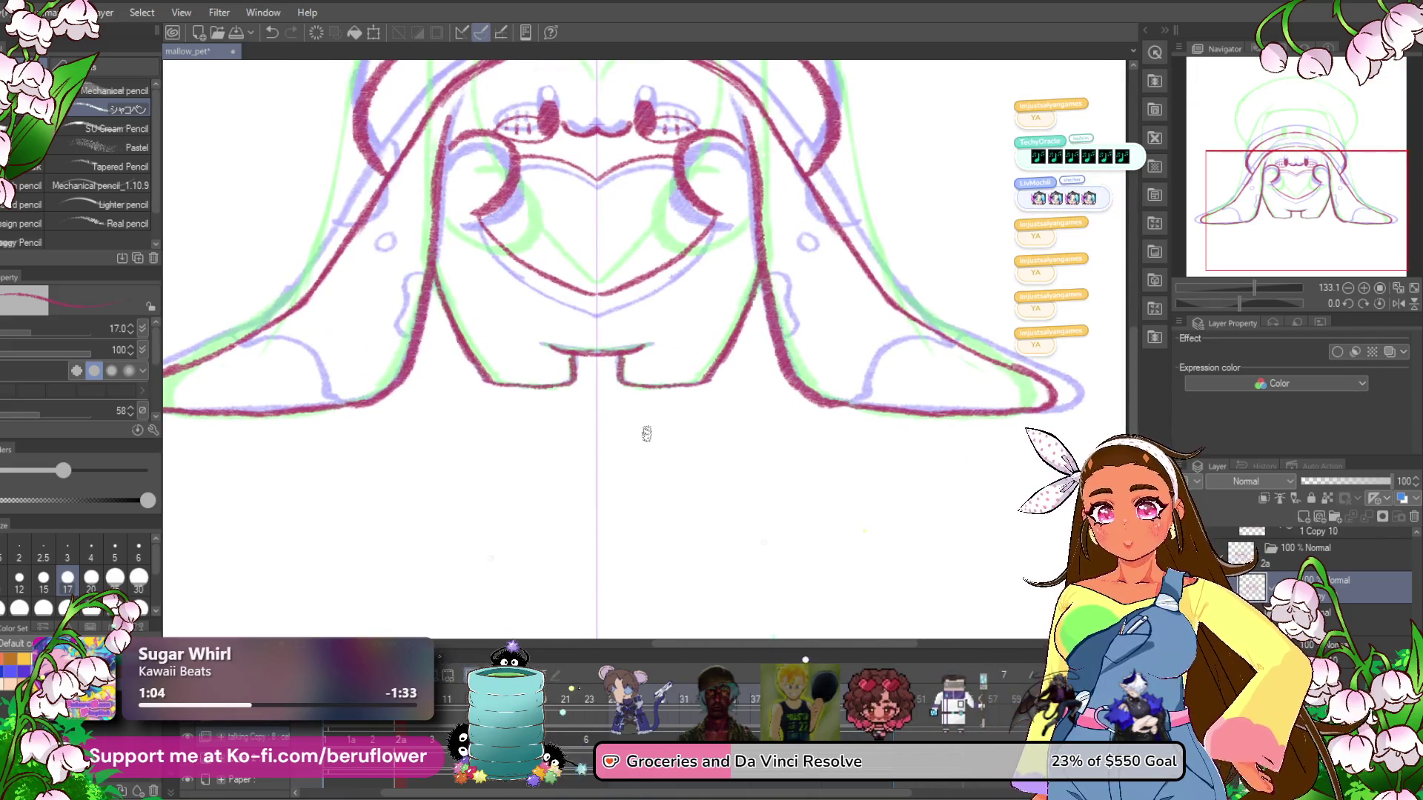
pyautogui.scroll(-2, 644, 428)
pyautogui.scroll(1, 644, 428)
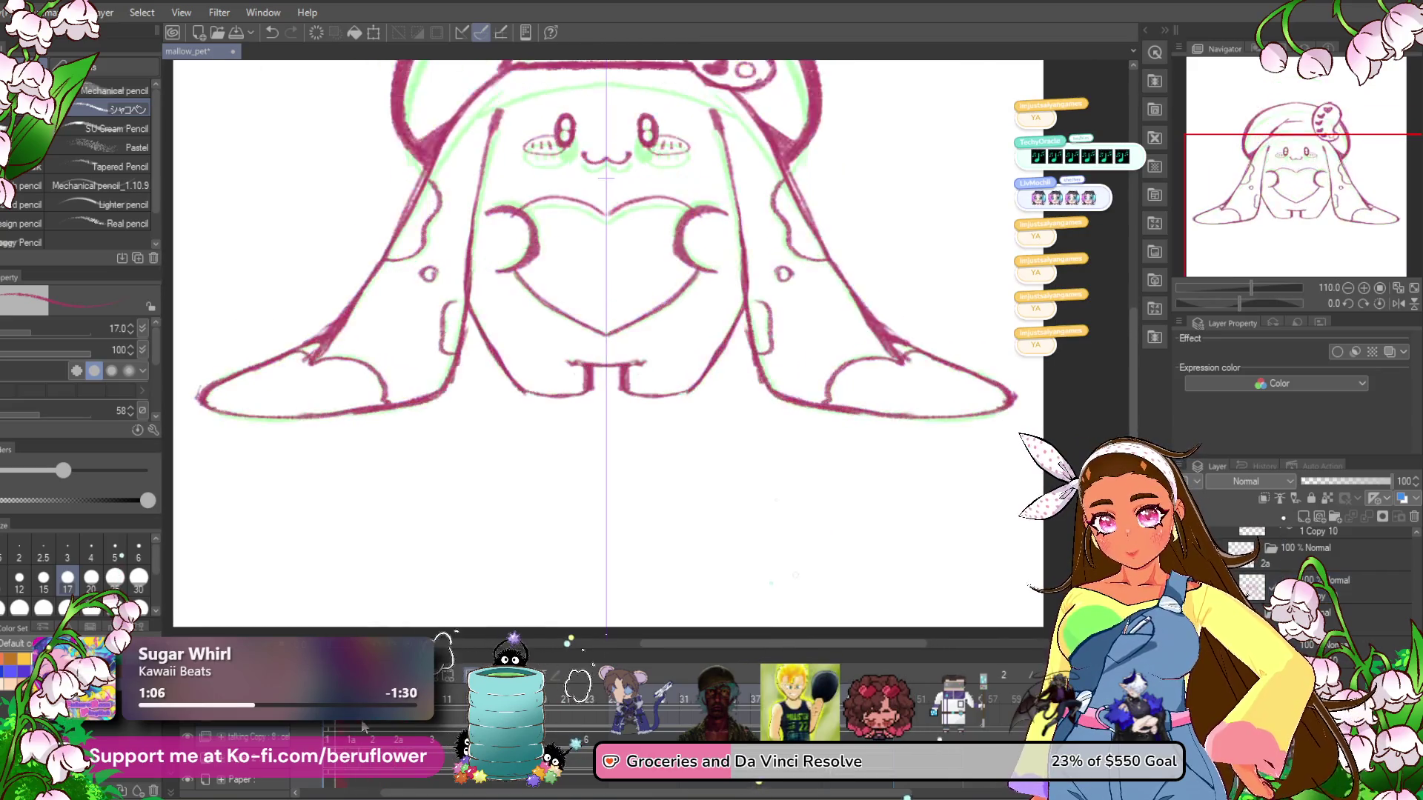
pyautogui.click(422, 739)
pyautogui.click(440, 739)
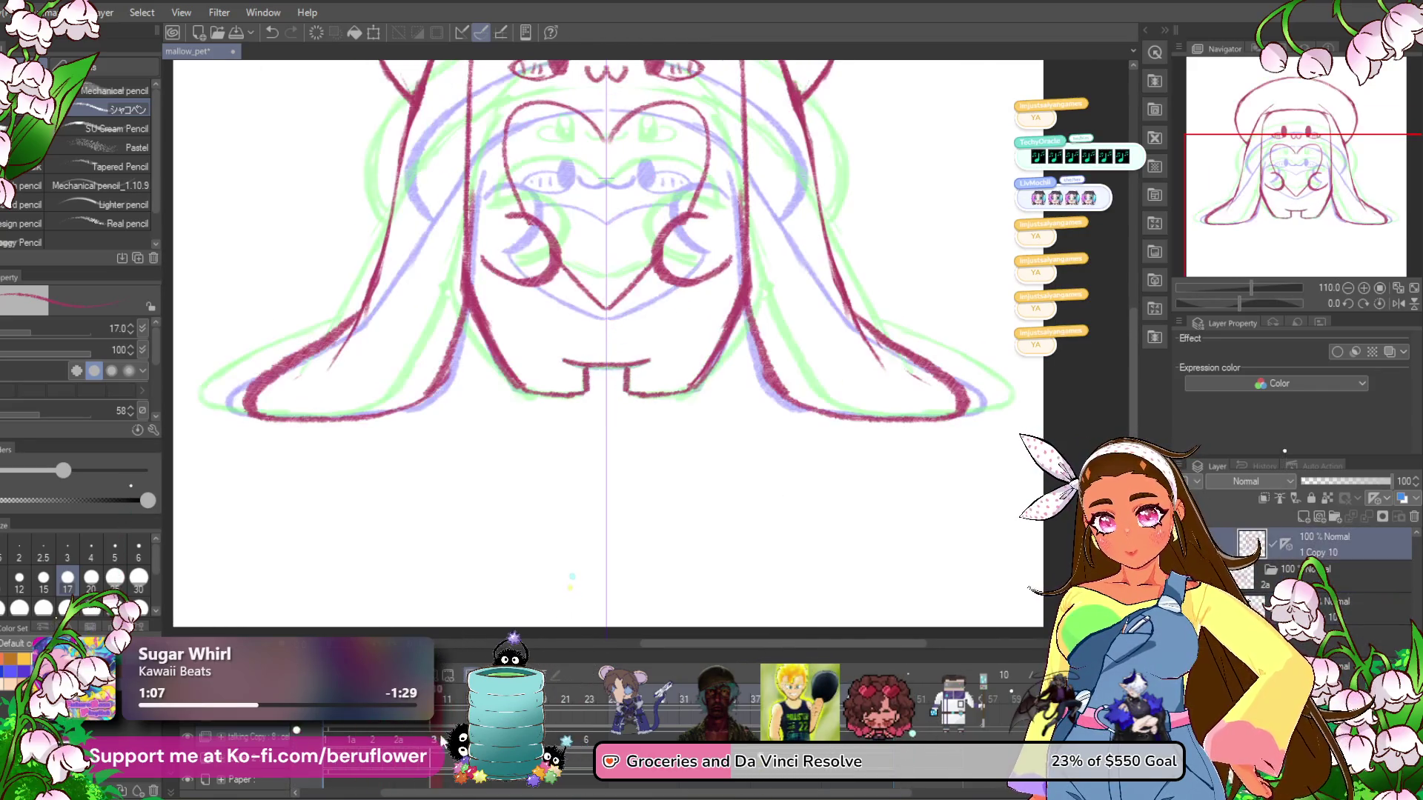
pyautogui.moveTo(439, 739)
pyautogui.mouseDown()
pyautogui.moveTo(456, 738)
pyautogui.moveTo(437, 741)
pyautogui.mouseUp()
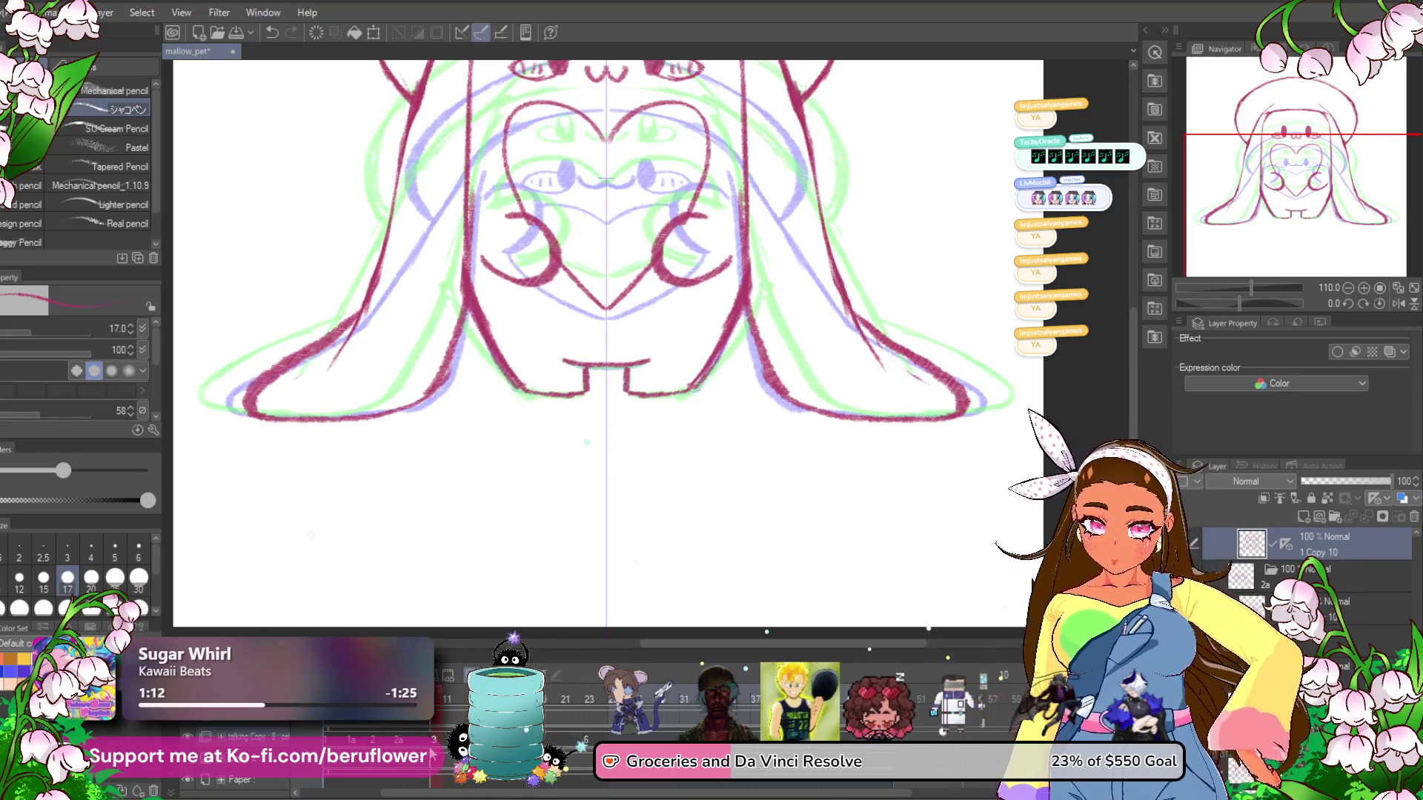
pyautogui.click(442, 700)
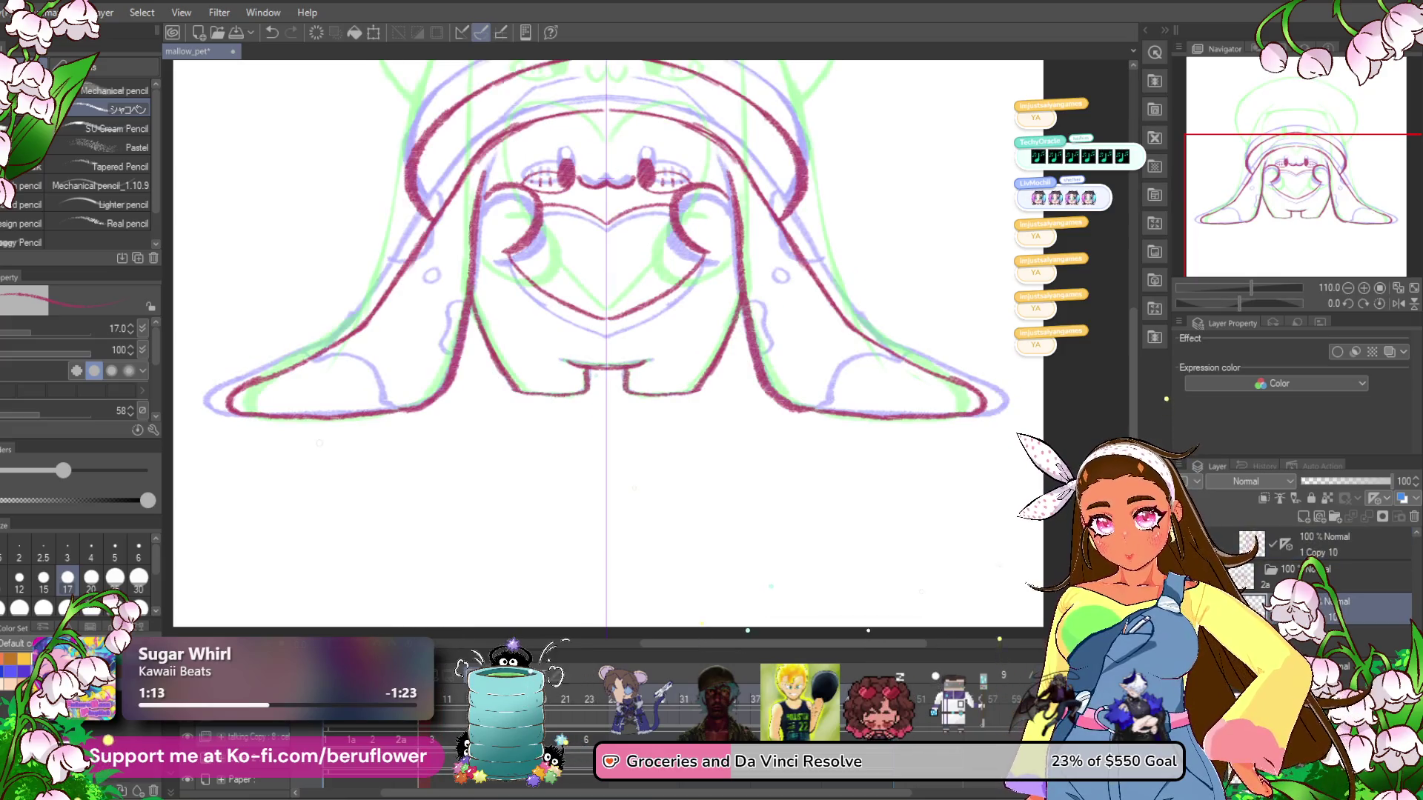
pyautogui.press('space')
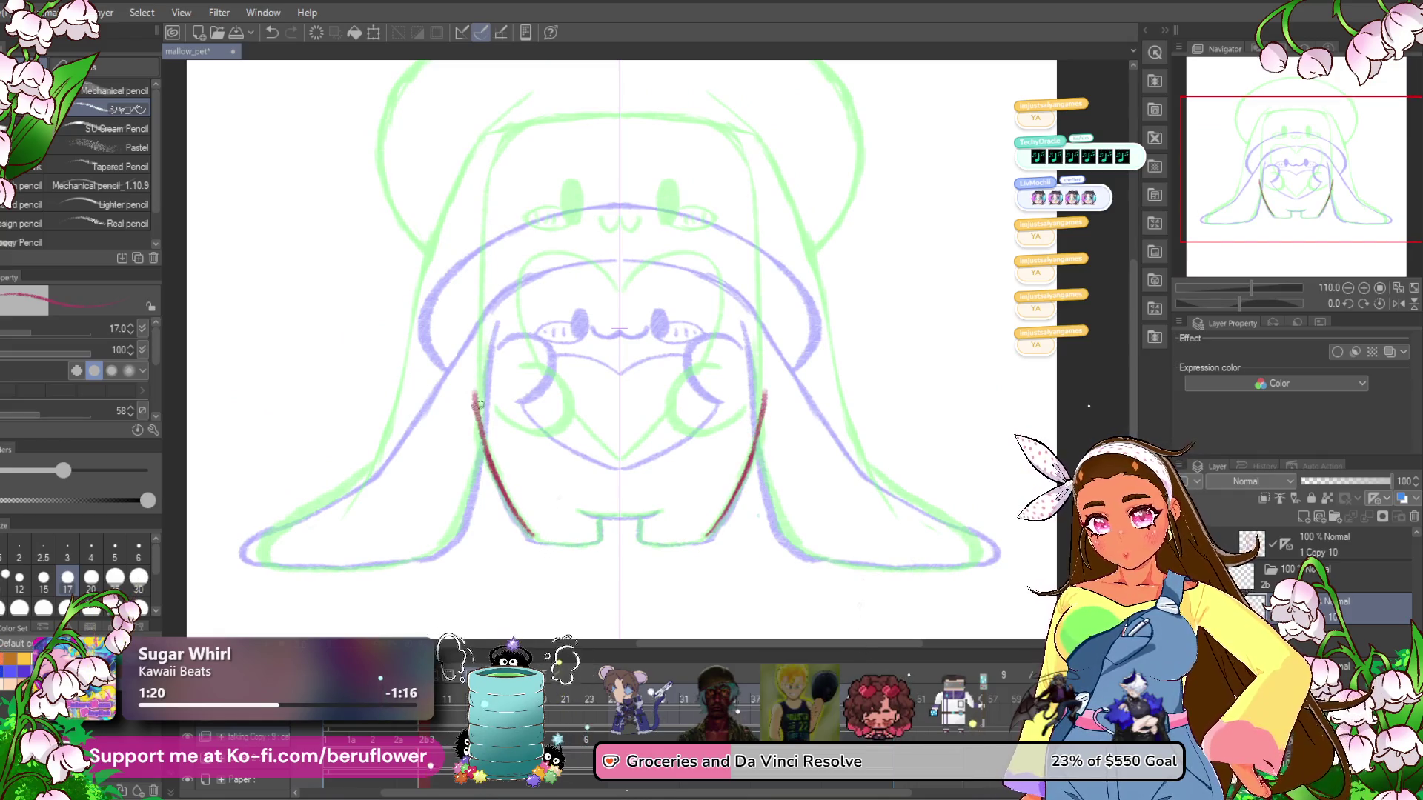
# Draw the mirrored red body sides arching up over the head, redoing overdrawn strokes.
pyautogui.moveTo(529, 532)
pyautogui.mouseDown()
pyautogui.moveTo(475, 394)
pyautogui.moveTo(500, 430)
pyautogui.mouseUp()
pyautogui.moveTo(507, 489); pyautogui.dragTo(485, 268)
pyautogui.hotkey('ctrl', 'z')
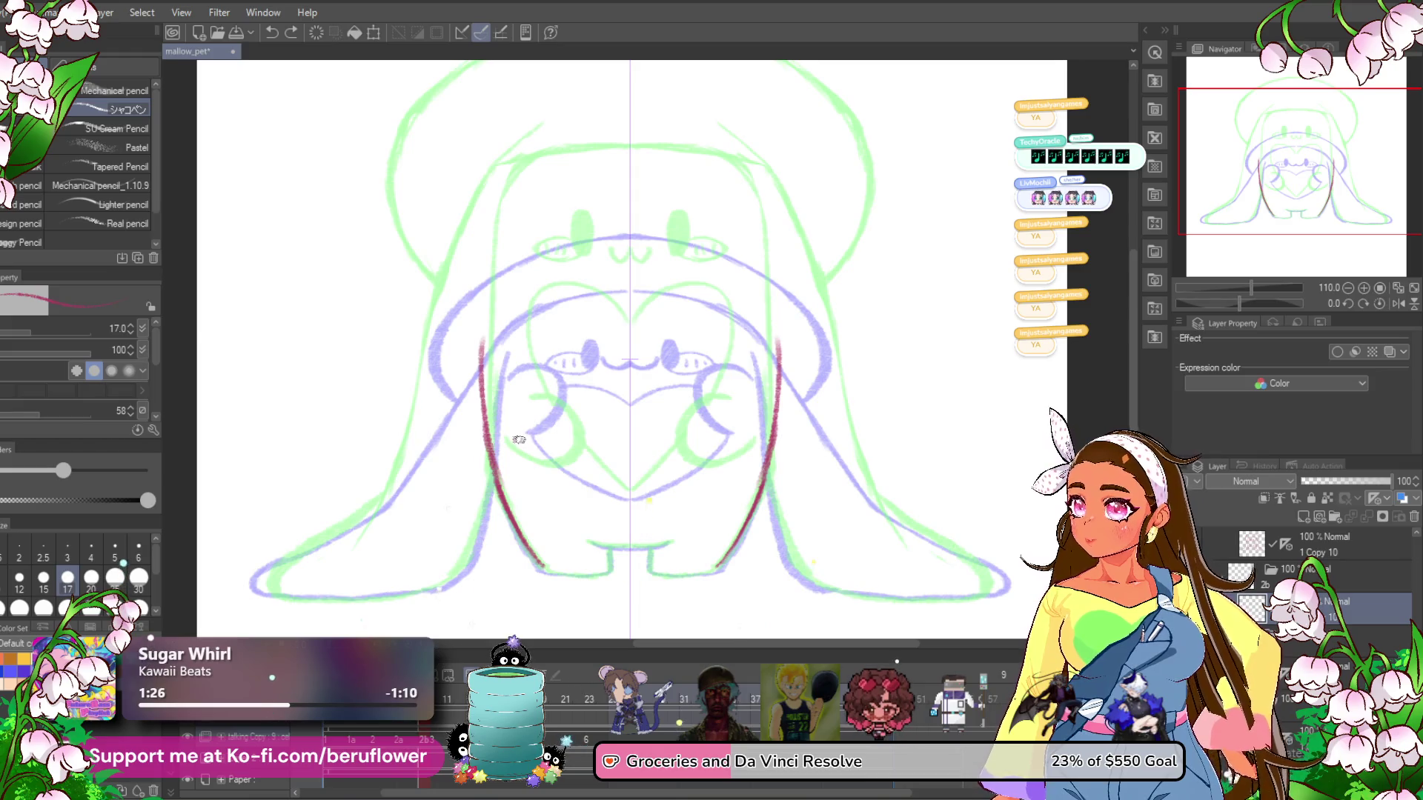
pyautogui.hotkey('ctrl', 'z')
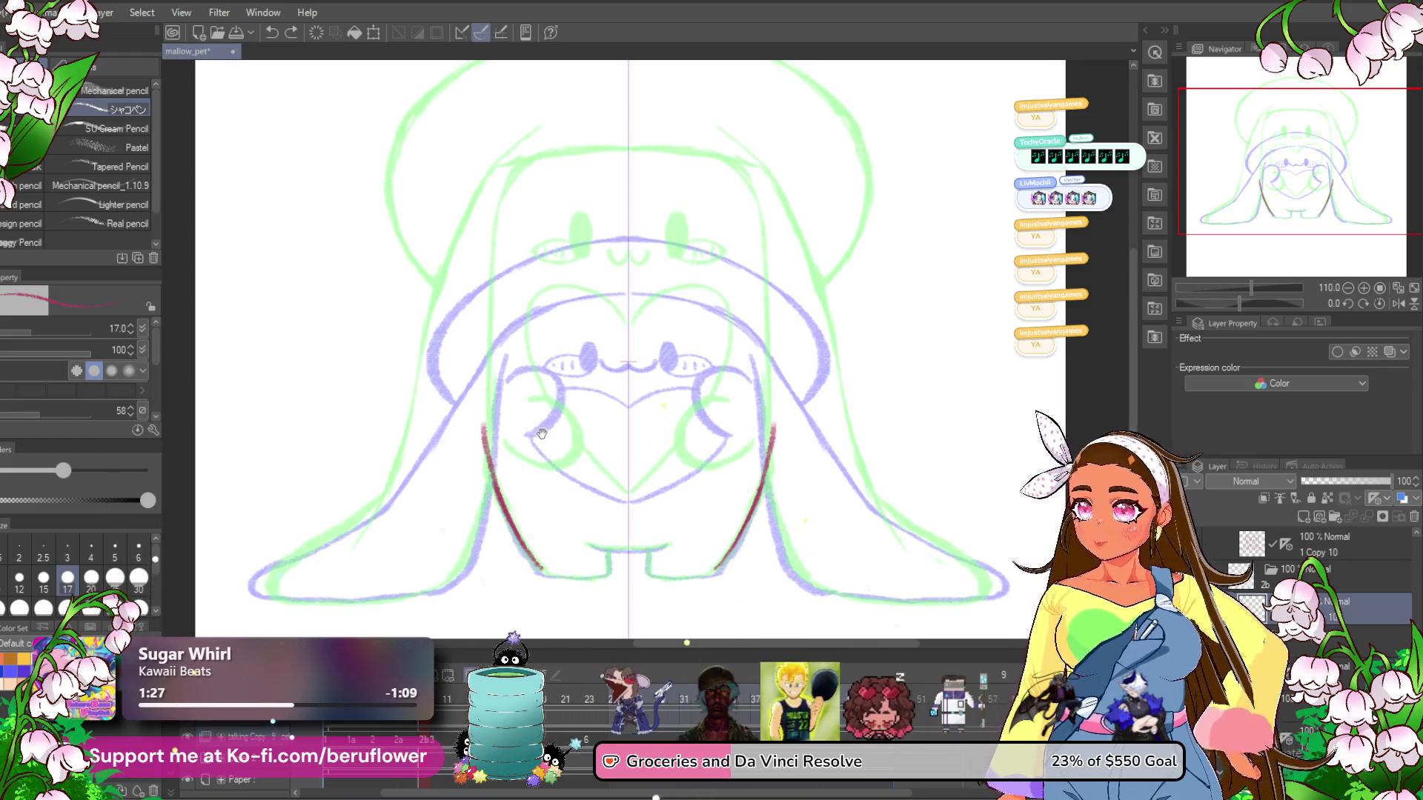
pyautogui.moveTo(524, 218)
pyautogui.mouseDown()
pyautogui.moveTo(586, 180)
pyautogui.moveTo(686, 185)
pyautogui.mouseUp()
pyautogui.moveTo(486, 459)
pyautogui.mouseDown()
pyautogui.moveTo(476, 370)
pyautogui.moveTo(513, 254)
pyautogui.moveTo(570, 209)
pyautogui.mouseUp()
pyautogui.hotkey('ctrl', 'z')
pyautogui.hotkey('ctrl', 'z')
pyautogui.hotkey('ctrl', 'z')
pyautogui.moveTo(485, 448)
pyautogui.mouseDown()
pyautogui.moveTo(512, 272)
pyautogui.moveTo(566, 222)
pyautogui.moveTo(671, 213)
pyautogui.mouseUp()
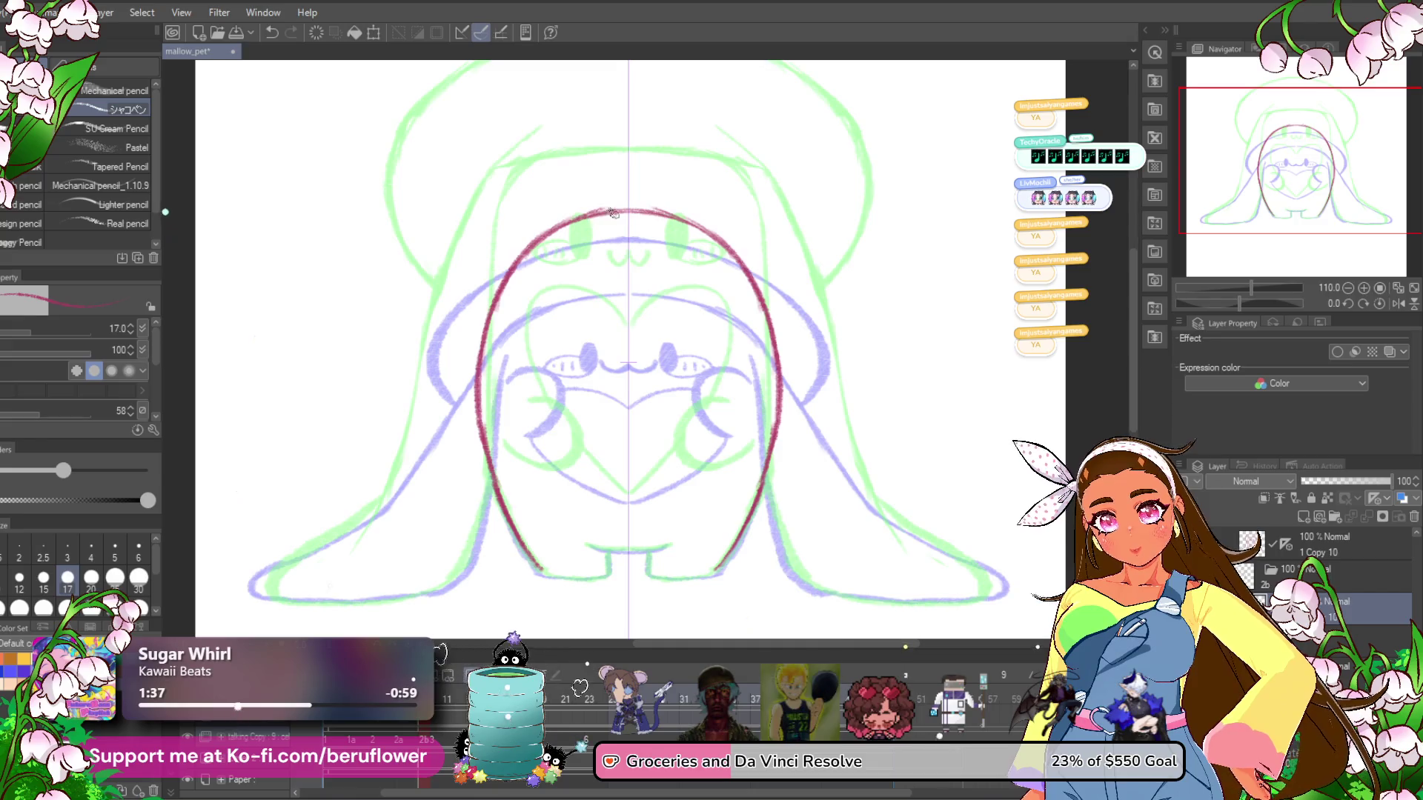
# Add the inner edges of the two feet and pan down over the creature.
pyautogui.scroll(4, 577, 434)
pyautogui.moveTo(589, 413)
pyautogui.mouseDown()
pyautogui.moveTo(589, 448)
pyautogui.moveTo(709, 444)
pyautogui.mouseUp()
pyautogui.hscroll(-2, 638, 429)
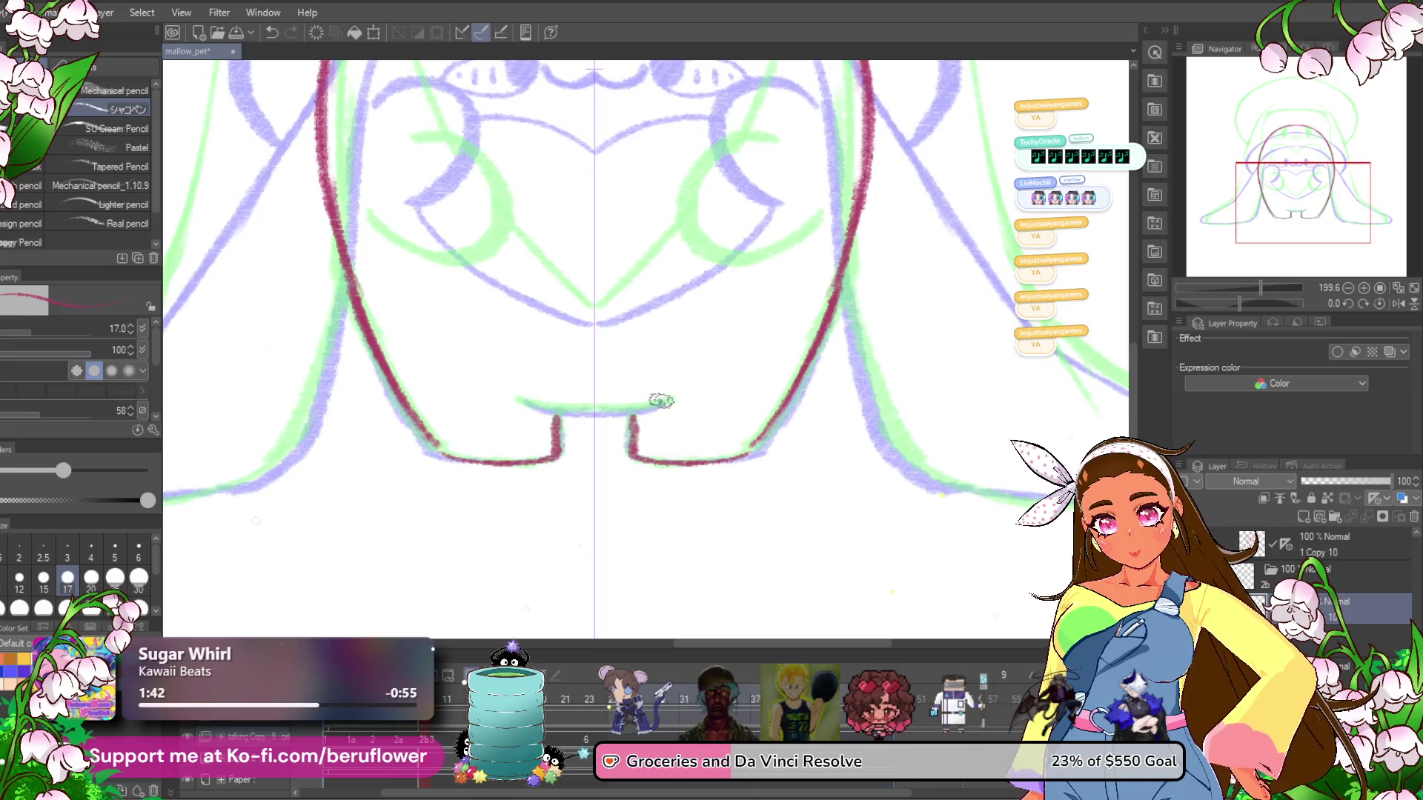
pyautogui.scroll(-5, 628, 409)
pyautogui.scroll(5, 667, 371)
pyautogui.moveTo(670, 369); pyautogui.dragTo(652, 532)
pyautogui.scroll(-4, 652, 532)
pyautogui.scroll(3, 600, 491)
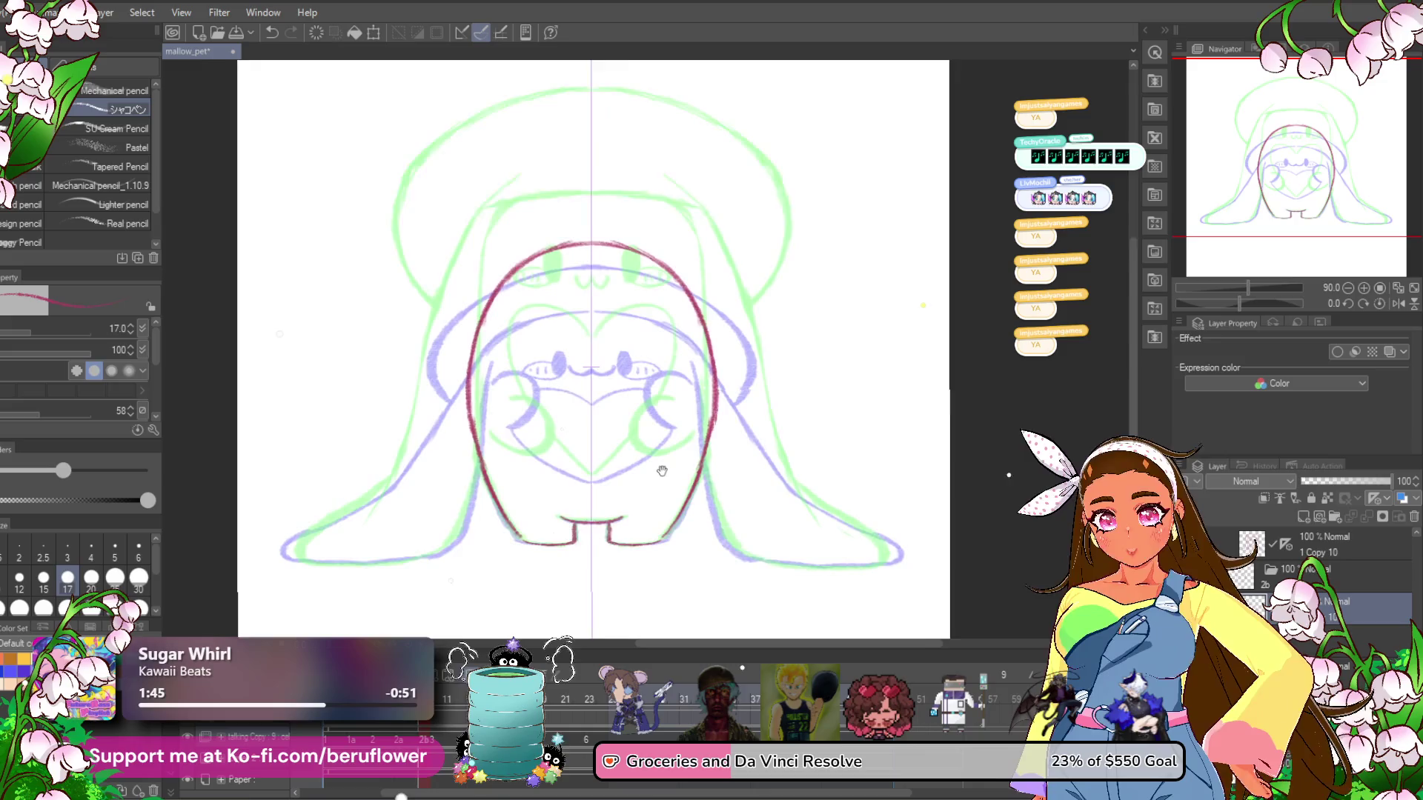
# Step between frames 11 to 14 to compare their line art.
pyautogui.press('Right')
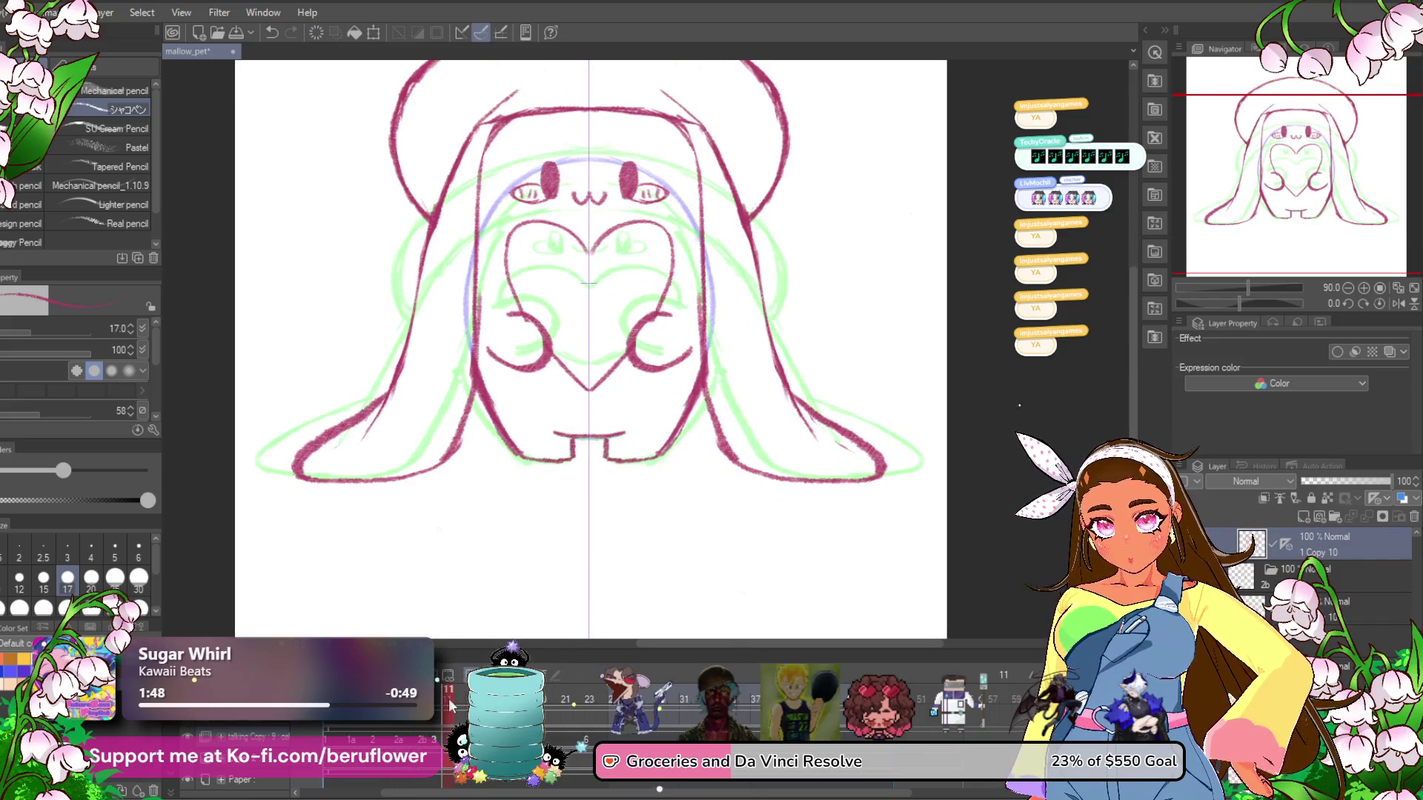
pyautogui.press('Right')
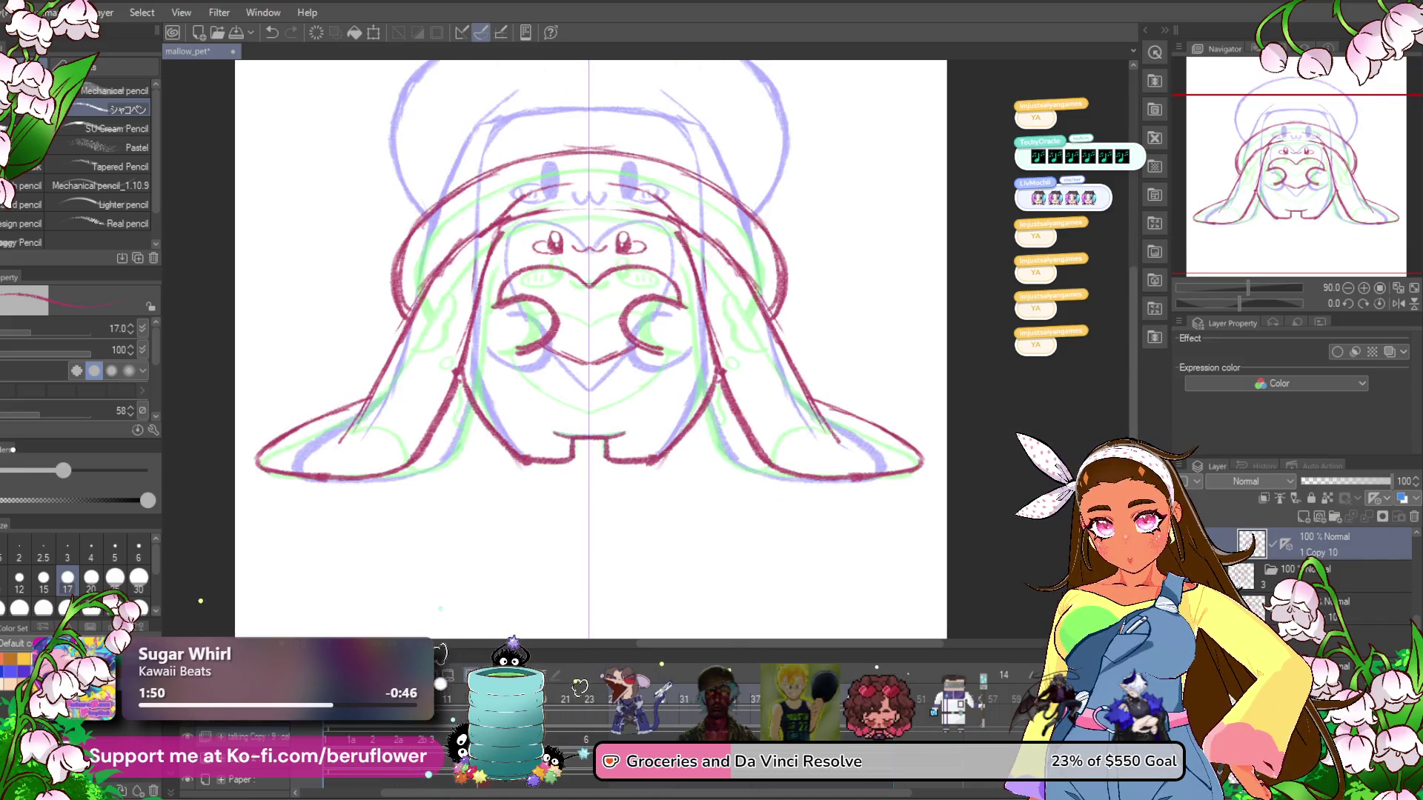
pyautogui.press('Left')
pyautogui.press('Left')
pyautogui.press('Left')
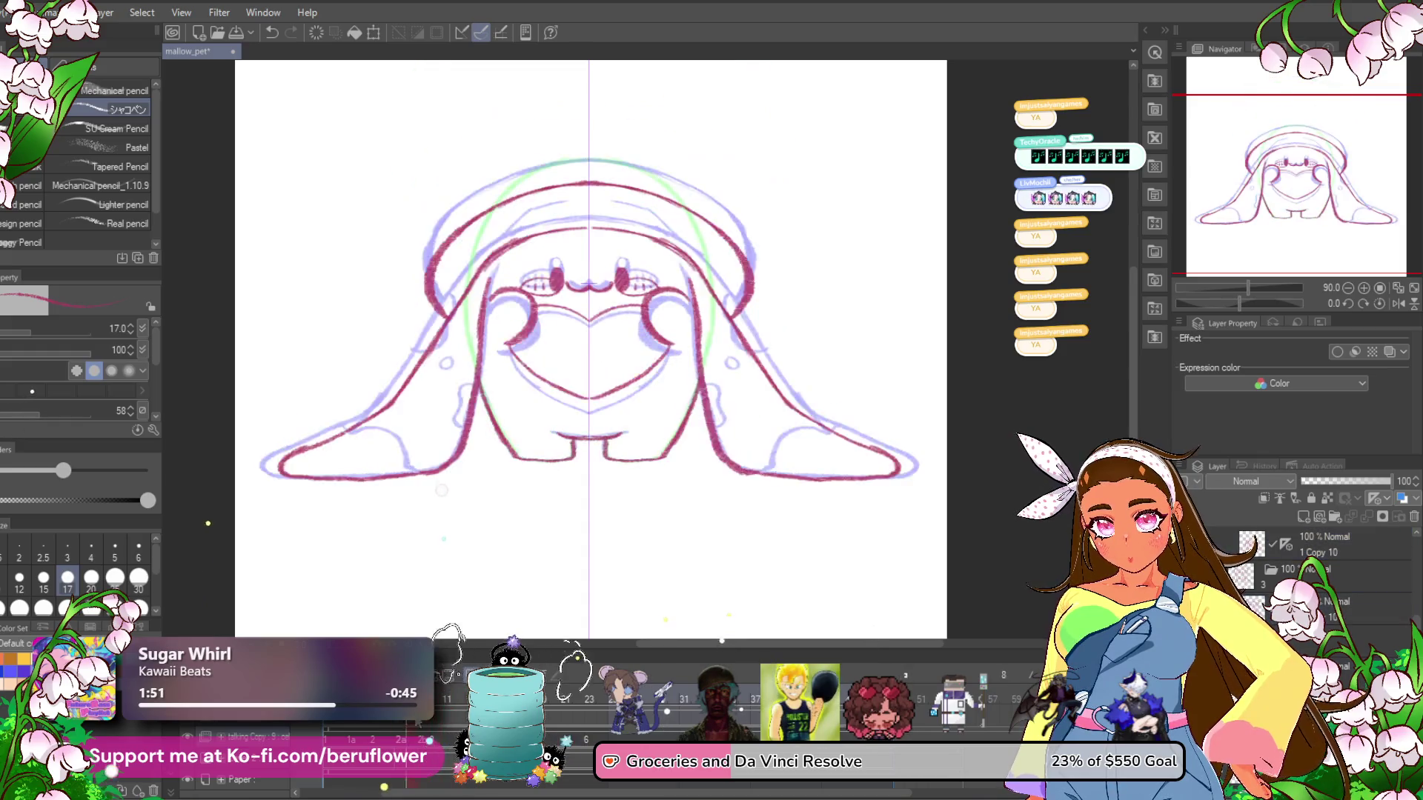
pyautogui.click(447, 717)
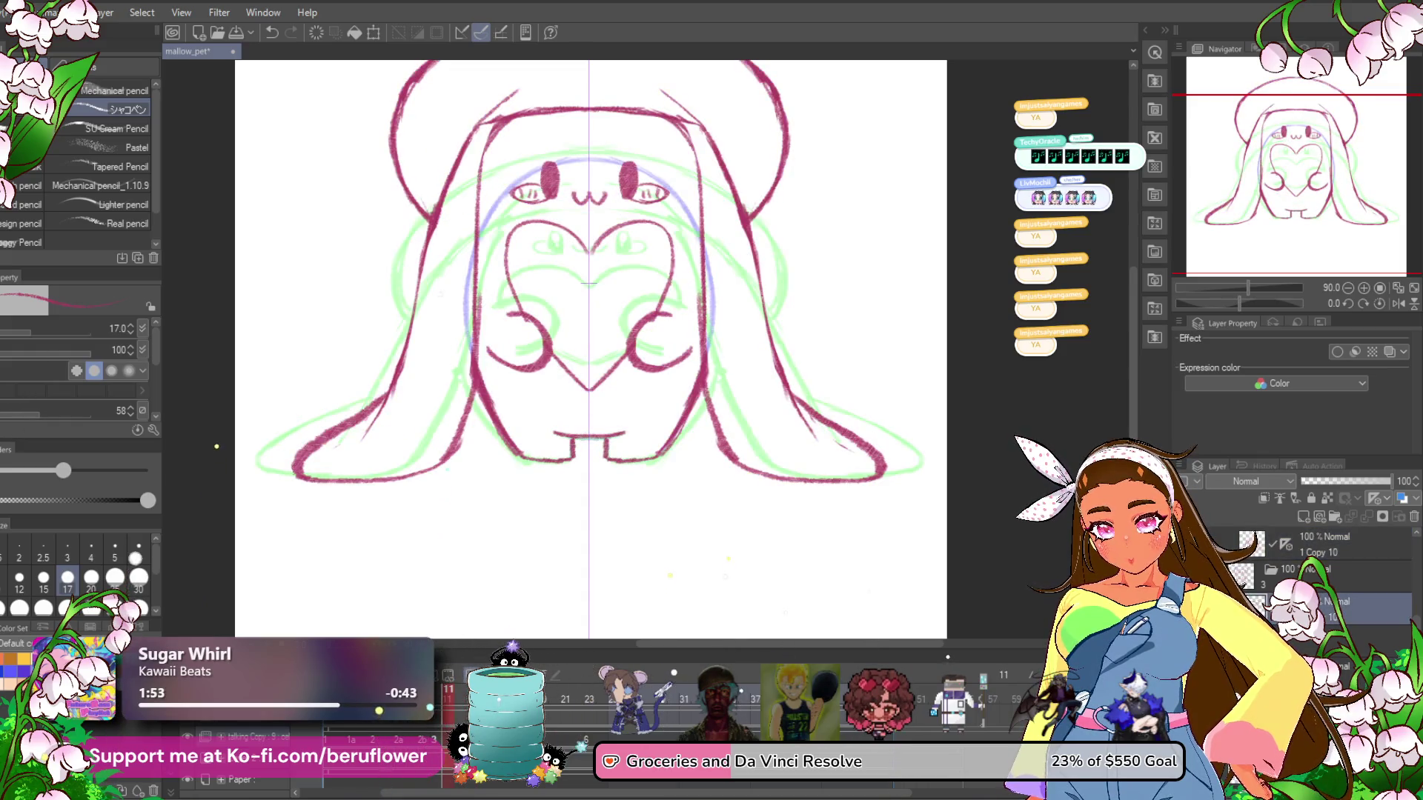
pyautogui.press('Right')
pyautogui.press('Right')
pyautogui.press('Left')
pyautogui.press('Right')
pyautogui.press('Left')
# Move to an uninked frame and start drawing the mirrored red body sides upward.
pyautogui.press('Right')
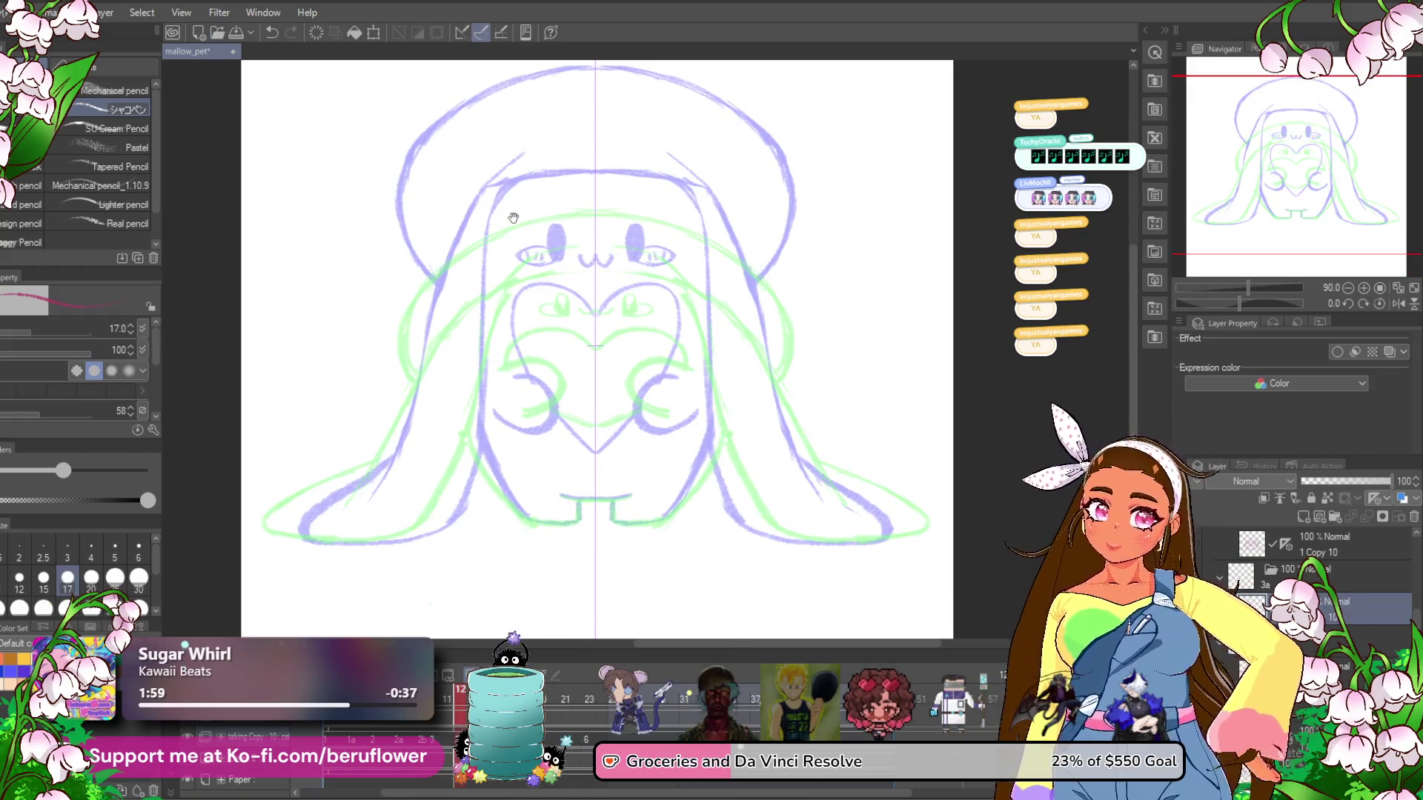
pyautogui.press('Right')
pyautogui.moveTo(483, 466); pyautogui.dragTo(457, 278)
pyautogui.moveTo(485, 419); pyautogui.dragTo(450, 211)
pyautogui.moveTo(511, 470)
pyautogui.mouseDown()
pyautogui.moveTo(506, 492)
pyautogui.moveTo(489, 182)
pyautogui.moveTo(512, 137)
pyautogui.moveTo(561, 98)
pyautogui.moveTo(519, 142)
pyautogui.mouseUp()
# Undo stray mirrored body strokes, recentre on the legs and stop animation playback.
pyautogui.hotkey('ctrl', 'z')
pyautogui.hotkey('ctrl', 'z')
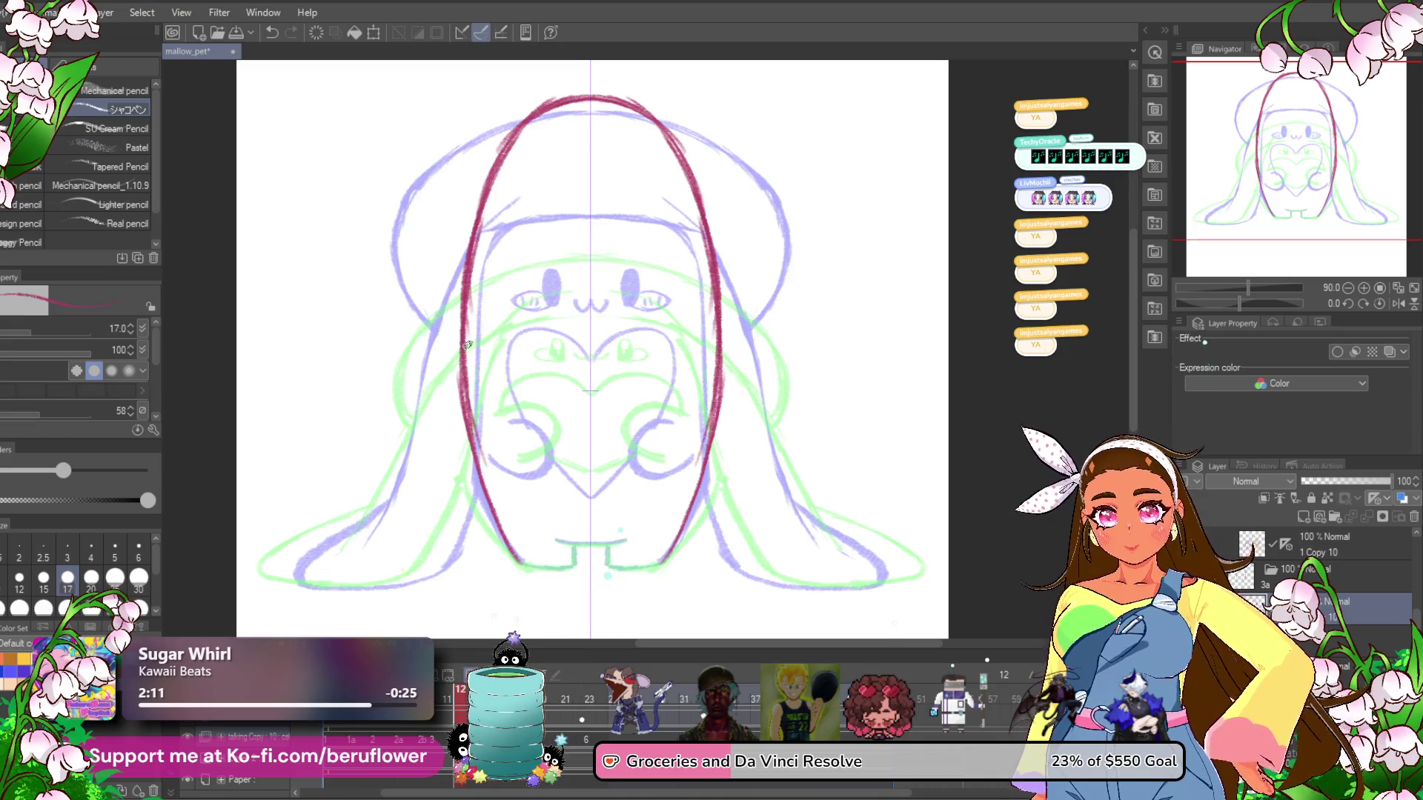
pyautogui.scroll(3, 468, 345)
pyautogui.moveTo(681, 514); pyautogui.dragTo(673, 358)
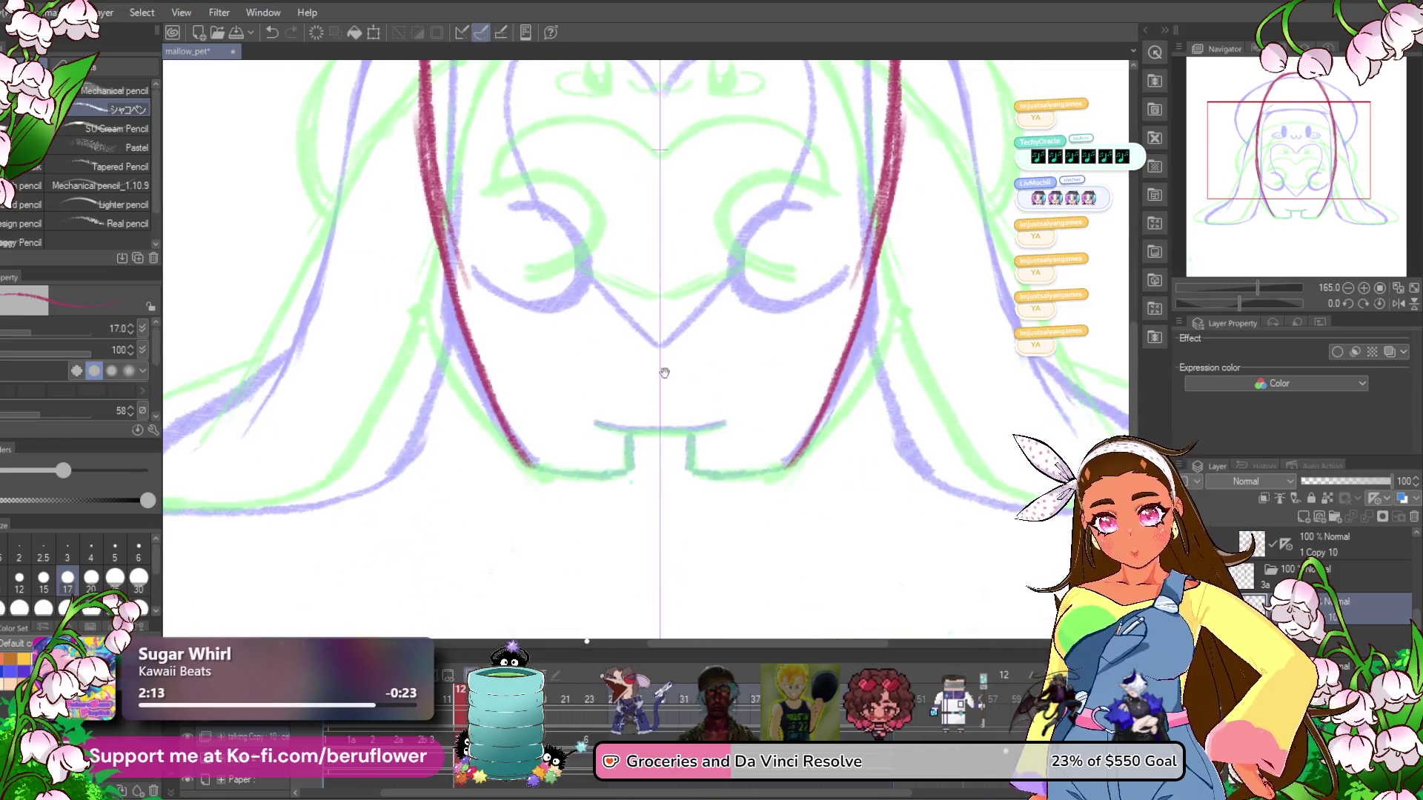
pyautogui.hotkey('ctrl', 'z')
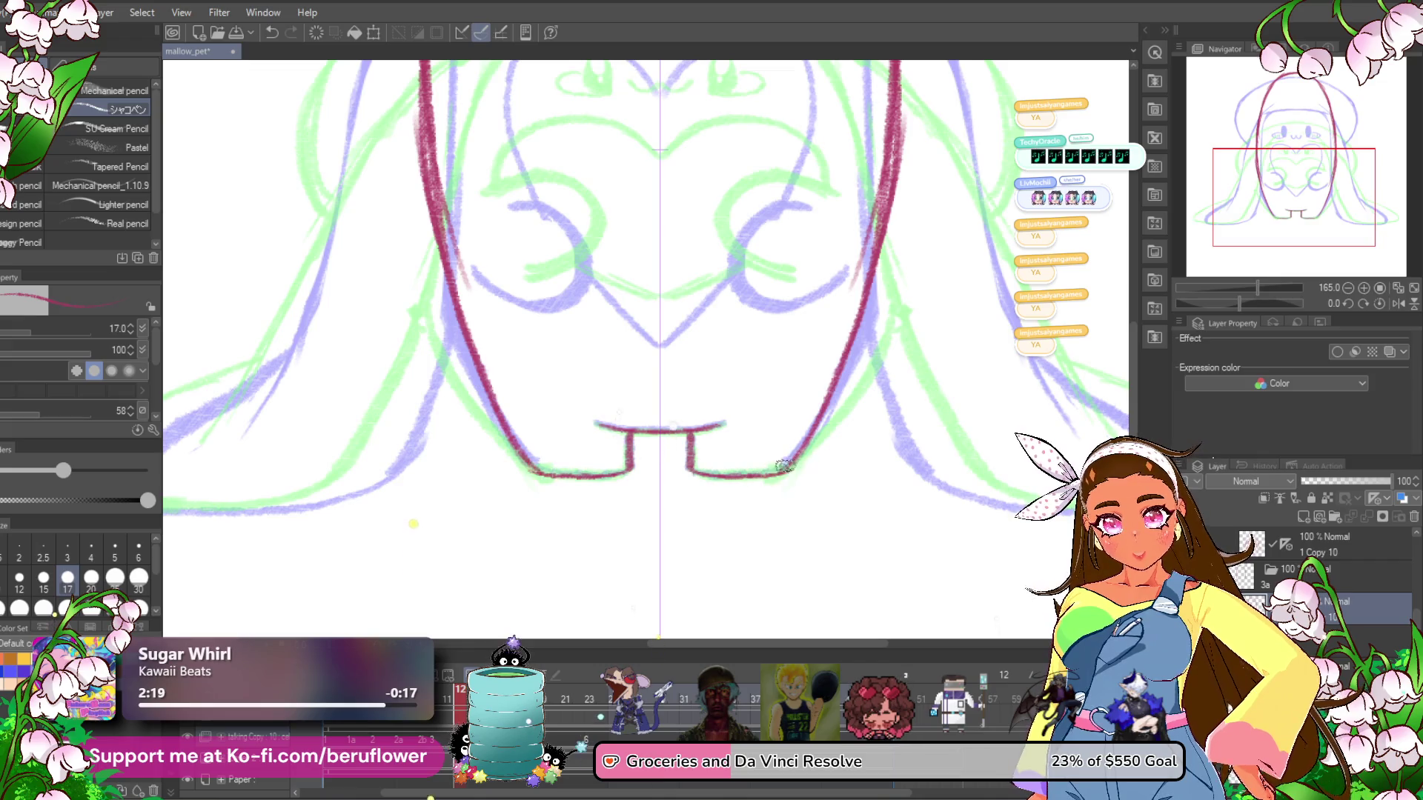
pyautogui.scroll(-5, 782, 468)
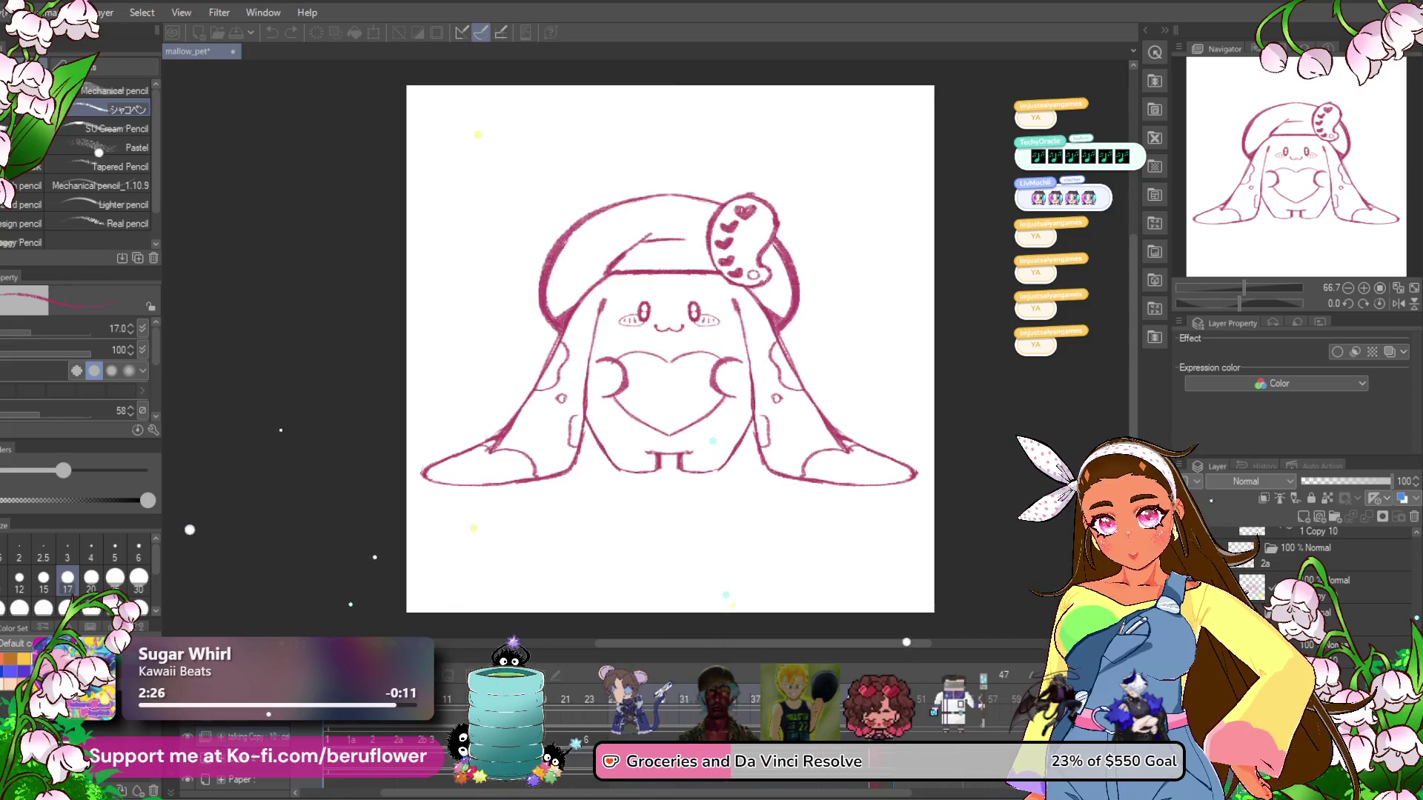
pyautogui.click(576, 679)
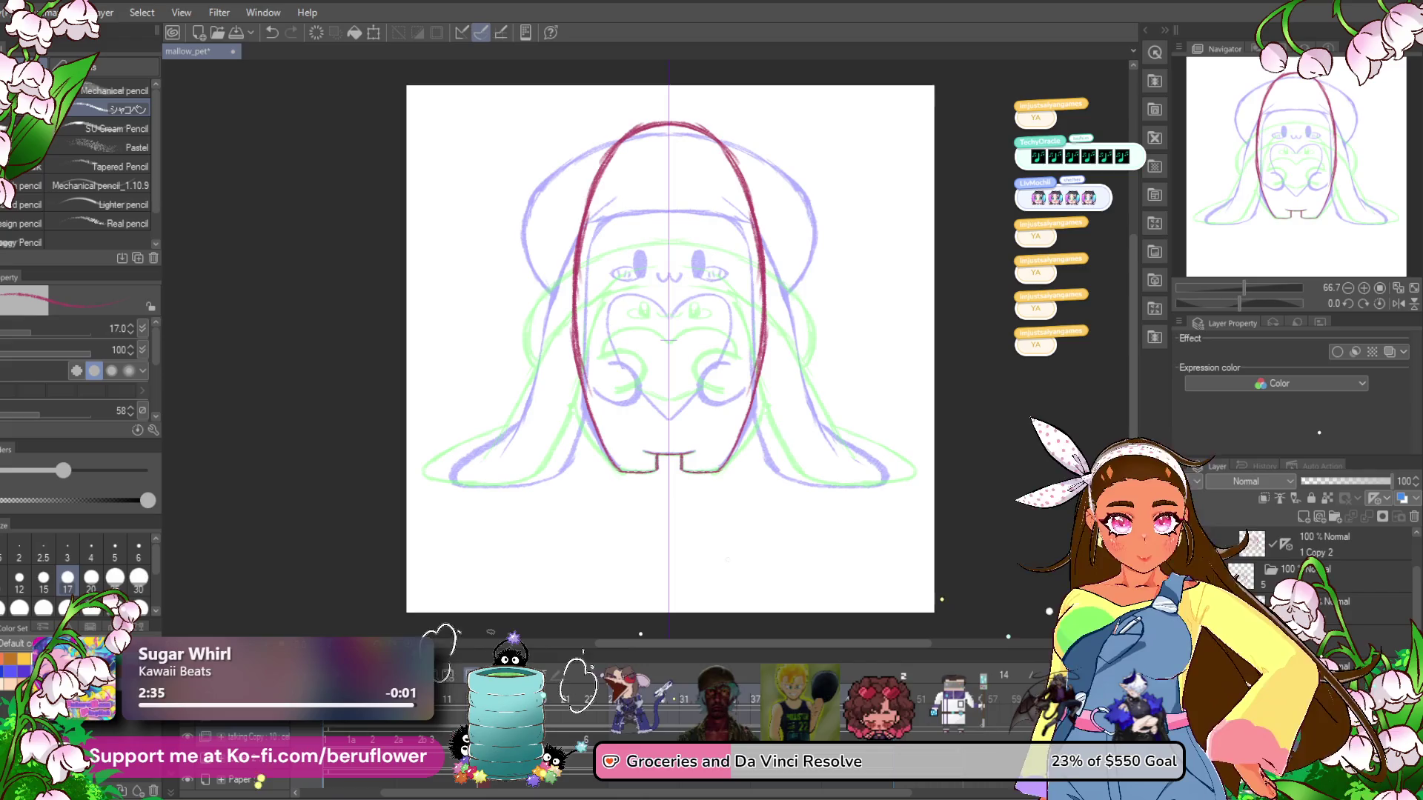
pyautogui.scroll(2, 654, 333)
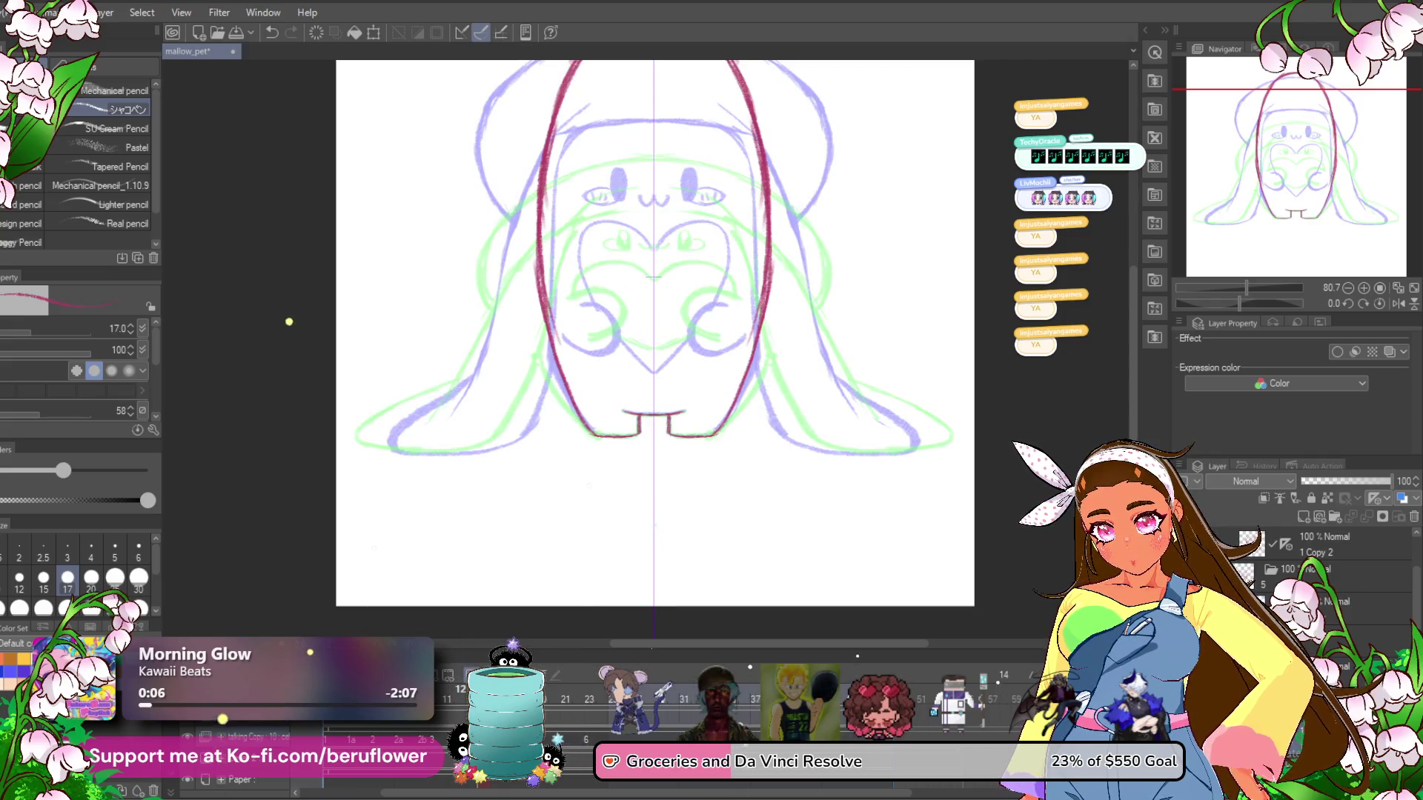
# On the next frame, trace the mirrored red sides of the oval body up to its top.
pyautogui.press('Right')
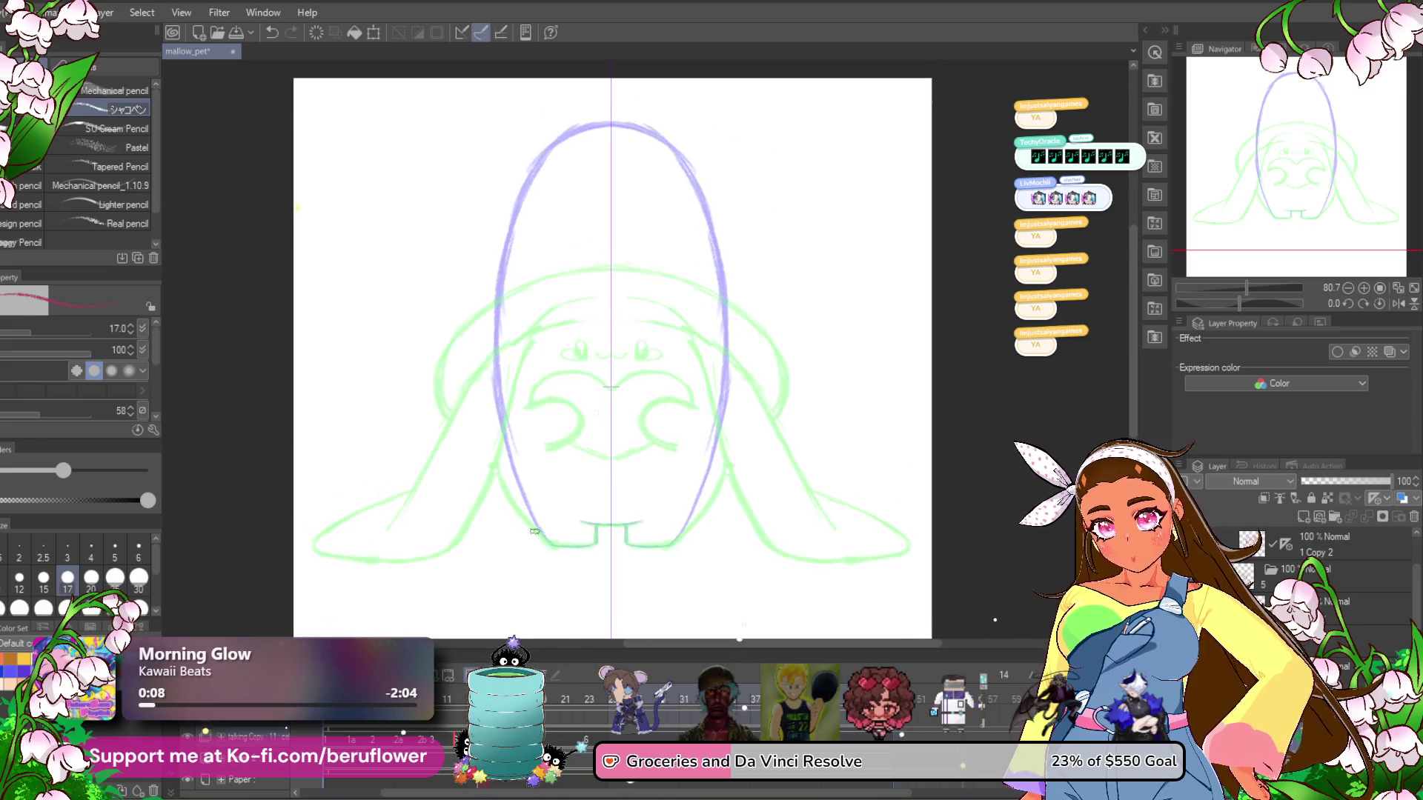
pyautogui.moveTo(540, 536)
pyautogui.mouseDown()
pyautogui.moveTo(507, 467)
pyautogui.moveTo(511, 242)
pyautogui.mouseUp()
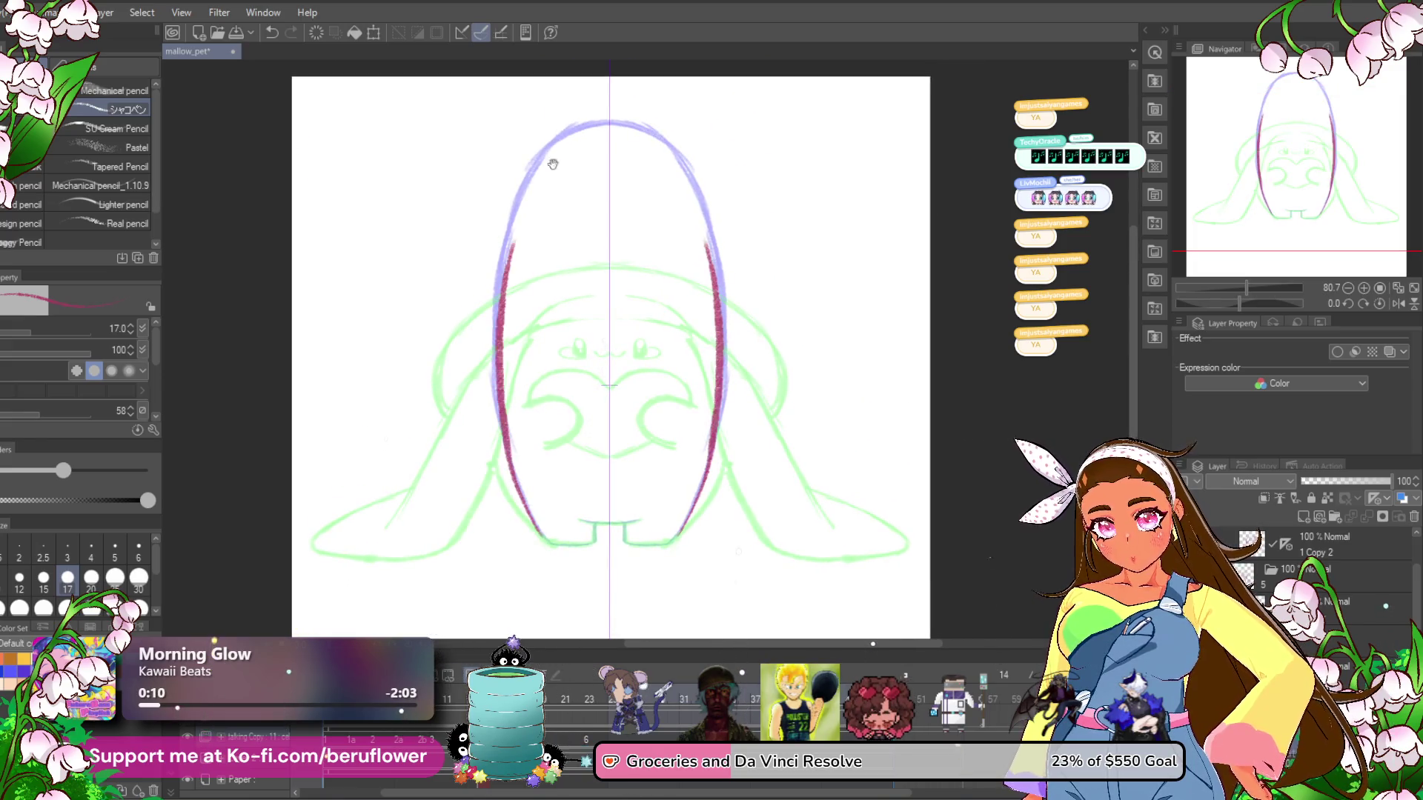
pyautogui.moveTo(572, 115); pyautogui.dragTo(557, 204)
pyautogui.hotkey('ctrl', 'z')
pyautogui.moveTo(485, 416); pyautogui.dragTo(502, 302)
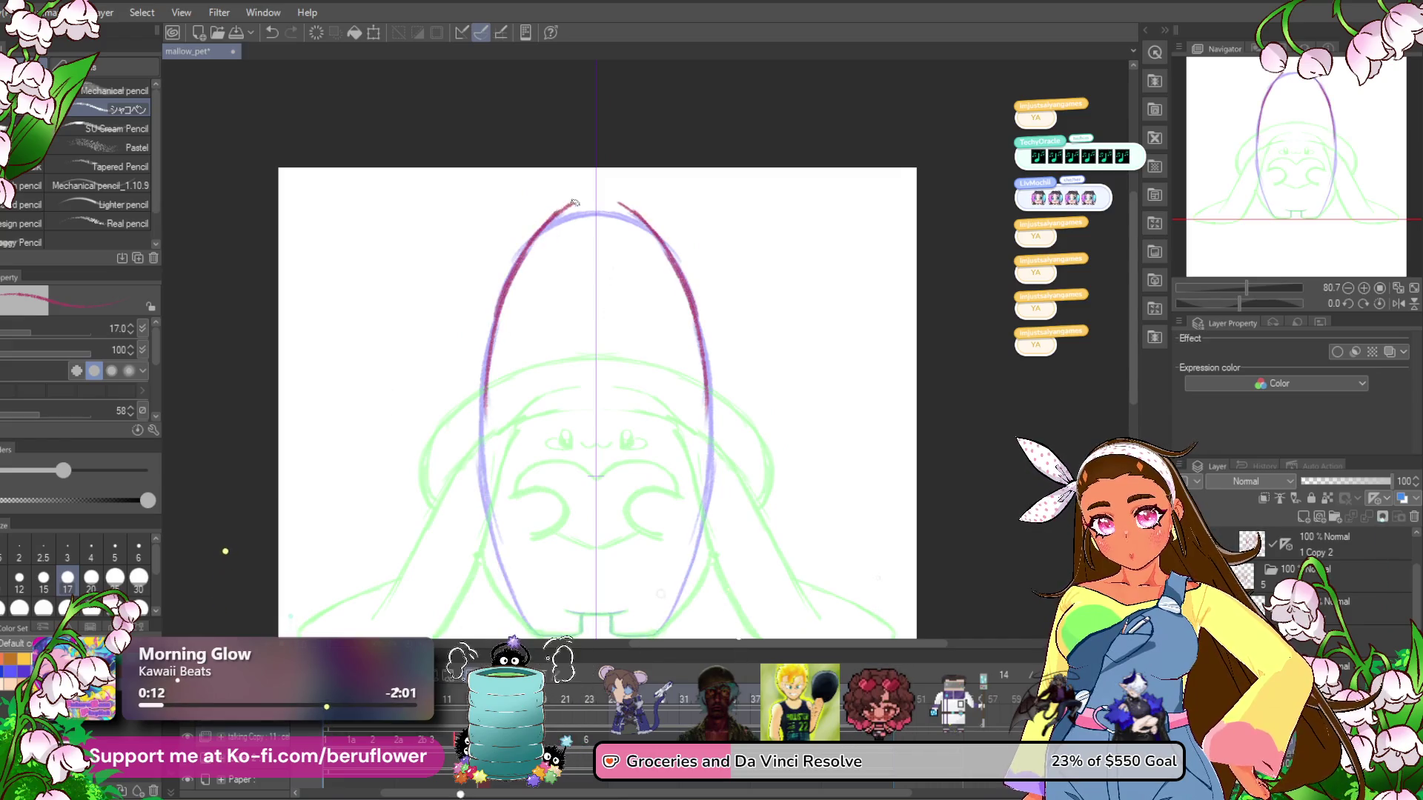
pyautogui.moveTo(571, 204); pyautogui.dragTo(578, 200)
pyautogui.moveTo(508, 301); pyautogui.dragTo(489, 503)
# Retrace the lower oval sides and draw the line between the two feet.
pyautogui.scroll(-5, 496, 474)
pyautogui.moveTo(489, 244); pyautogui.dragTo(532, 436)
pyautogui.moveTo(496, 331); pyautogui.dragTo(538, 449)
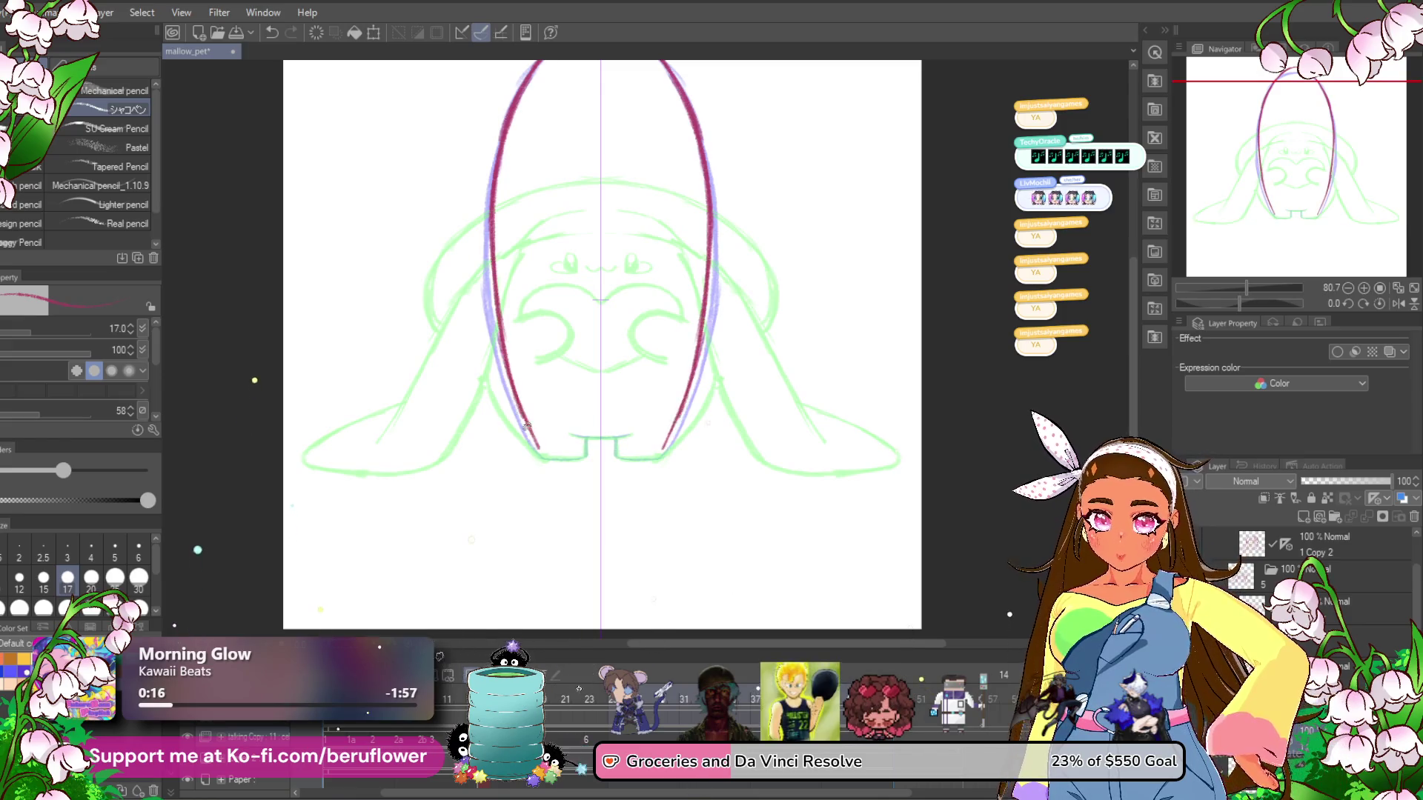
pyautogui.scroll(5, 541, 441)
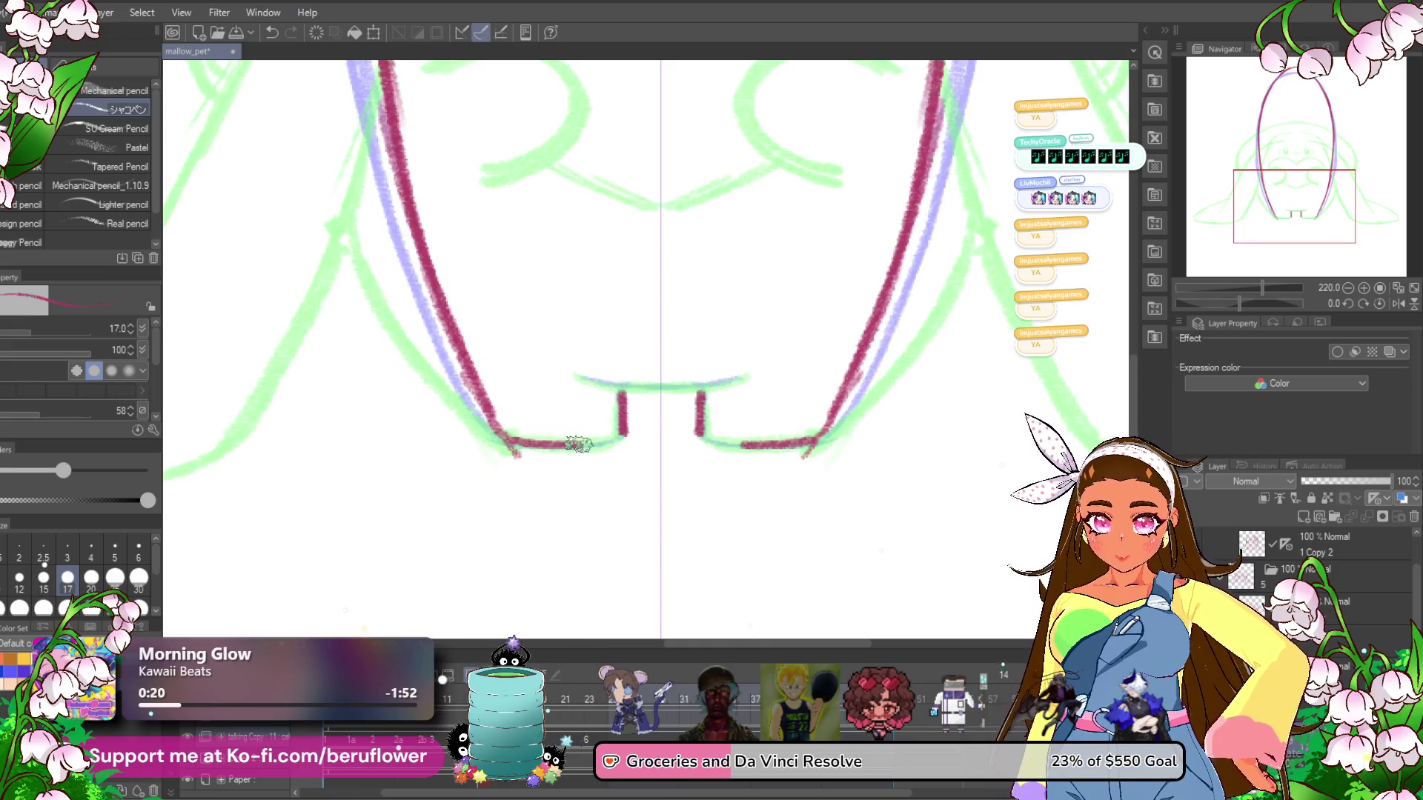
pyautogui.moveTo(600, 385); pyautogui.dragTo(674, 386)
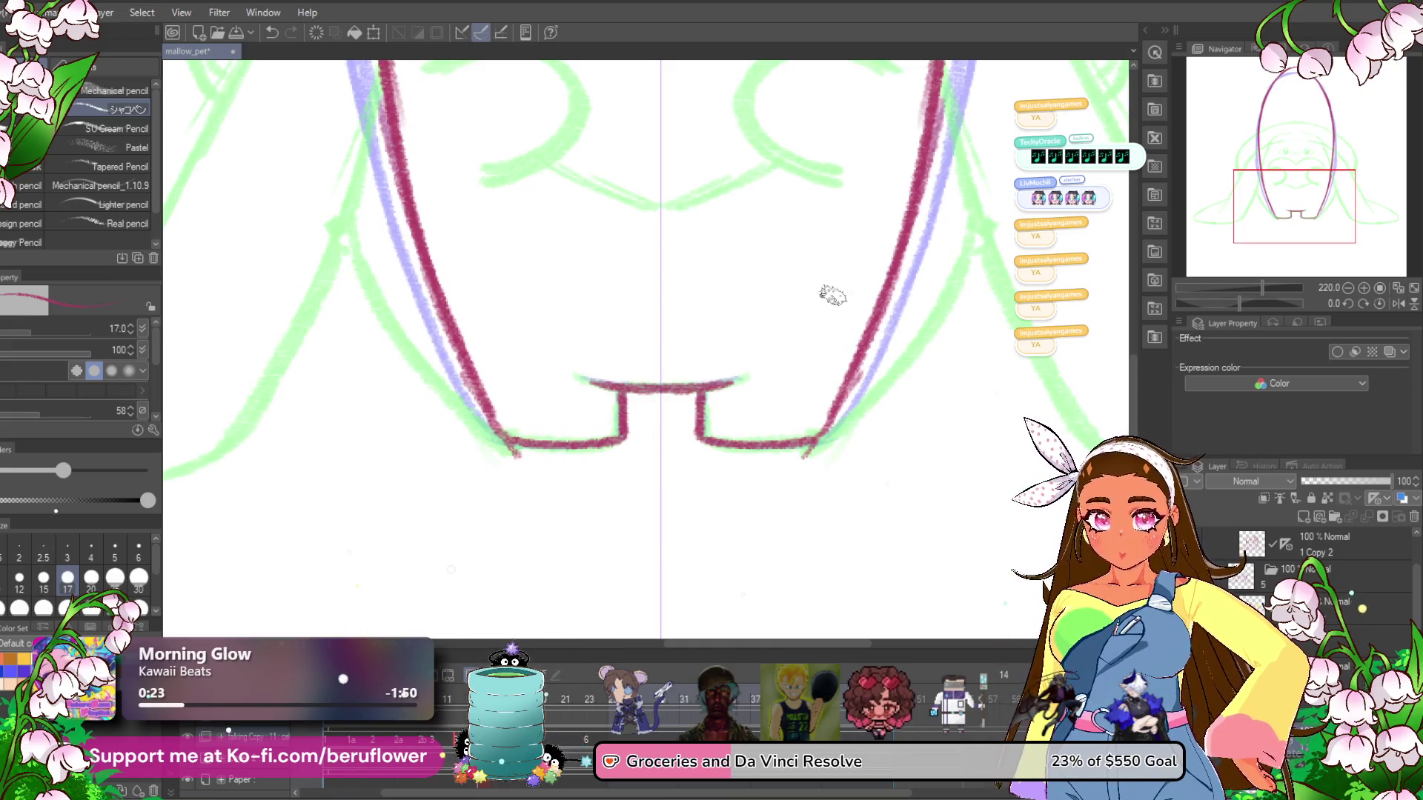
# Flip back to the hooded creature frame to compare outlines.
pyautogui.scroll(-5, 884, 392)
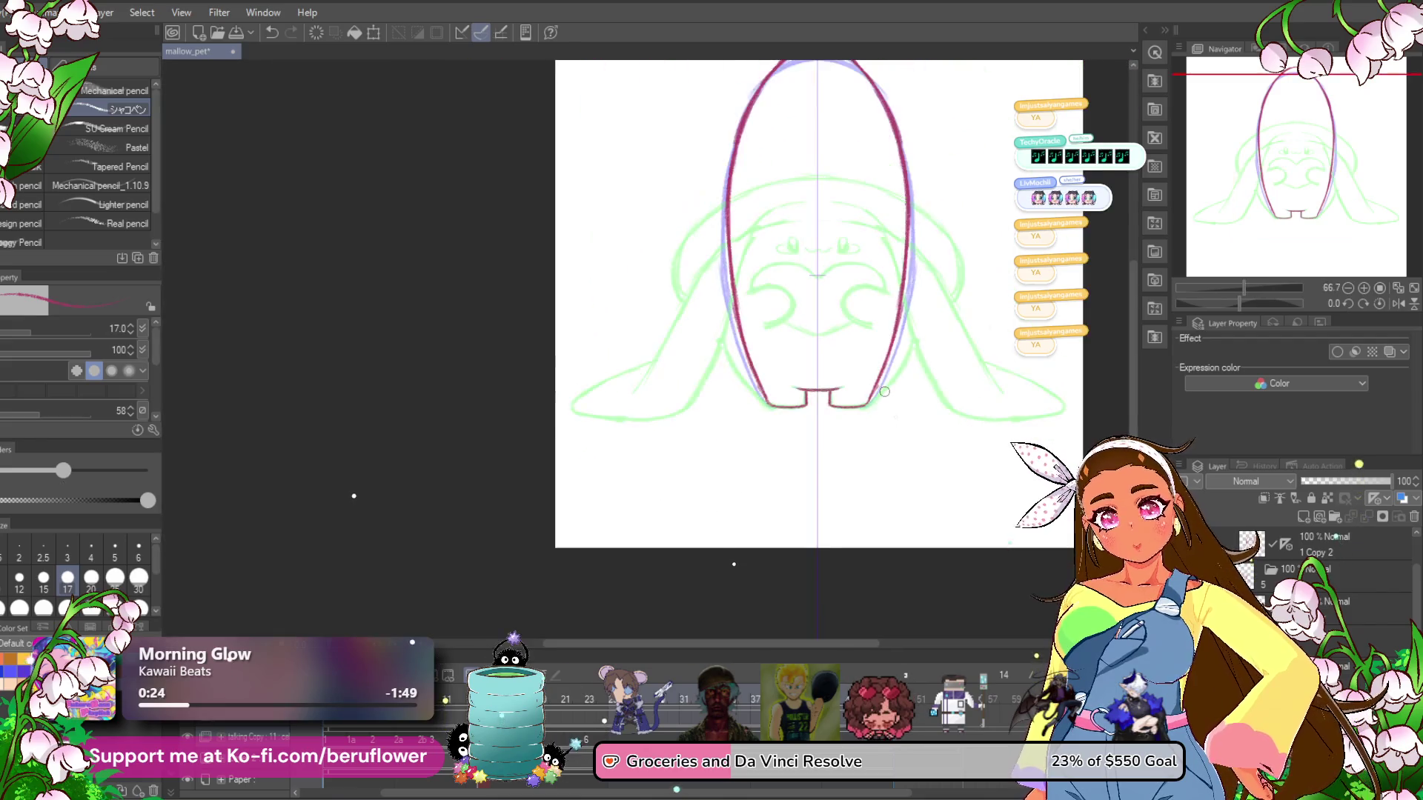
pyautogui.moveTo(748, 504); pyautogui.dragTo(623, 502)
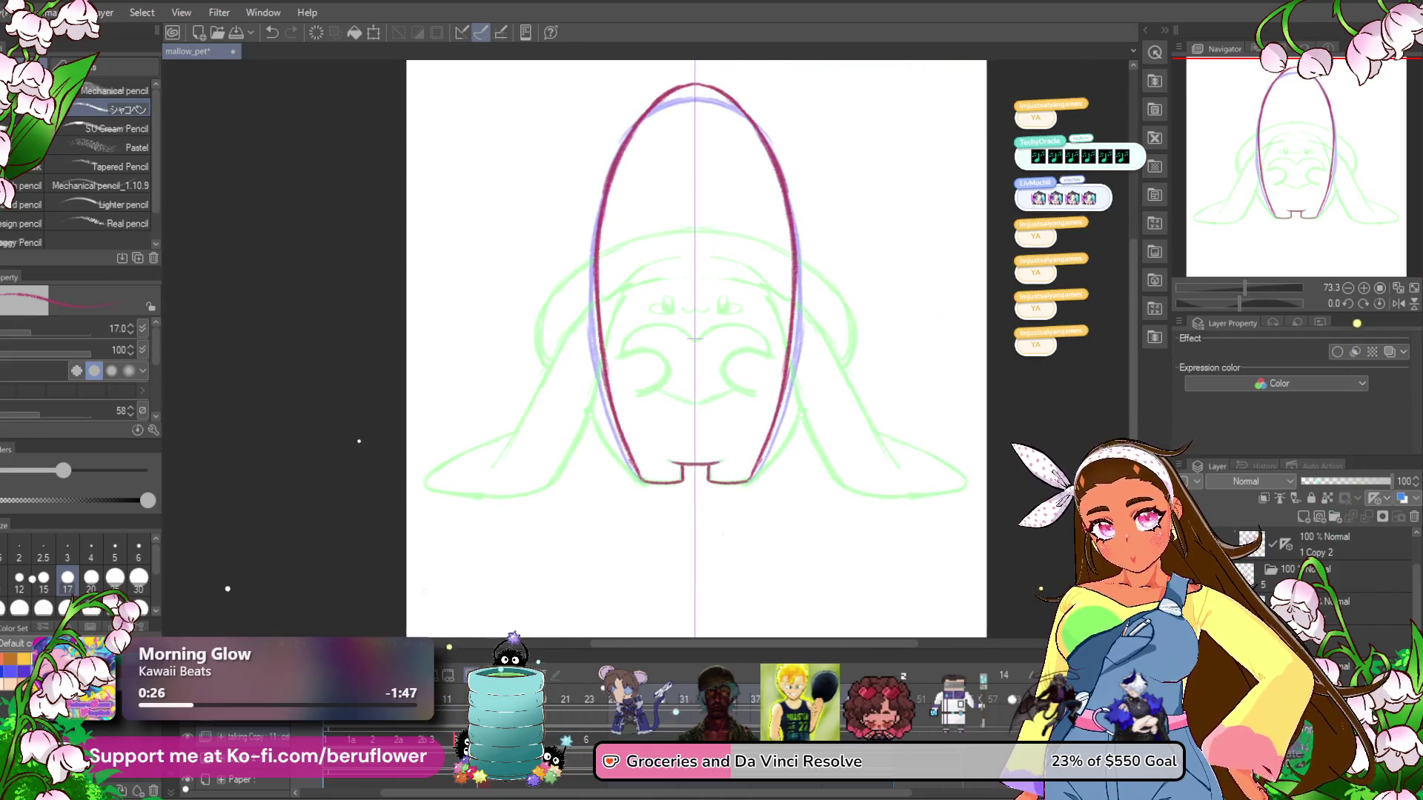
pyautogui.hotkey('ctrl', 'z')
pyautogui.hotkey('ctrl', 'y')
pyautogui.hotkey('ctrl', 'z')
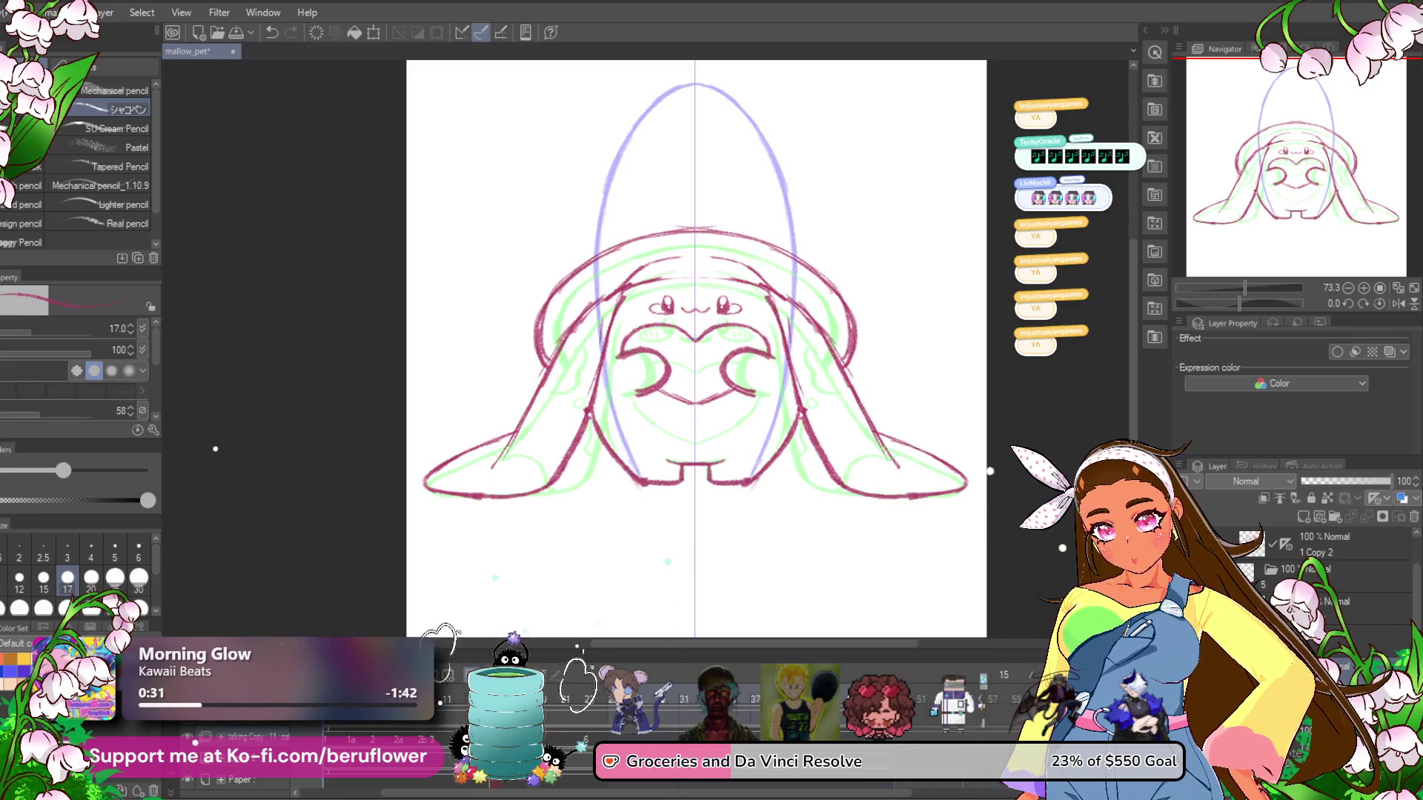
# Flip repeatedly between the hooded frame and its neighbour to compare the drawings.
pyautogui.hotkey('ctrl', 'y')
pyautogui.hotkey('ctrl', 'z')
pyautogui.hotkey('ctrl', 'z')
pyautogui.hotkey('ctrl', 'y')
pyautogui.hotkey('ctrl', 'y')
pyautogui.hotkey('ctrl', 'z')
pyautogui.hotkey('ctrl', 'z')
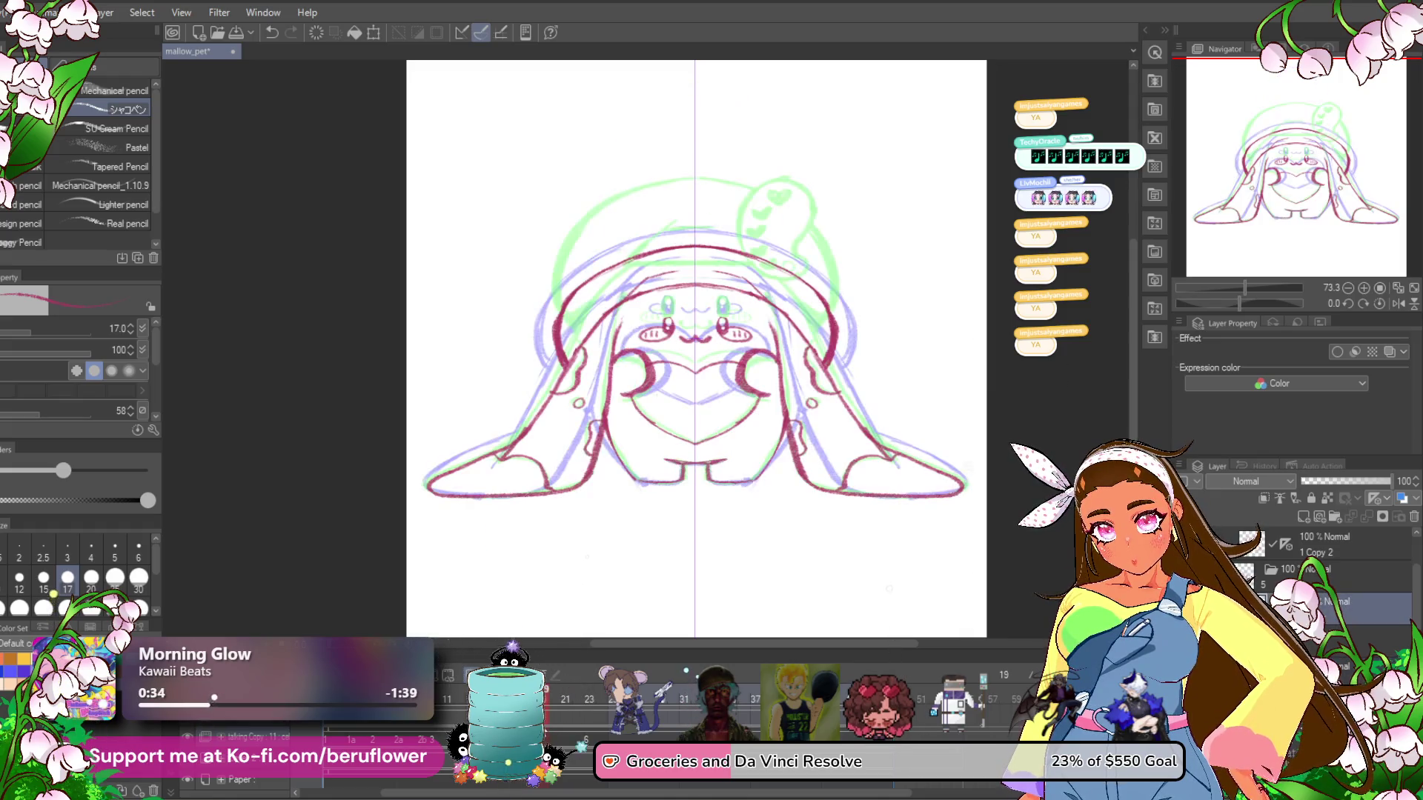
pyautogui.hotkey('ctrl', 'y')
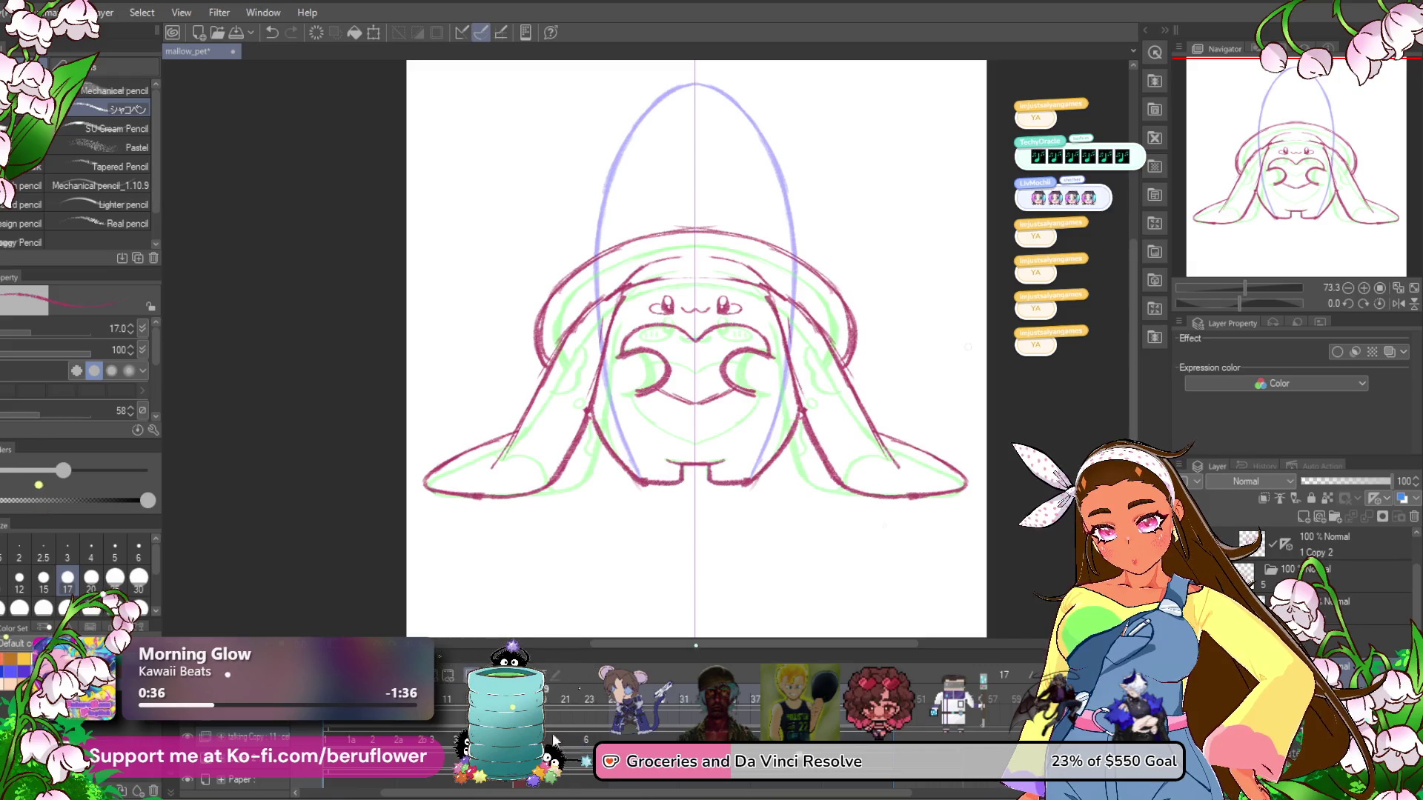
pyautogui.hotkey('ctrl', 'z')
pyautogui.hotkey('ctrl', 'y')
pyautogui.hotkey('ctrl', 'z')
pyautogui.hotkey('ctrl', 'y')
pyautogui.hotkey('ctrl', 'z')
pyautogui.hotkey('ctrl', 'y')
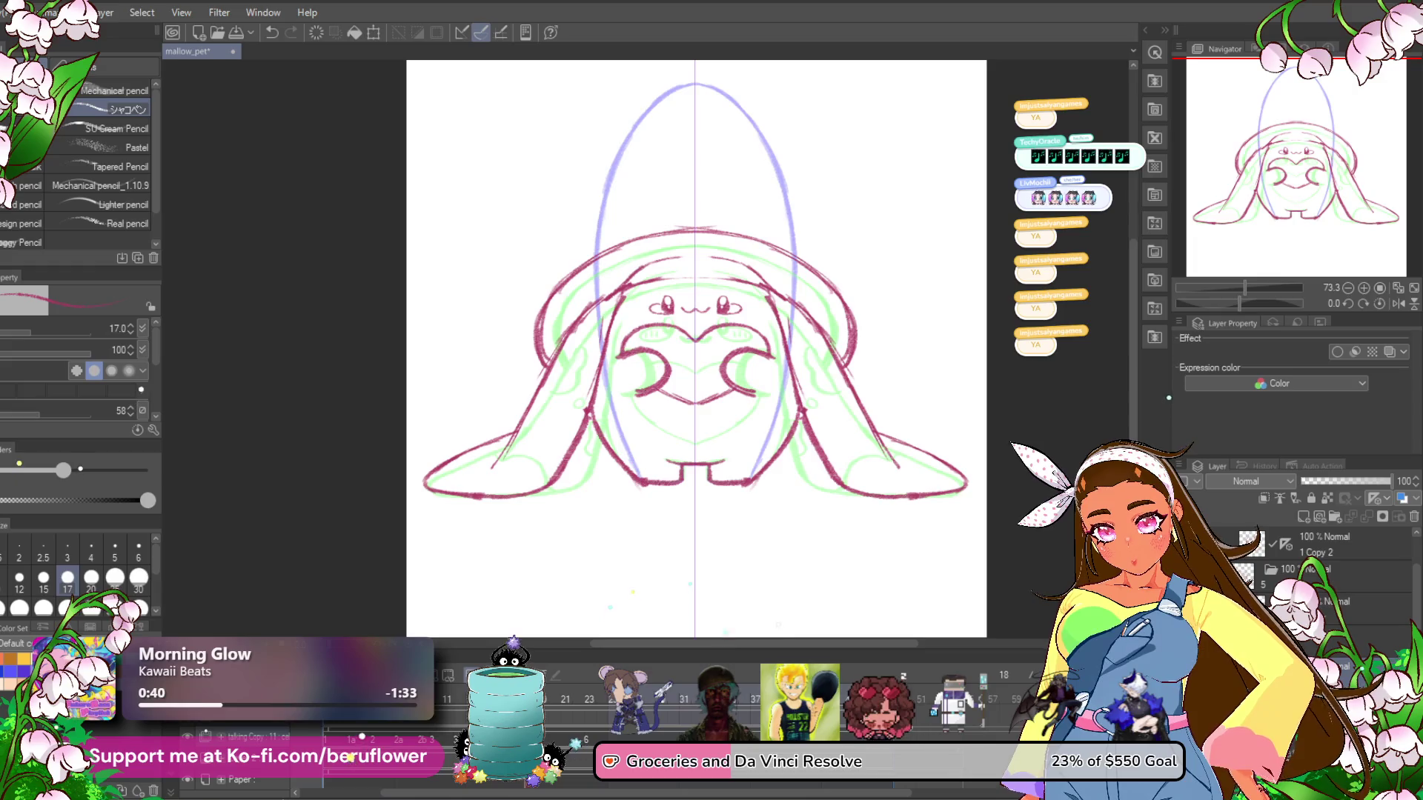
# Jump to a later frame, switch to uninked cel 5a and zoom in.
pyautogui.click(548, 723)
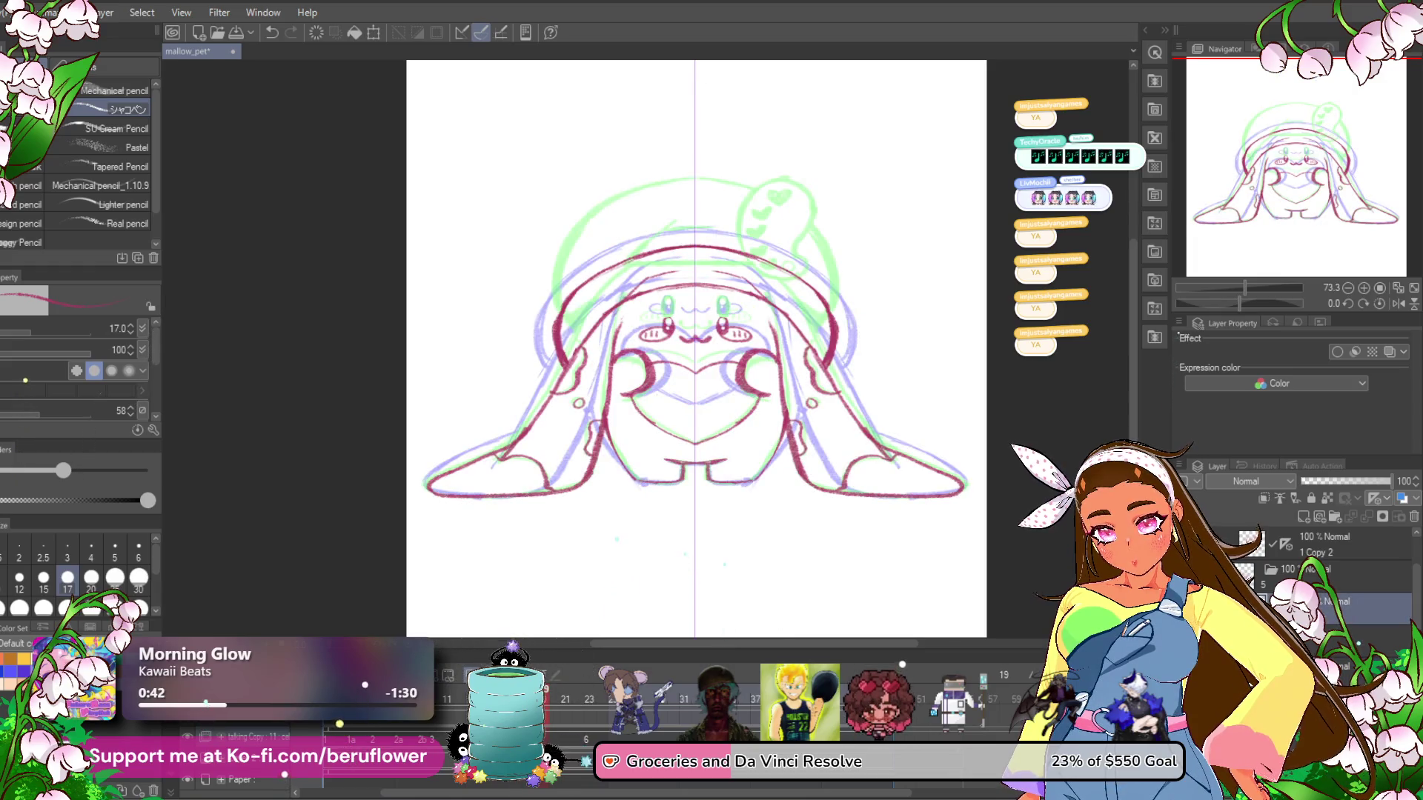
pyautogui.hotkey('ctrl', 'z')
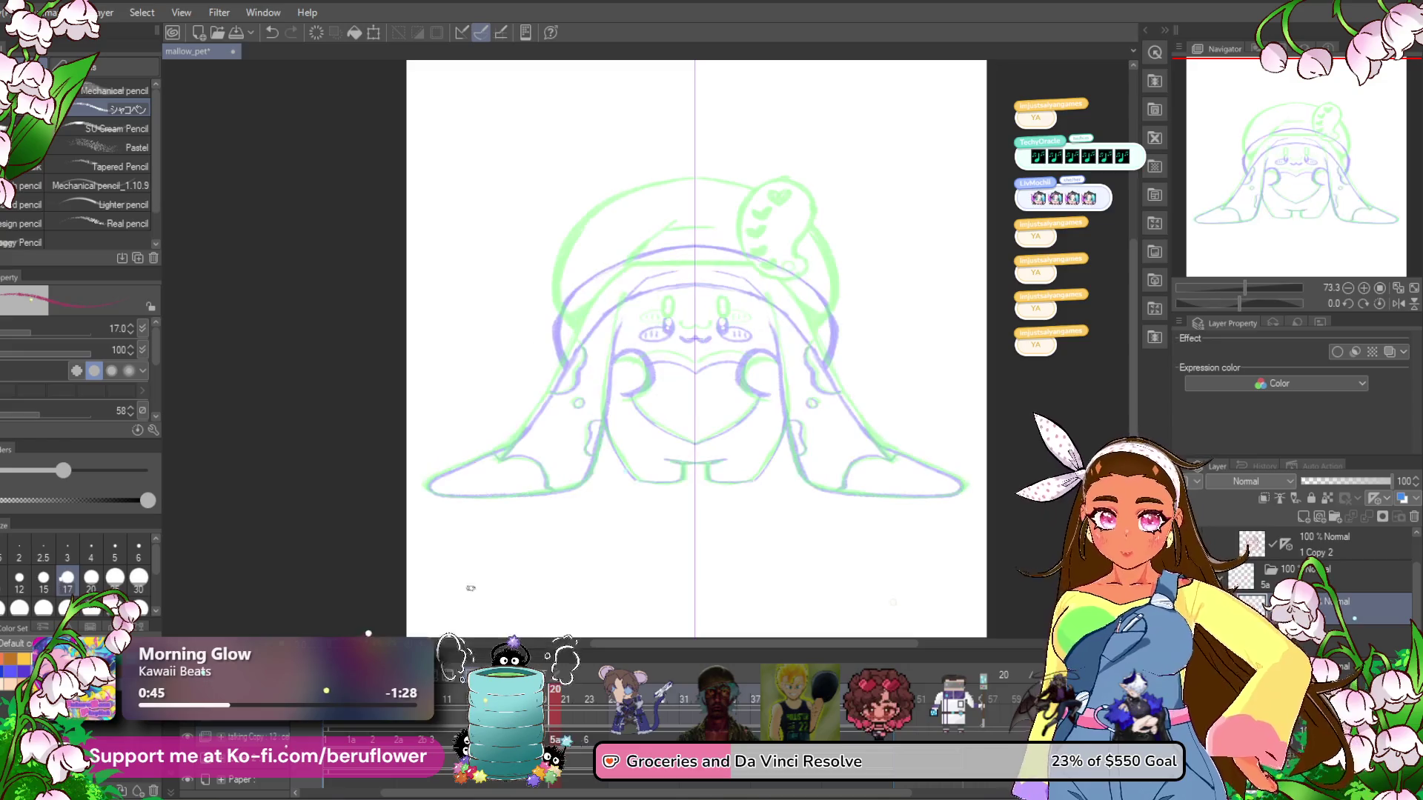
pyautogui.scroll(3, 698, 343)
pyautogui.scroll(-3, 698, 343)
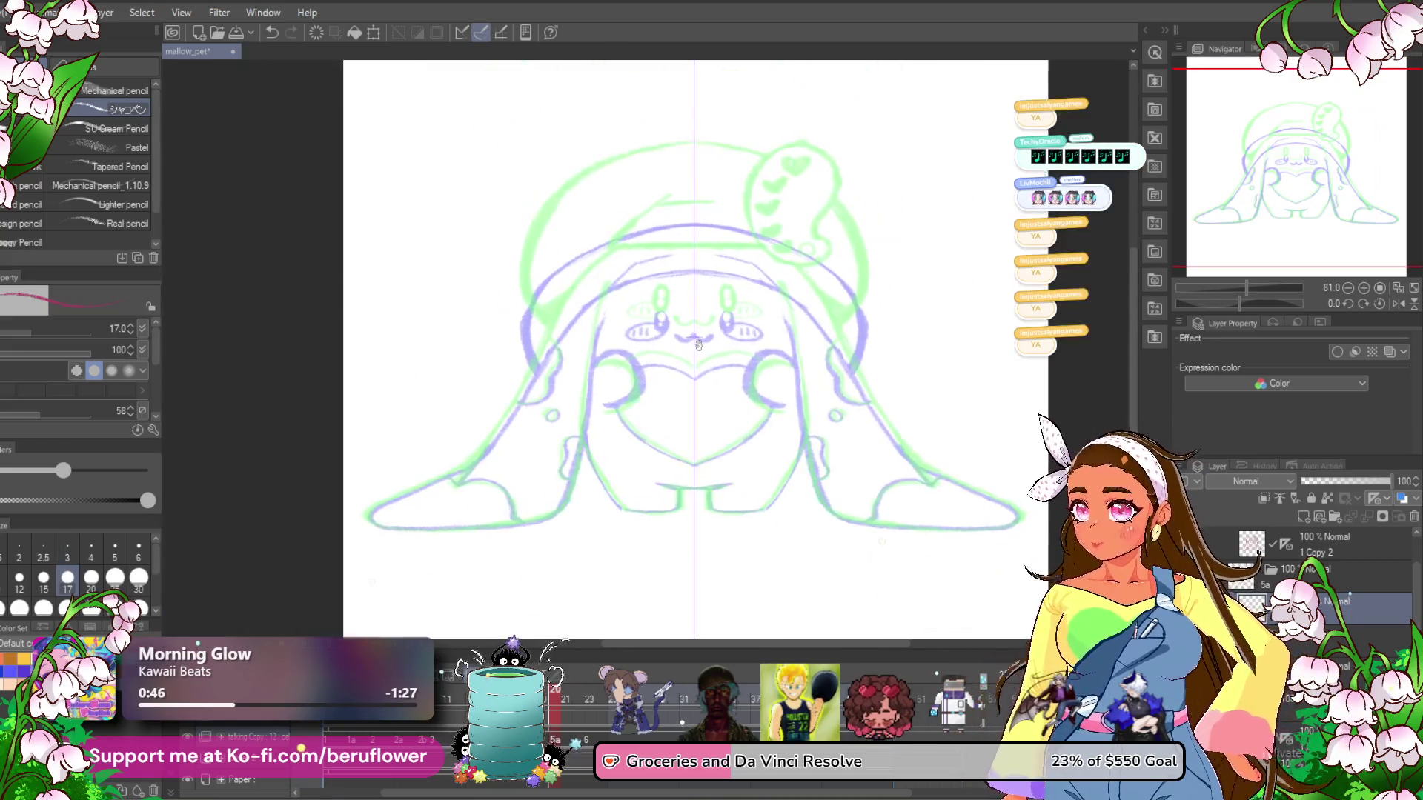
pyautogui.scroll(2, 698, 344)
pyautogui.scroll(2, 698, 344)
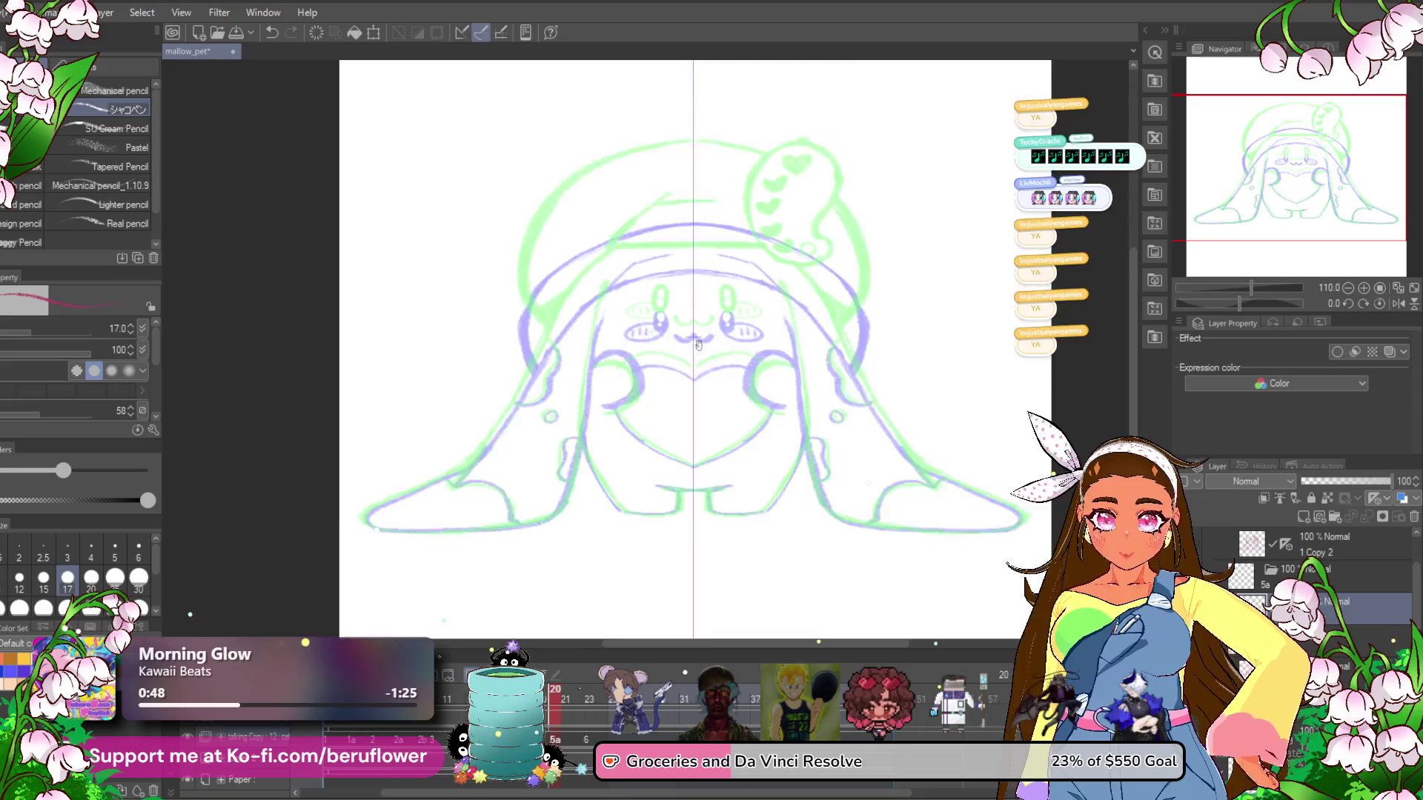
pyautogui.scroll(3, 766, 377)
# Ink the mirrored red leg lines and body sides, redoing the stray body strokes.
pyautogui.moveTo(774, 358)
pyautogui.mouseDown()
pyautogui.moveTo(723, 453)
pyautogui.moveTo(683, 481)
pyautogui.mouseUp()
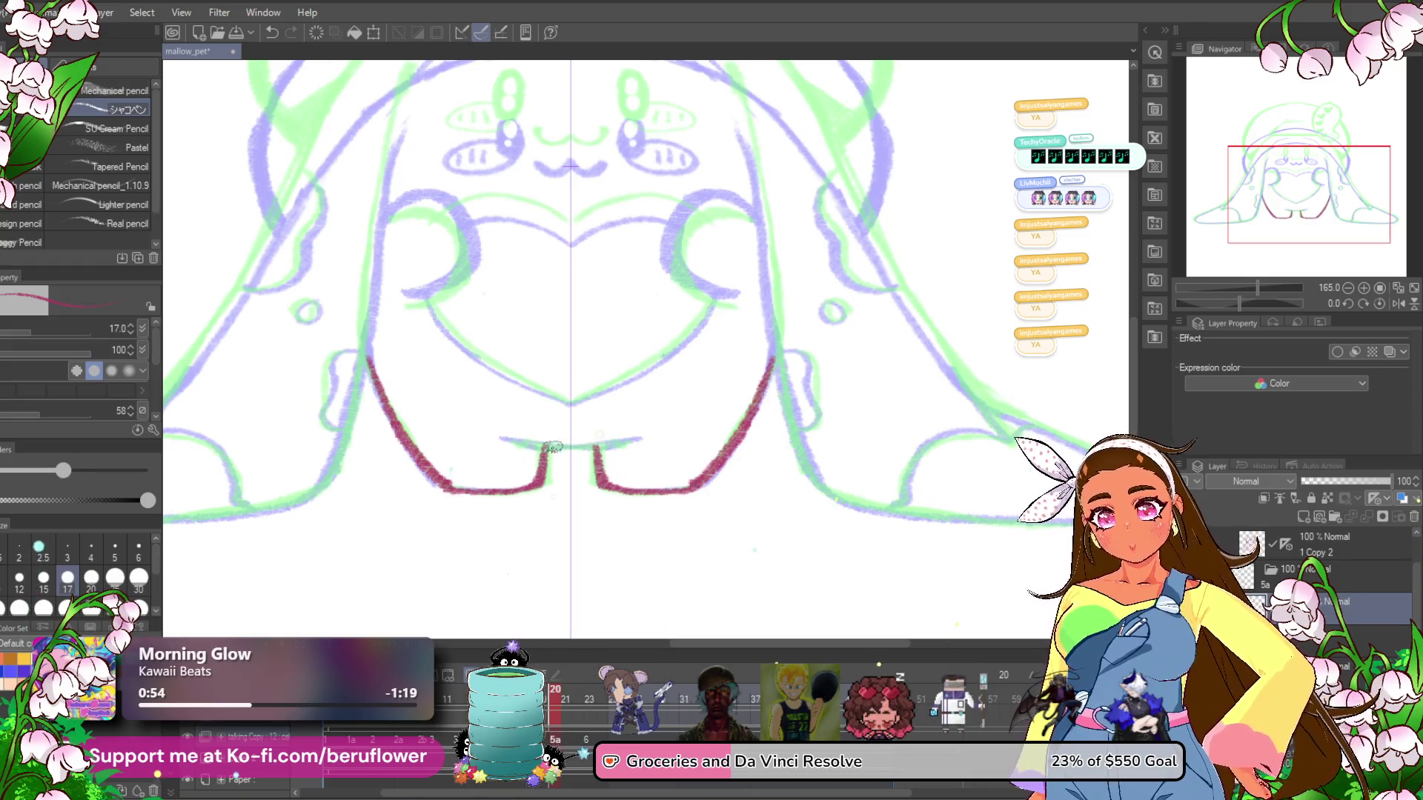
pyautogui.moveTo(559, 407); pyautogui.dragTo(585, 477)
pyautogui.moveTo(429, 476); pyautogui.dragTo(370, 323)
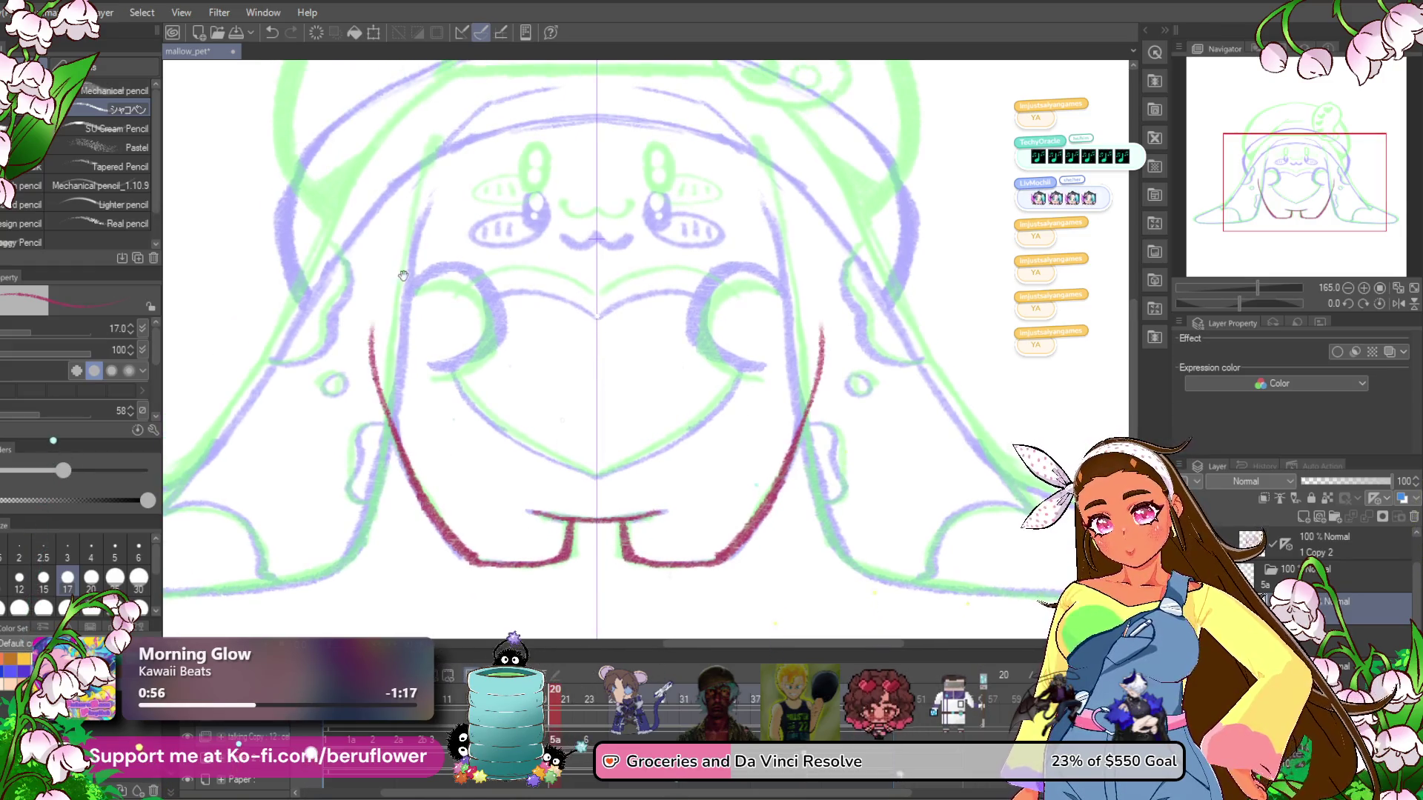
pyautogui.moveTo(395, 275); pyautogui.dragTo(417, 360)
pyautogui.hotkey('ctrl', 'z')
pyautogui.moveTo(428, 541); pyautogui.dragTo(397, 320)
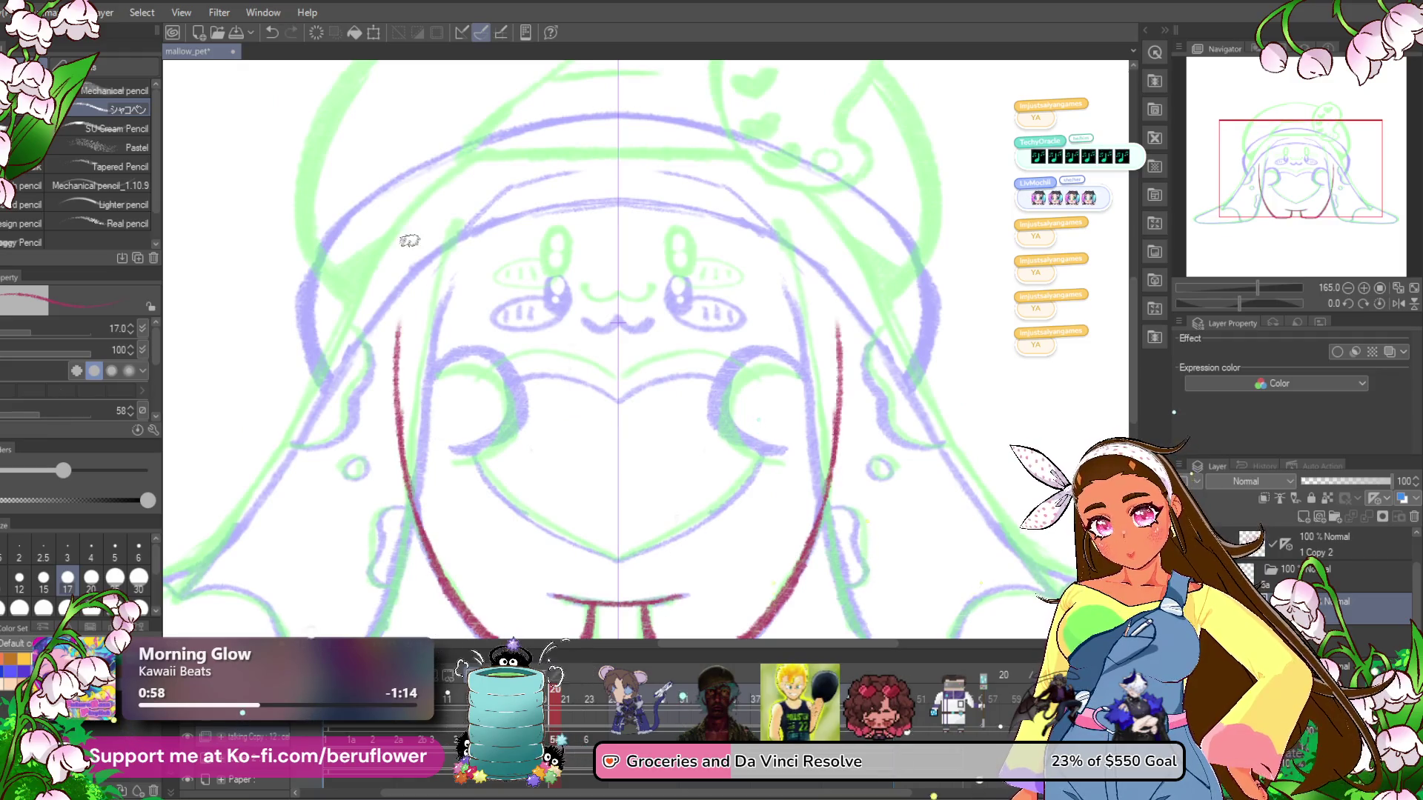
pyautogui.moveTo(404, 470)
pyautogui.mouseDown()
pyautogui.moveTo(380, 307)
pyautogui.moveTo(389, 204)
pyautogui.moveTo(455, 166)
pyautogui.mouseUp()
pyautogui.hotkey('ctrl', 'z')
pyautogui.hotkey('ctrl', 'z')
pyautogui.moveTo(404, 492)
pyautogui.mouseDown()
pyautogui.moveTo(384, 361)
pyautogui.moveTo(415, 215)
pyautogui.moveTo(459, 177)
pyautogui.moveTo(541, 146)
pyautogui.moveTo(521, 152)
pyautogui.moveTo(612, 138)
pyautogui.mouseUp()
# Trace the hood's edge, inner edge and right outline in red.
pyautogui.scroll(-5, 557, 507)
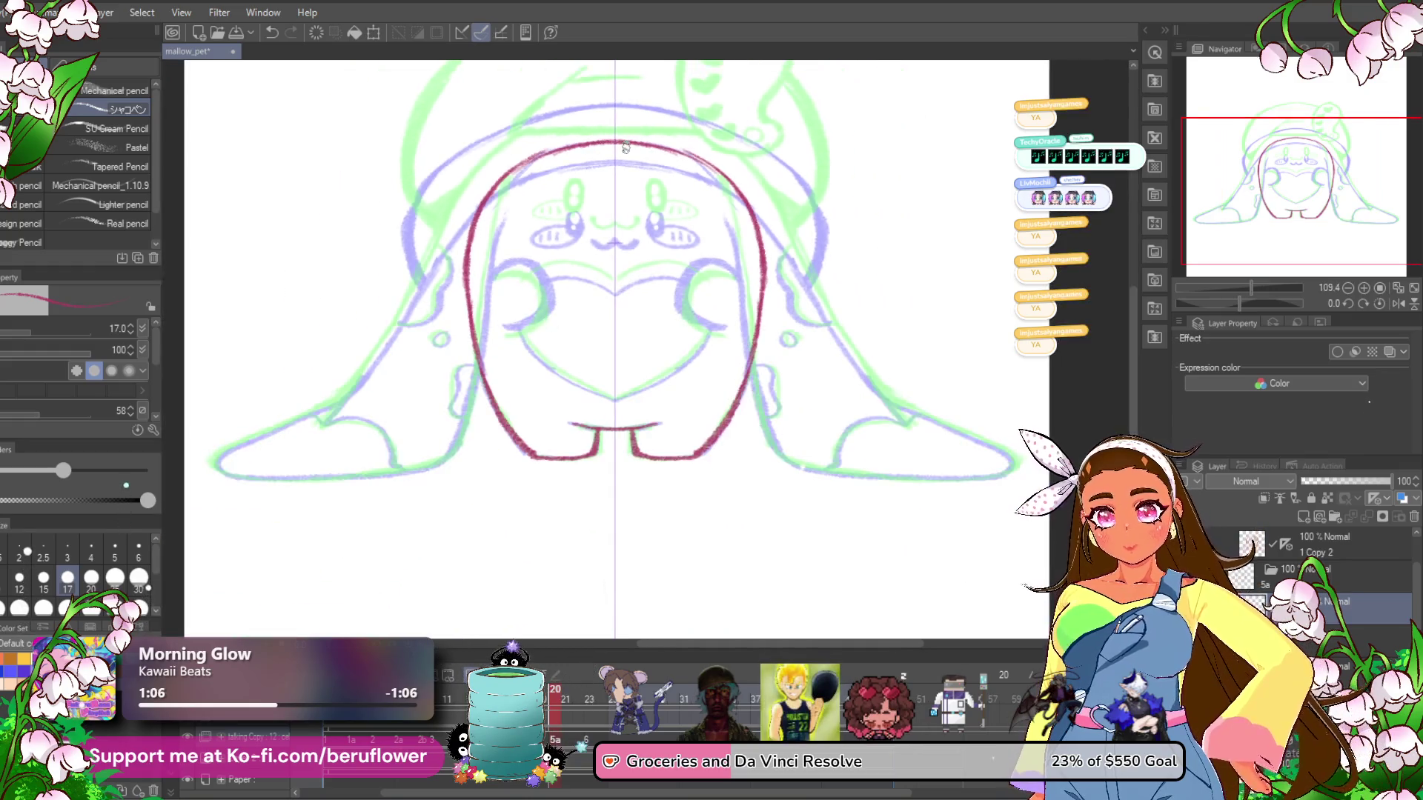
pyautogui.scroll(-1, 444, 296)
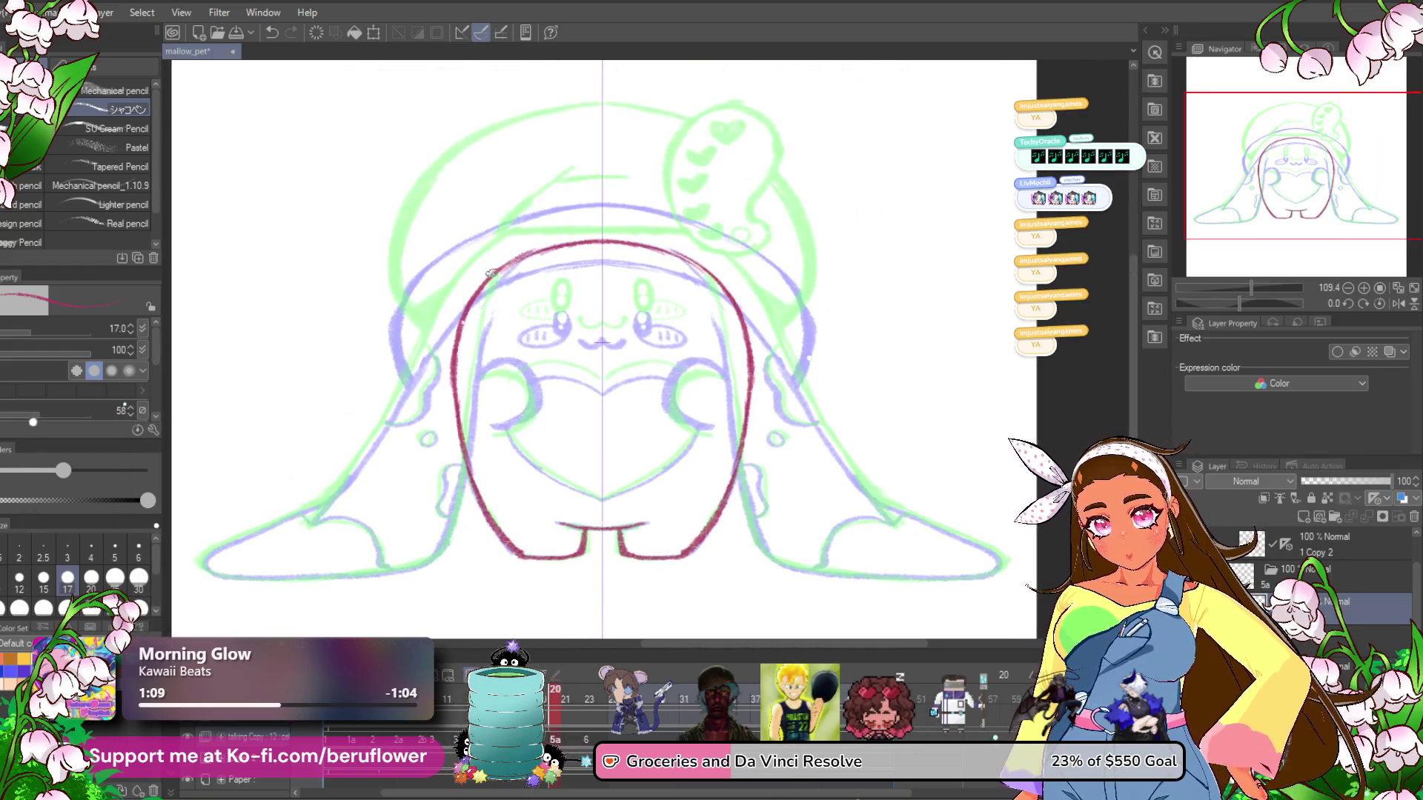
pyautogui.moveTo(461, 292)
pyautogui.mouseDown()
pyautogui.moveTo(335, 489)
pyautogui.moveTo(488, 373)
pyautogui.moveTo(428, 398)
pyautogui.mouseUp()
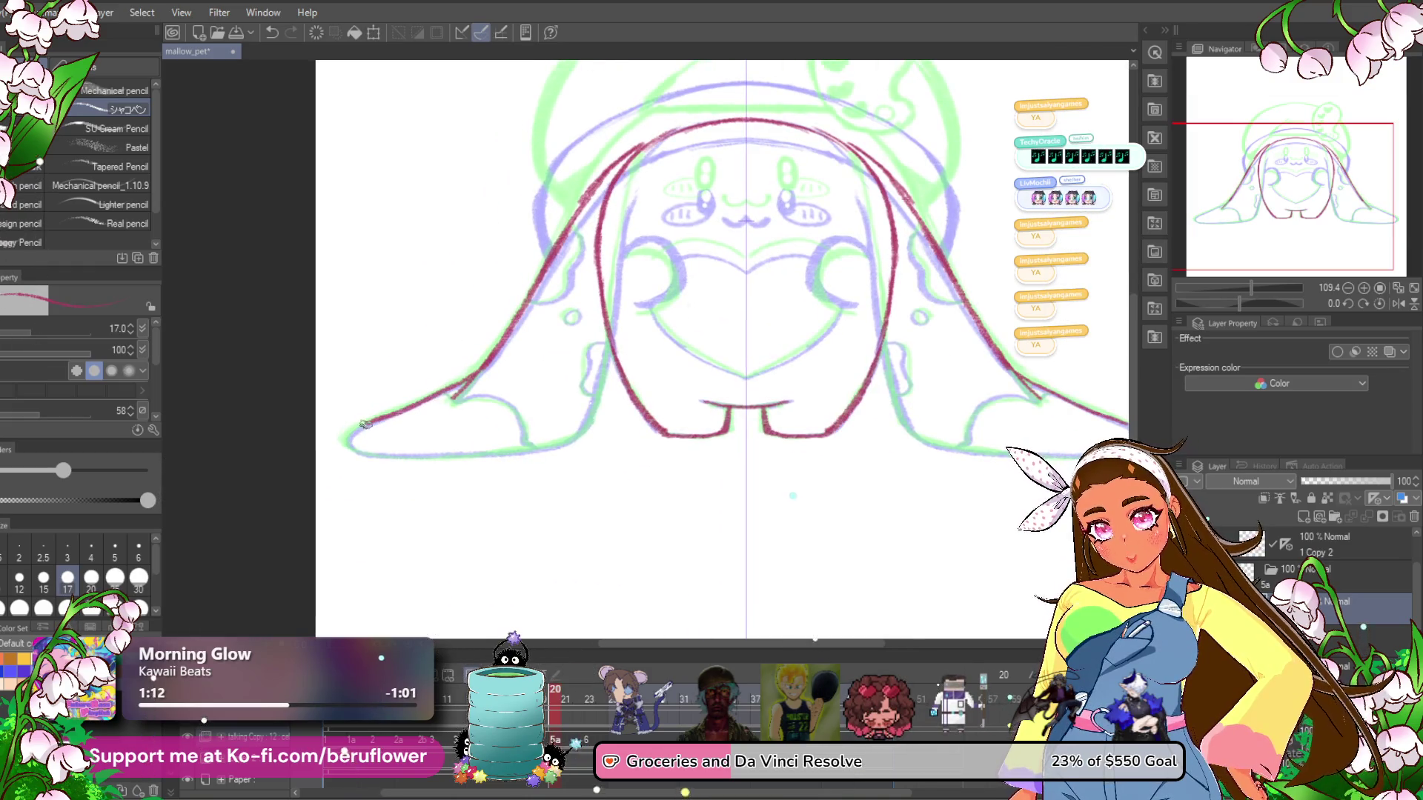
pyautogui.scroll(5, 543, 420)
pyautogui.moveTo(722, 222); pyautogui.dragTo(691, 370)
pyautogui.moveTo(712, 263)
pyautogui.mouseDown()
pyautogui.moveTo(655, 468)
pyautogui.moveTo(706, 456)
pyautogui.moveTo(746, 419)
pyautogui.moveTo(723, 186)
pyautogui.moveTo(574, 370)
pyautogui.moveTo(637, 285)
pyautogui.mouseUp()
pyautogui.moveTo(715, 164)
pyautogui.mouseDown()
pyautogui.moveTo(675, 191)
pyautogui.moveTo(618, 296)
pyautogui.moveTo(388, 546)
pyautogui.moveTo(341, 559)
pyautogui.mouseUp()
# Trace the purple arch in red, adding the small loop and circle on the hood flap.
pyautogui.moveTo(611, 305); pyautogui.dragTo(618, 424)
pyautogui.moveTo(685, 326)
pyautogui.mouseDown()
pyautogui.moveTo(565, 279)
pyautogui.moveTo(418, 377)
pyautogui.moveTo(411, 631)
pyautogui.mouseUp()
pyautogui.moveTo(570, 281)
pyautogui.mouseDown()
pyautogui.moveTo(535, 305)
pyautogui.moveTo(564, 378)
pyautogui.moveTo(636, 406)
pyautogui.mouseUp()
pyautogui.moveTo(602, 361); pyautogui.dragTo(684, 397)
pyautogui.moveTo(511, 361); pyautogui.dragTo(522, 307)
pyautogui.moveTo(522, 319); pyautogui.dragTo(596, 371)
pyautogui.moveTo(404, 226)
pyautogui.mouseDown()
pyautogui.moveTo(467, 248)
pyautogui.moveTo(515, 352)
pyautogui.moveTo(465, 469)
pyautogui.mouseUp()
# Zoom out, reset the canvas rotation to upright, and undo the last mirrored stroke pair.
pyautogui.hotkey('ctrl', 'alt', '0')
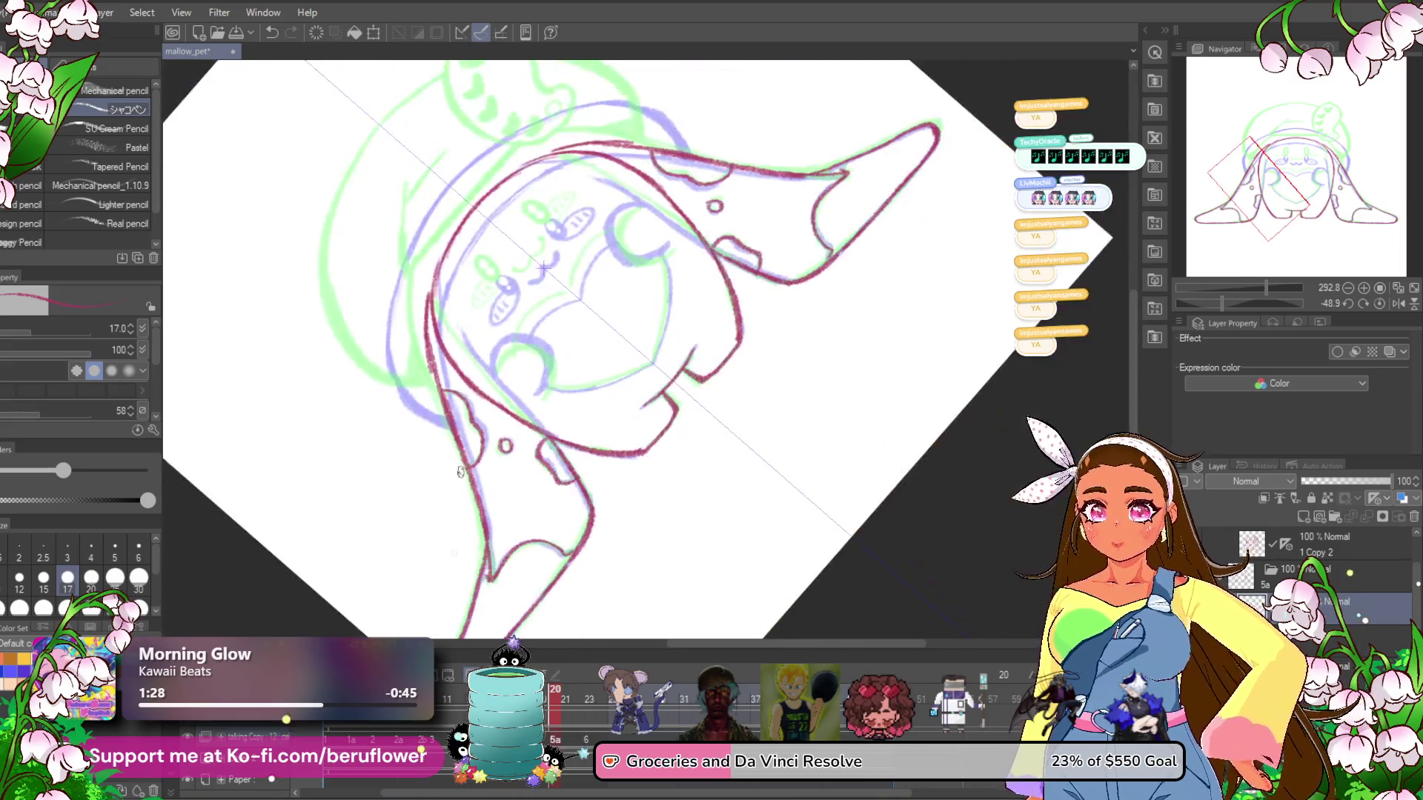
pyautogui.click(1369, 302)
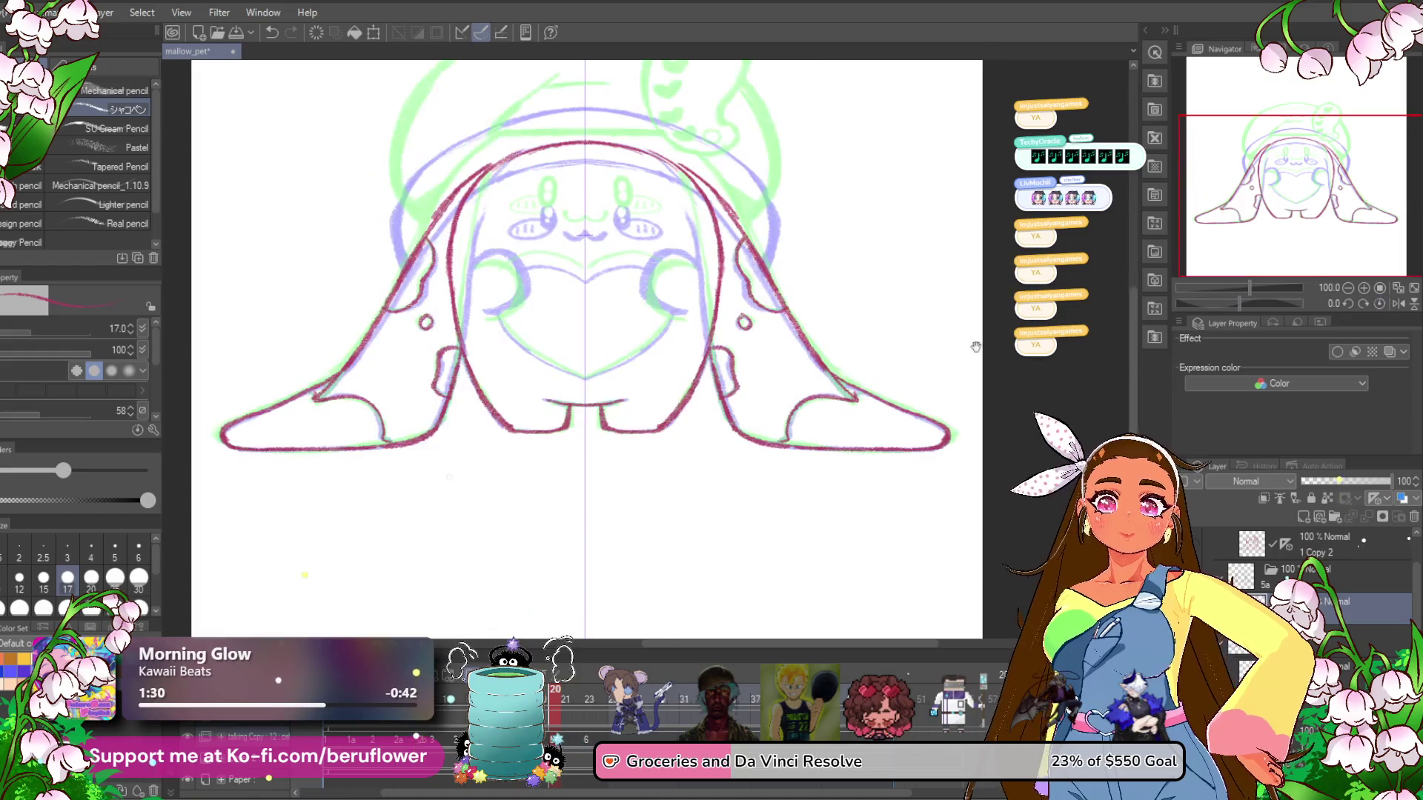
pyautogui.scroll(4, 685, 388)
pyautogui.moveTo(686, 387); pyautogui.dragTo(685, 440)
pyautogui.moveTo(753, 188)
pyautogui.mouseDown()
pyautogui.moveTo(715, 204)
pyautogui.moveTo(704, 193)
pyautogui.moveTo(686, 212)
pyautogui.moveTo(729, 502)
pyautogui.mouseUp()
pyautogui.hotkey('ctrl', 'z')
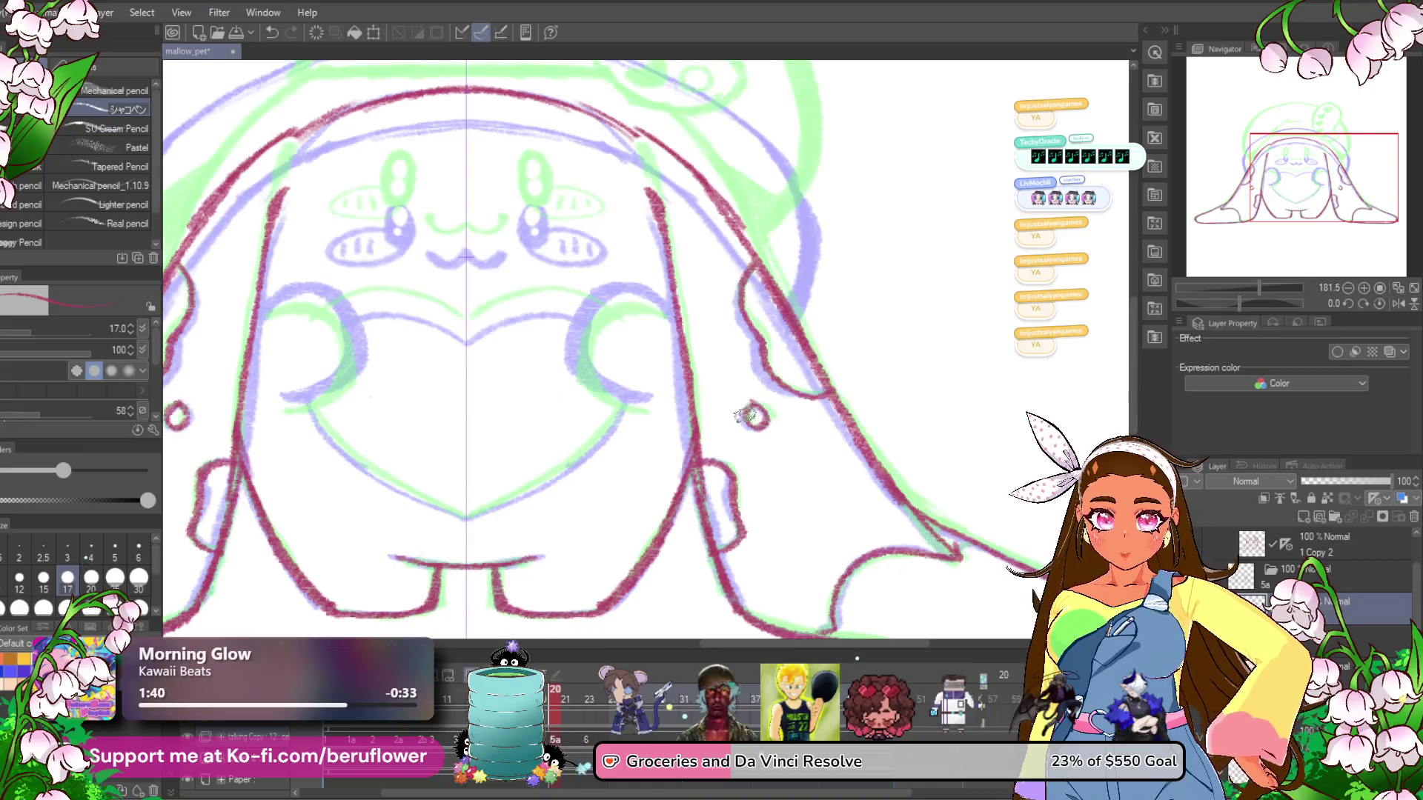
pyautogui.moveTo(685, 299)
pyautogui.mouseDown()
pyautogui.moveTo(674, 323)
pyautogui.moveTo(593, 348)
pyautogui.moveTo(589, 374)
pyautogui.moveTo(619, 418)
pyautogui.moveTo(671, 424)
pyautogui.mouseUp()
# Draw the heart's upper edge and lower right edge in red.
pyautogui.scroll(-10, 691, 428)
pyautogui.scroll(10, 598, 398)
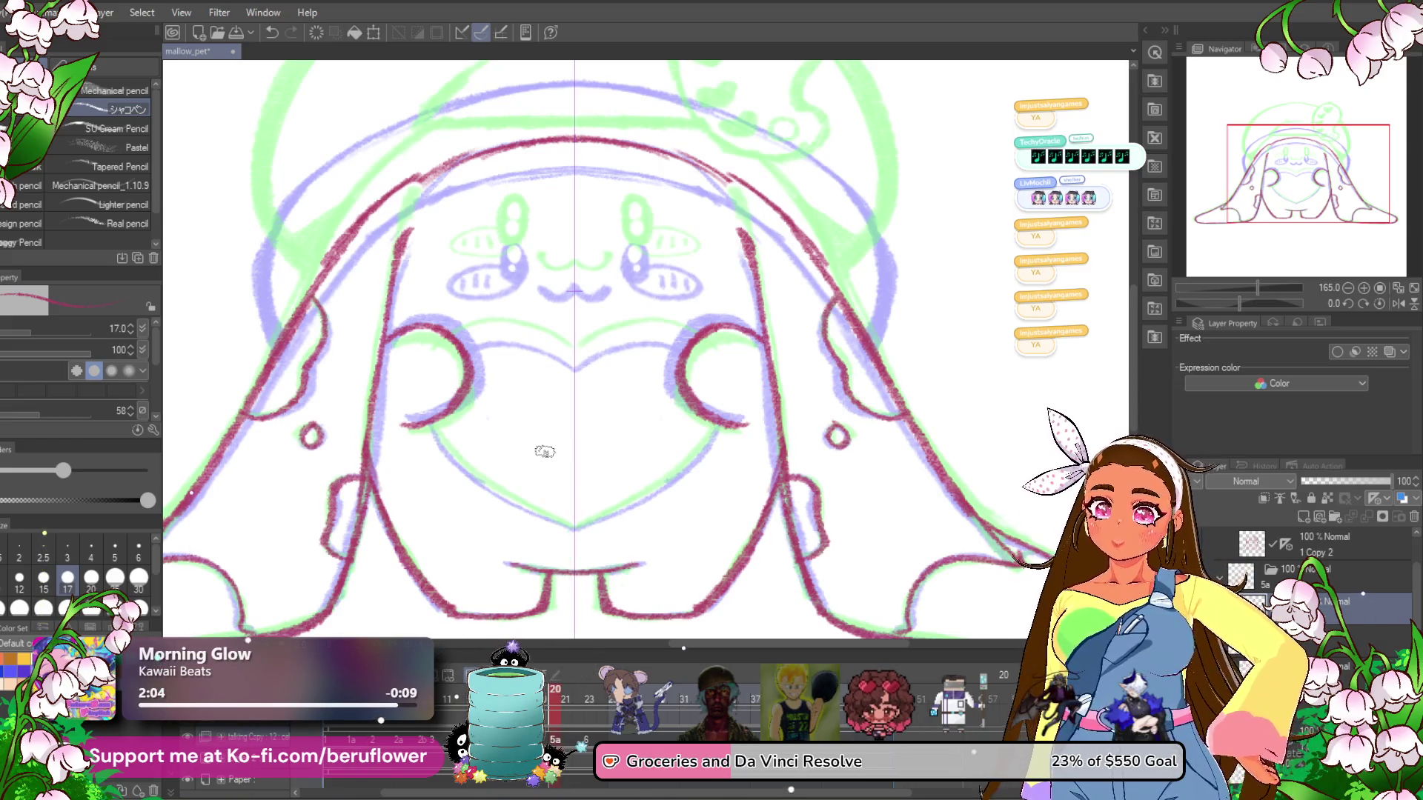
pyautogui.scroll(3, 583, 356)
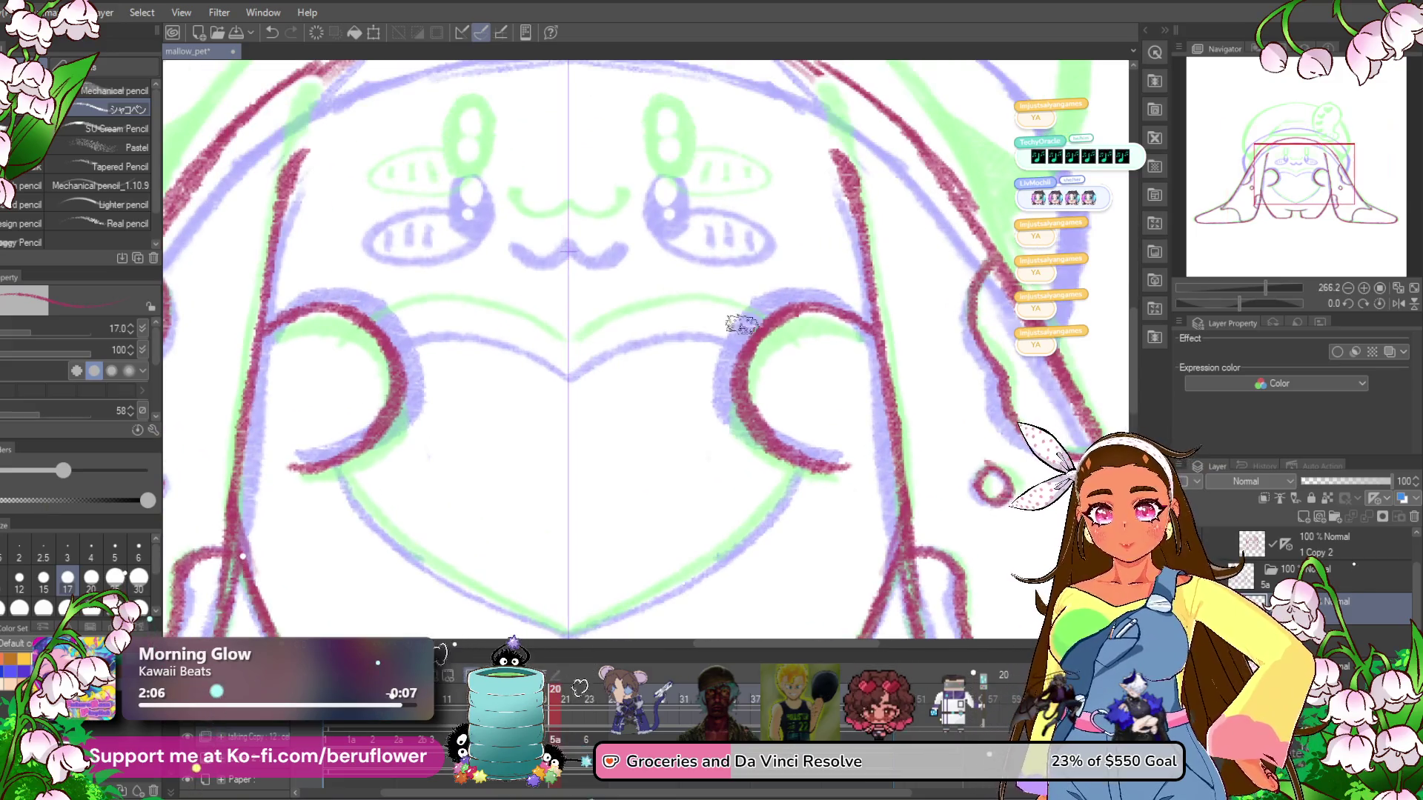
pyautogui.moveTo(771, 317)
pyautogui.mouseDown()
pyautogui.moveTo(644, 320)
pyautogui.moveTo(568, 375)
pyautogui.mouseUp()
pyautogui.scroll(-3, 791, 348)
pyautogui.moveTo(807, 333)
pyautogui.mouseDown()
pyautogui.moveTo(789, 374)
pyautogui.moveTo(619, 481)
pyautogui.mouseUp()
pyautogui.scroll(4, 602, 474)
# Draw full ovals around both blush marks, undoing the stray arcs.
pyautogui.moveTo(652, 215)
pyautogui.mouseDown()
pyautogui.moveTo(641, 274)
pyautogui.moveTo(649, 211)
pyautogui.moveTo(639, 267)
pyautogui.moveTo(652, 222)
pyautogui.moveTo(741, 249)
pyautogui.moveTo(763, 296)
pyautogui.moveTo(667, 300)
pyautogui.mouseUp()
pyautogui.hotkey('ctrl', 'z')
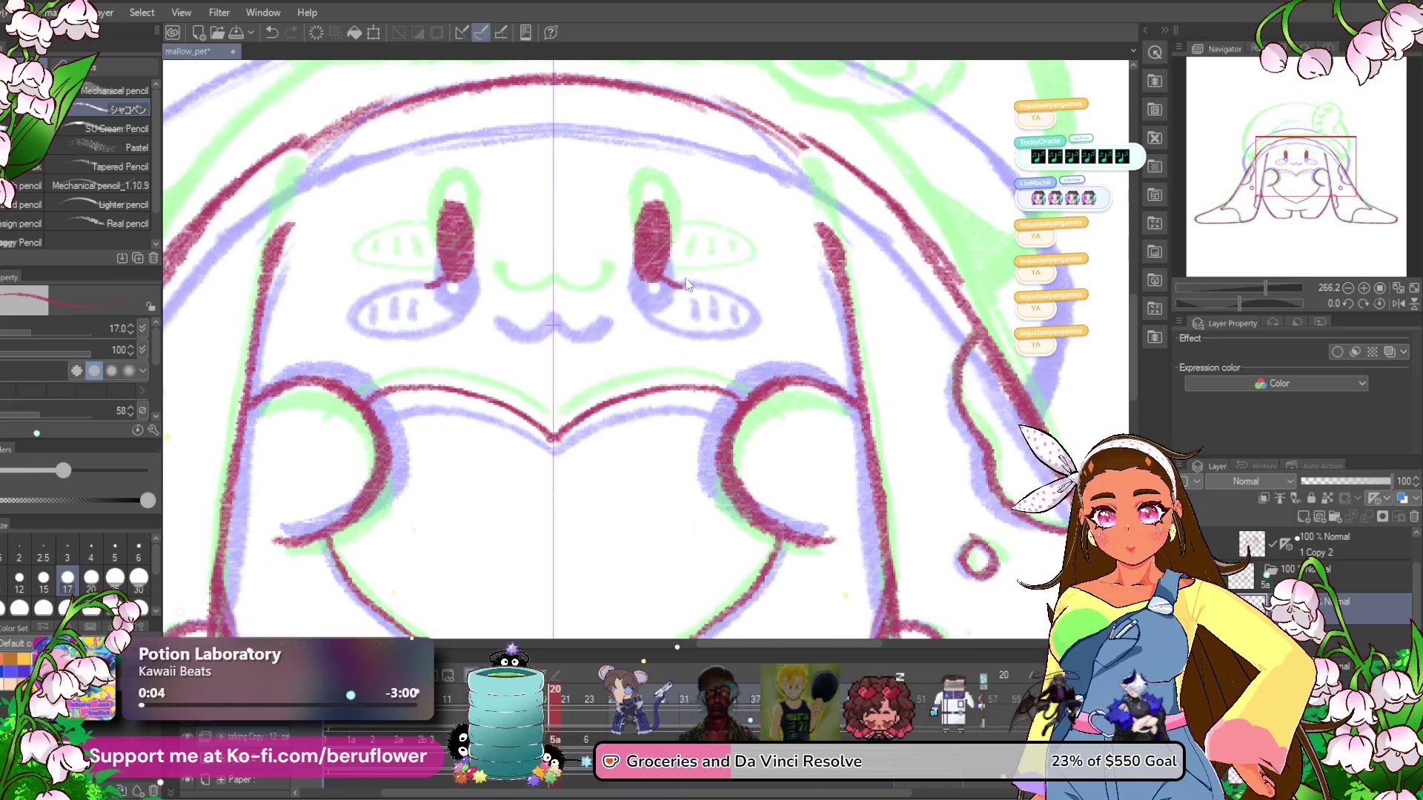
pyautogui.moveTo(676, 245); pyautogui.dragTo(734, 289)
pyautogui.hotkey('ctrl', 'z')
pyautogui.moveTo(667, 246)
pyautogui.mouseDown()
pyautogui.moveTo(748, 252)
pyautogui.moveTo(750, 293)
pyautogui.moveTo(683, 281)
pyautogui.moveTo(730, 283)
pyautogui.moveTo(636, 292)
pyautogui.moveTo(613, 311)
pyautogui.moveTo(567, 303)
pyautogui.mouseUp()
pyautogui.scroll(1, 730, 274)
pyautogui.scroll(2, 732, 274)
# Redraw a smoother wavy mouth under the nose.
pyautogui.hotkey('ctrl', 'z')
pyautogui.moveTo(652, 292); pyautogui.dragTo(562, 311)
pyautogui.scroll(-3, 537, 296)
pyautogui.scroll(2, 548, 304)
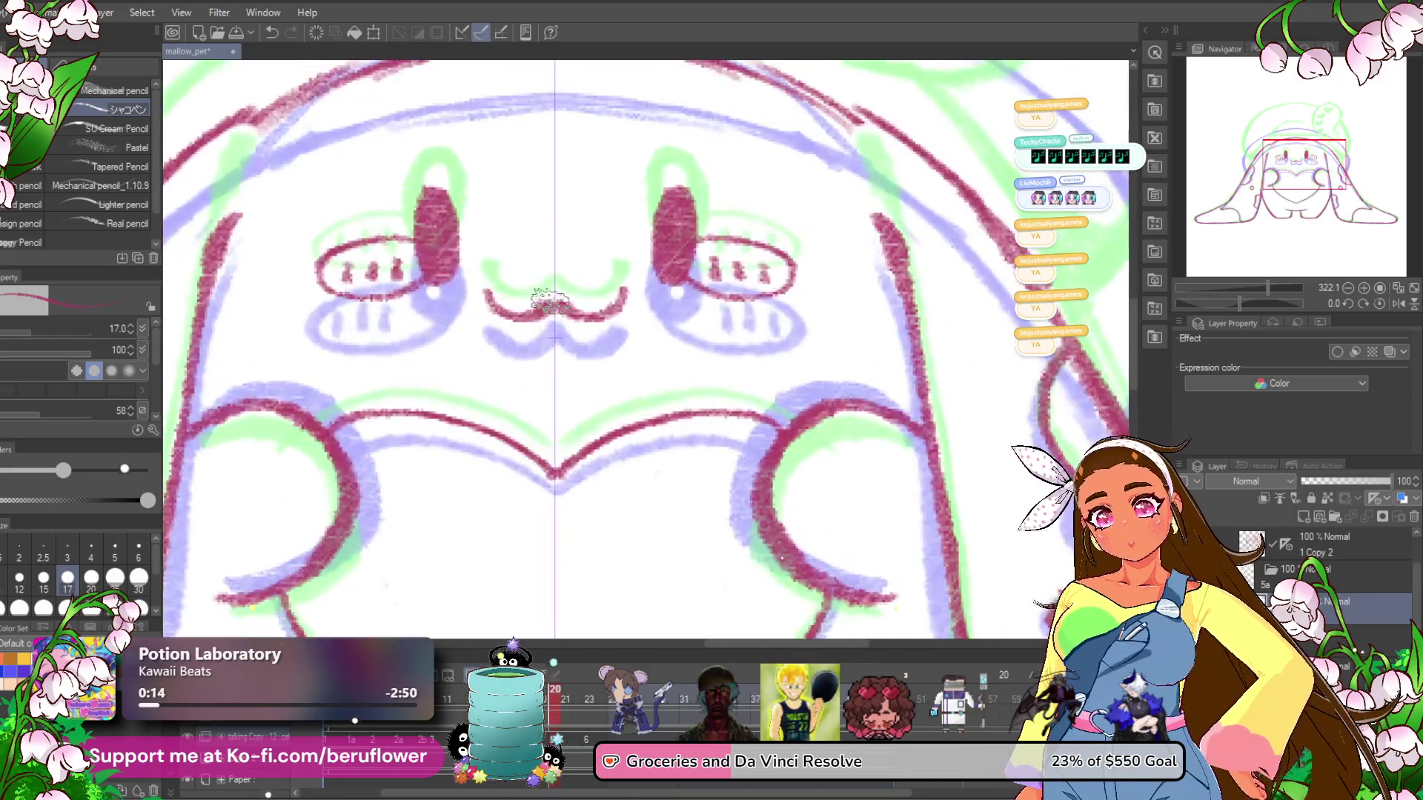
pyautogui.scroll(-3, 566, 285)
pyautogui.scroll(2, 444, 371)
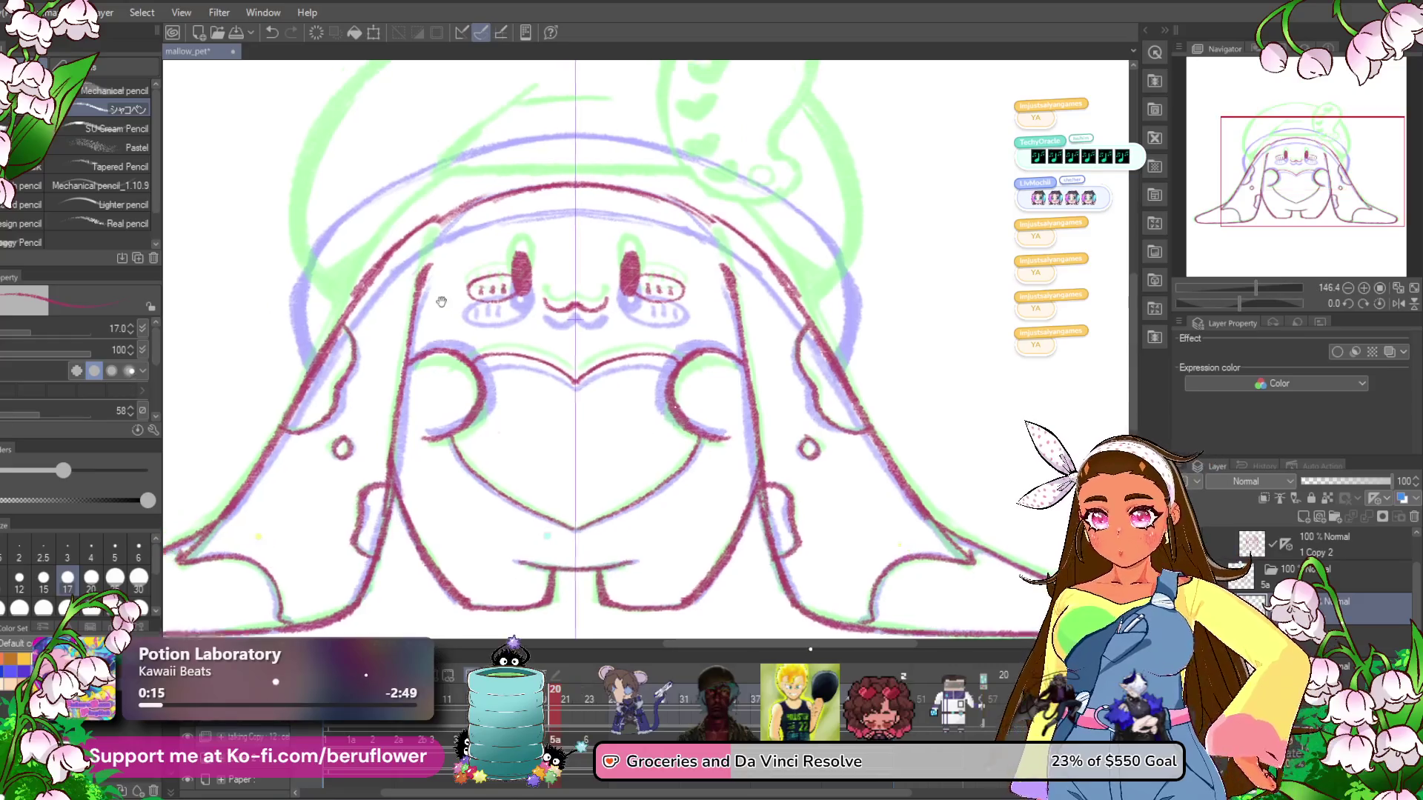
# Tidy the hat's side with a shorter stroke and erase stray lines along its outline.
pyautogui.moveTo(418, 397)
pyautogui.mouseDown()
pyautogui.moveTo(393, 348)
pyautogui.moveTo(442, 182)
pyautogui.mouseUp()
pyautogui.hotkey('ctrl', 'z')
pyautogui.moveTo(448, 393)
pyautogui.mouseDown()
pyautogui.moveTo(391, 312)
pyautogui.moveTo(430, 214)
pyautogui.moveTo(533, 149)
pyautogui.moveTo(704, 115)
pyautogui.moveTo(533, 148)
pyautogui.moveTo(422, 237)
pyautogui.moveTo(396, 297)
pyautogui.moveTo(443, 394)
pyautogui.mouseUp()
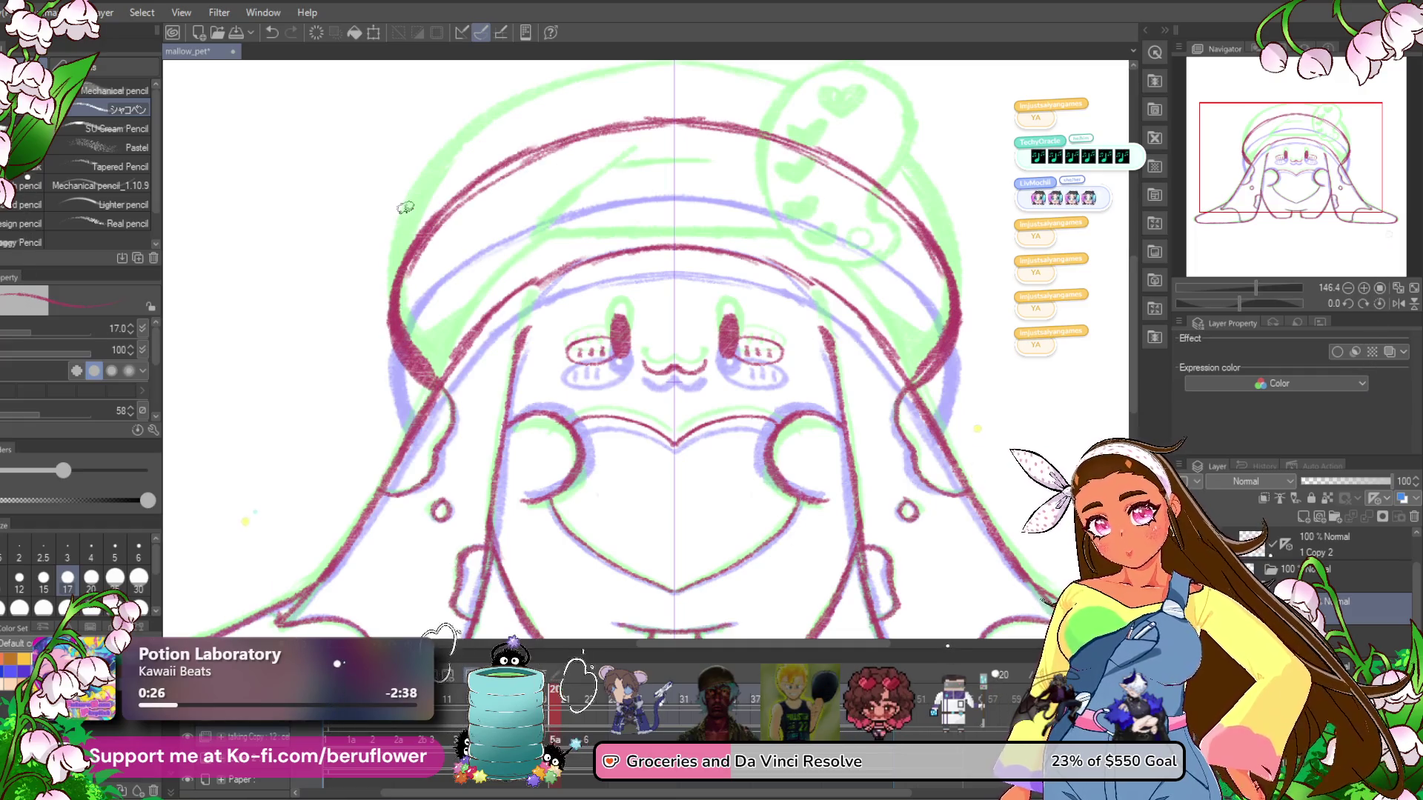
pyautogui.moveTo(503, 182)
pyautogui.mouseDown()
pyautogui.moveTo(445, 244)
pyautogui.moveTo(439, 344)
pyautogui.mouseUp()
pyautogui.scroll(-6, 855, 481)
pyautogui.scroll(3, 855, 481)
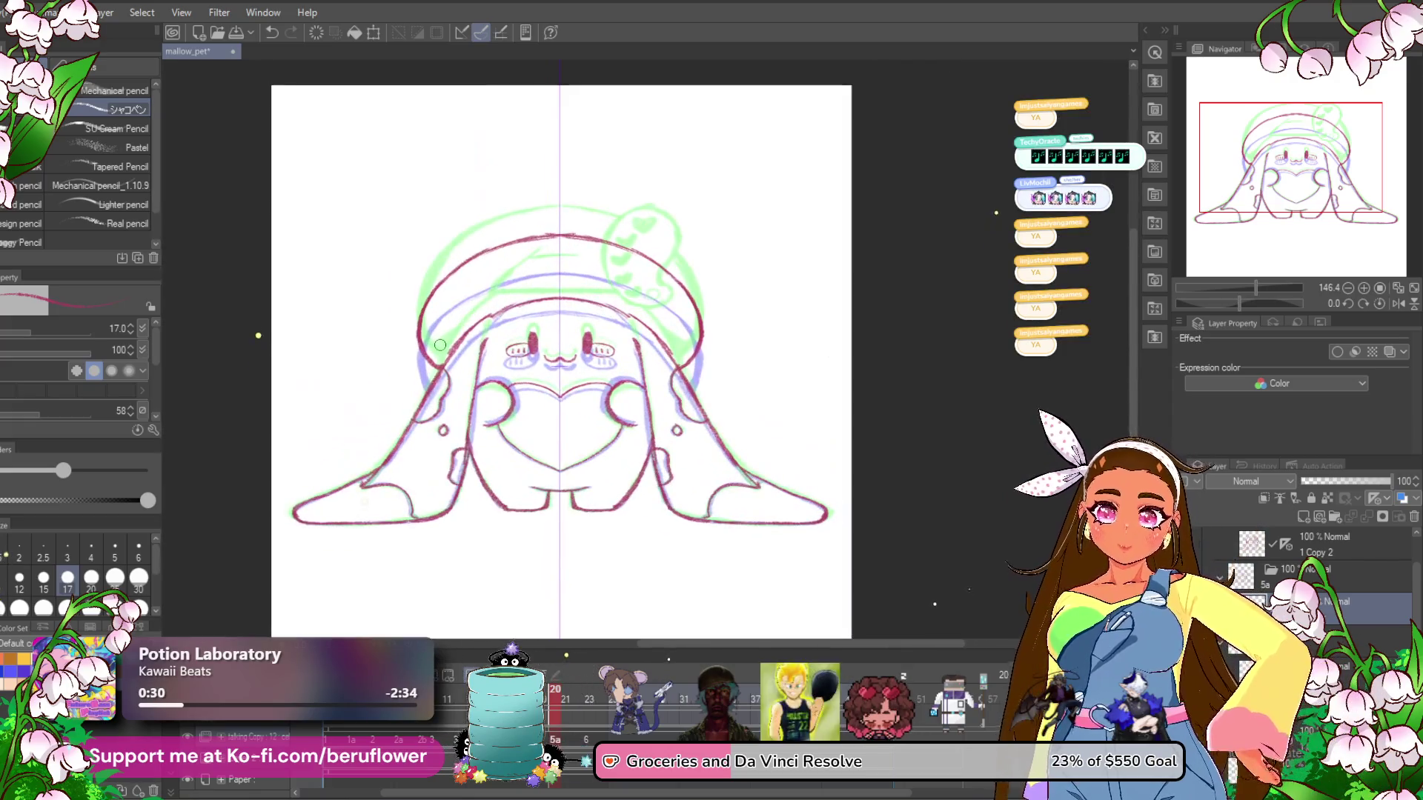
# Compare against a neighbouring animation frame, then return to frame 20.
pyautogui.moveTo(855, 481); pyautogui.dragTo(852, 452)
pyautogui.click(590, 707)
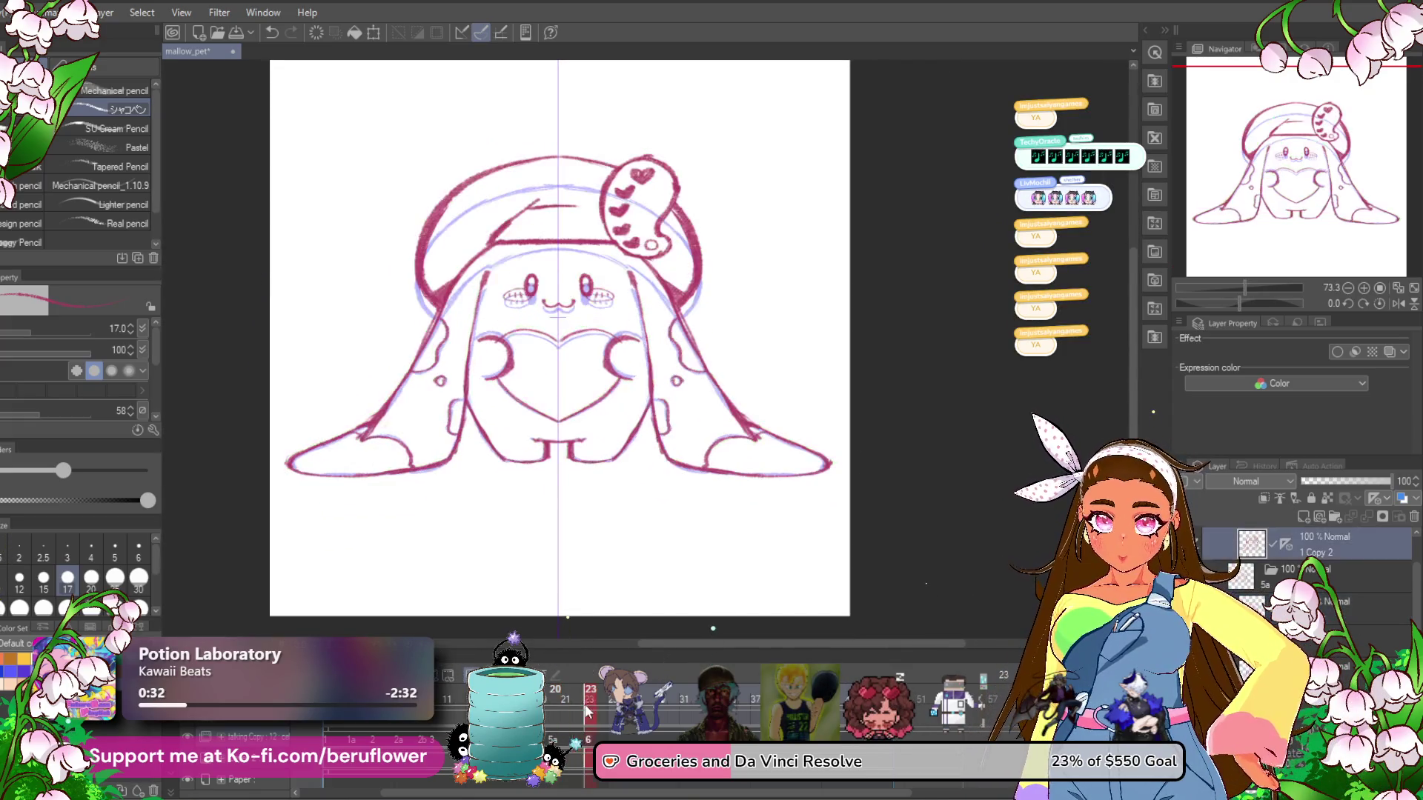
pyautogui.click(561, 715)
pyautogui.click(565, 716)
pyautogui.click(567, 717)
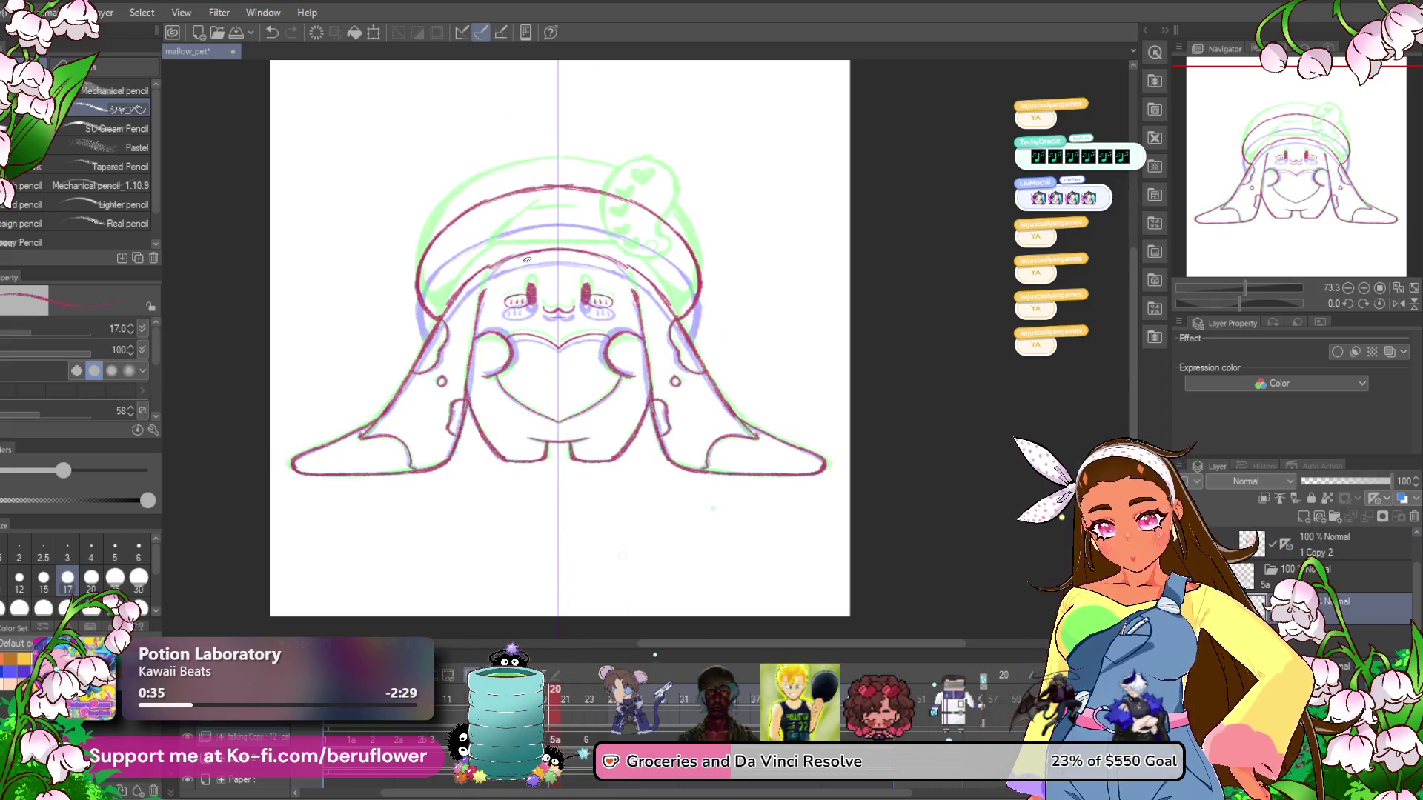
# Fill in both eyes with darker strokes, then jump to frame 23.
pyautogui.scroll(5, 526, 259)
pyautogui.moveTo(535, 348)
pyautogui.mouseDown()
pyautogui.moveTo(537, 387)
pyautogui.moveTo(532, 367)
pyautogui.mouseUp()
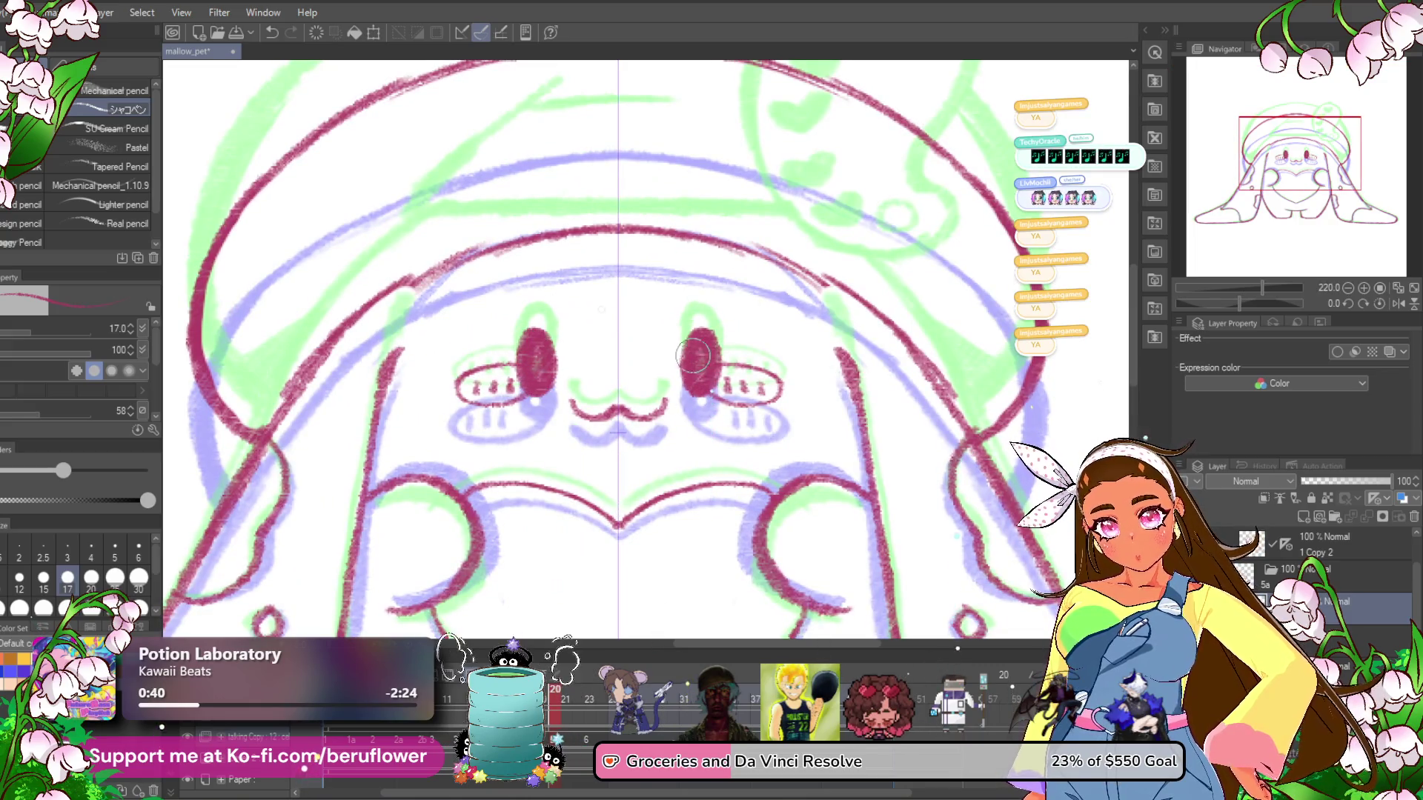
pyautogui.scroll(-5, 696, 357)
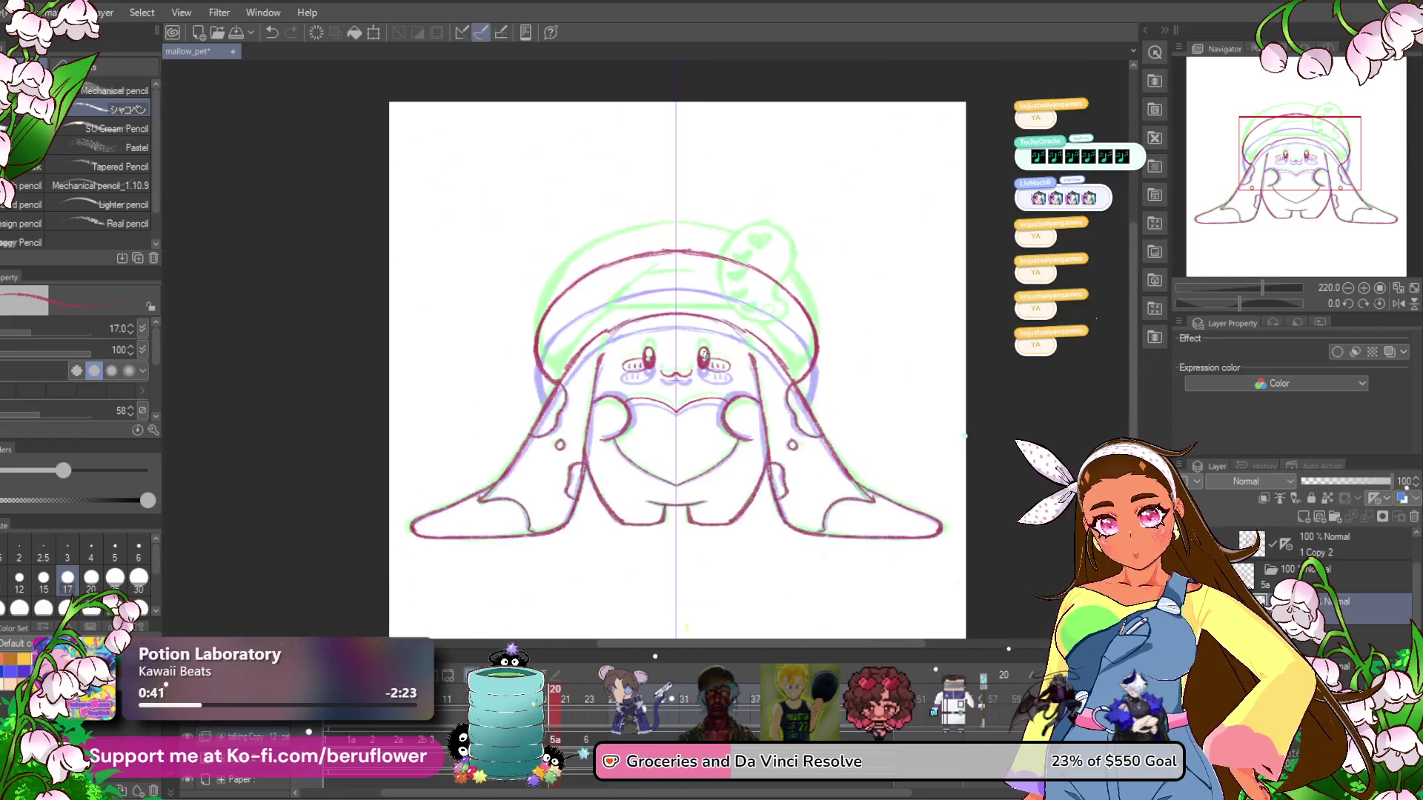
pyautogui.scroll(3, 697, 357)
pyautogui.click(591, 703)
# On frame 17, fill the eye marks into larger dark eyes and add curved cheek marks.
pyautogui.moveTo(590, 702); pyautogui.dragTo(520, 702)
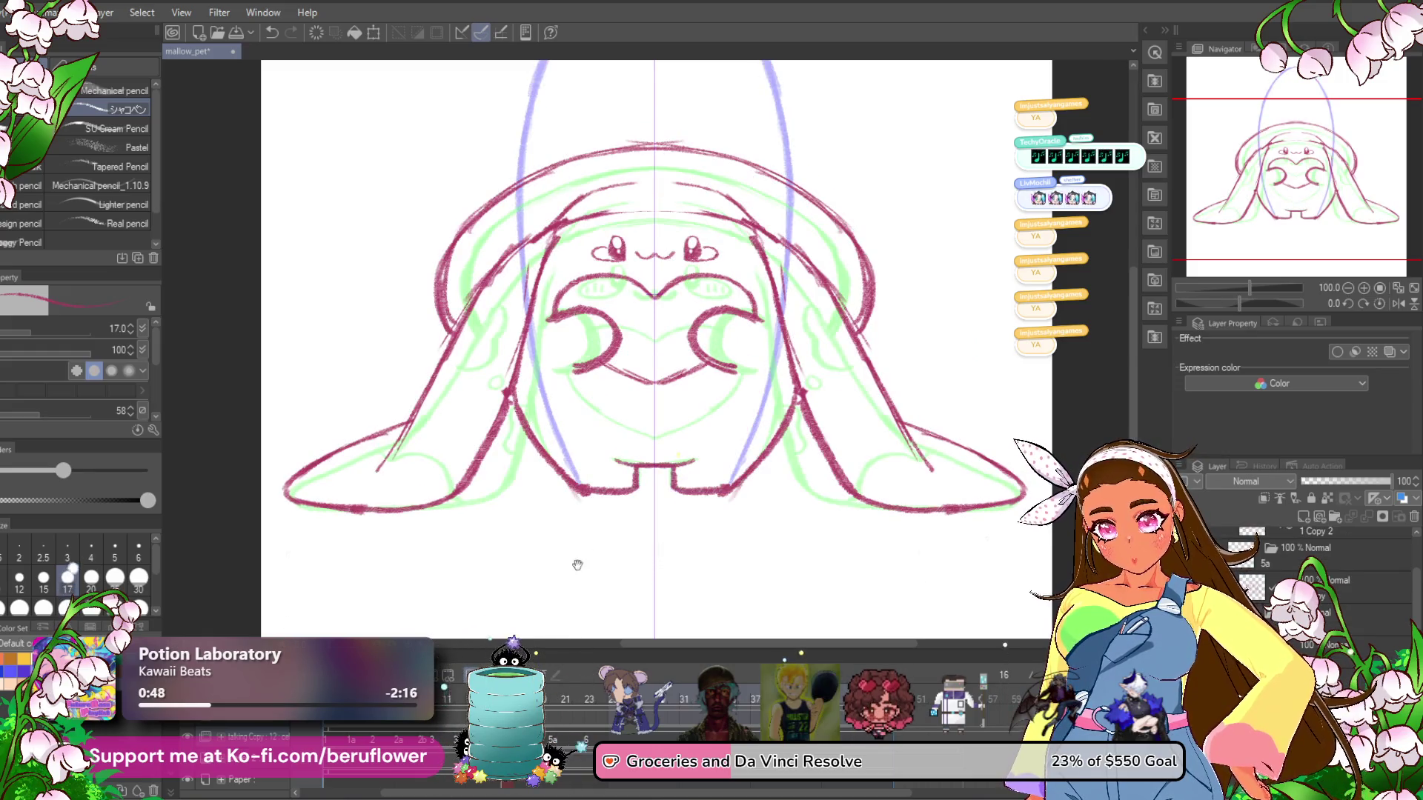
pyautogui.moveTo(514, 598)
pyautogui.mouseDown()
pyautogui.moveTo(472, 629)
pyautogui.moveTo(469, 658)
pyautogui.mouseUp()
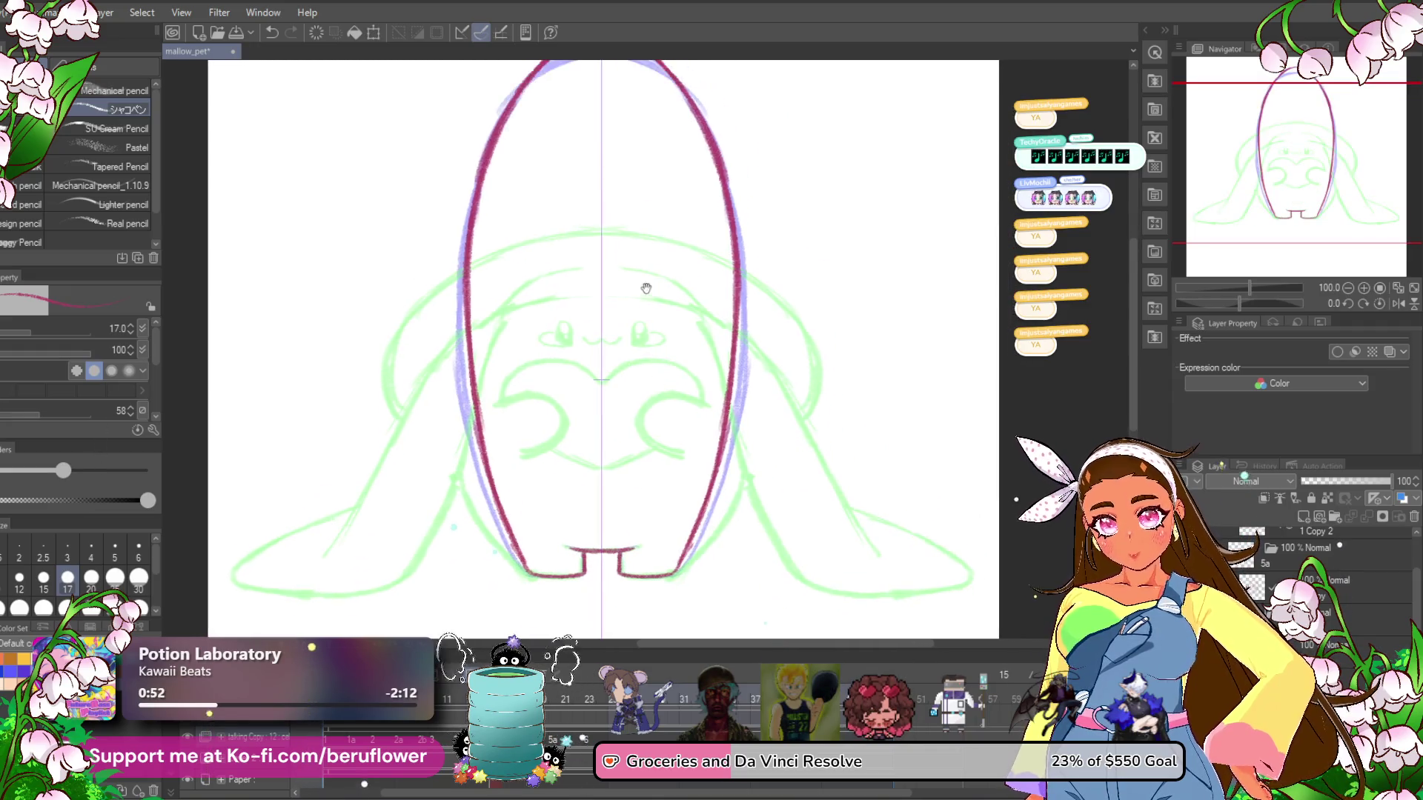
pyautogui.moveTo(646, 289); pyautogui.dragTo(639, 322)
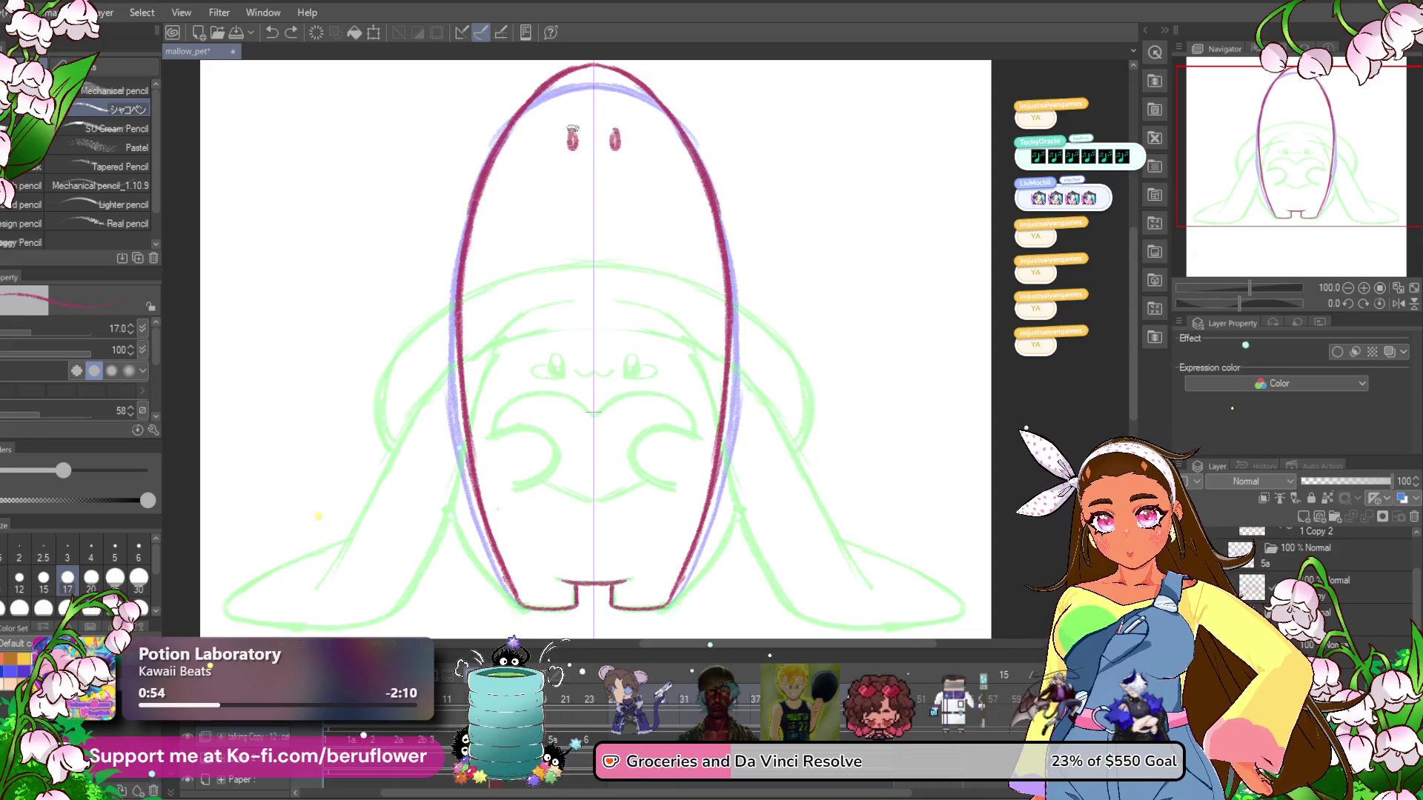
pyautogui.moveTo(571, 128)
pyautogui.mouseDown()
pyautogui.moveTo(571, 151)
pyautogui.moveTo(617, 152)
pyautogui.moveTo(560, 142)
pyautogui.moveTo(642, 142)
pyautogui.moveTo(550, 159)
pyautogui.mouseUp()
pyautogui.moveTo(628, 145); pyautogui.dragTo(626, 152)
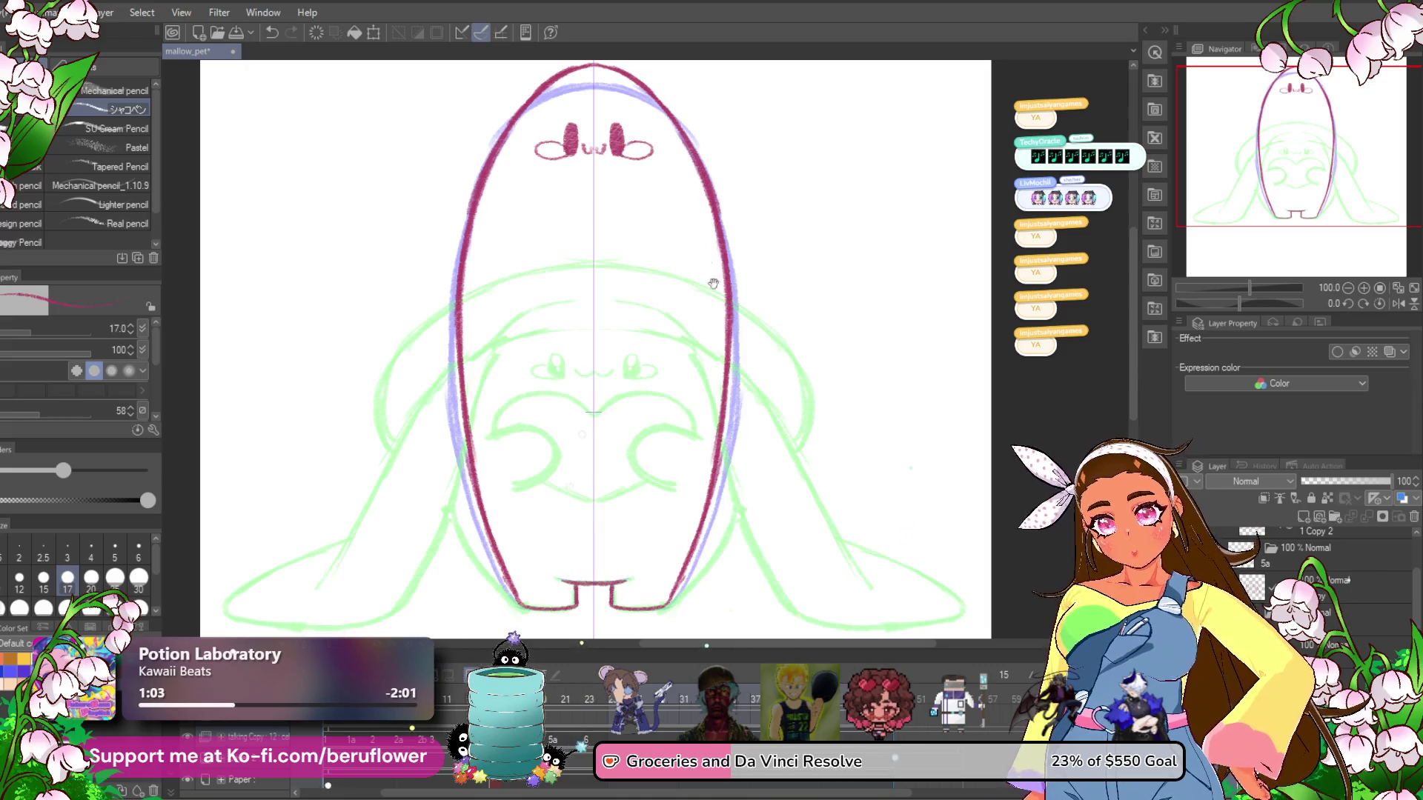
# Draw longer mirrored curled arms on both sides of the body.
pyautogui.moveTo(709, 274); pyautogui.dragTo(716, 247)
pyautogui.moveTo(522, 334); pyautogui.dragTo(538, 441)
pyautogui.hotkey('ctrl', 'z')
pyautogui.moveTo(524, 323)
pyautogui.mouseDown()
pyautogui.moveTo(563, 407)
pyautogui.moveTo(508, 371)
pyautogui.mouseUp()
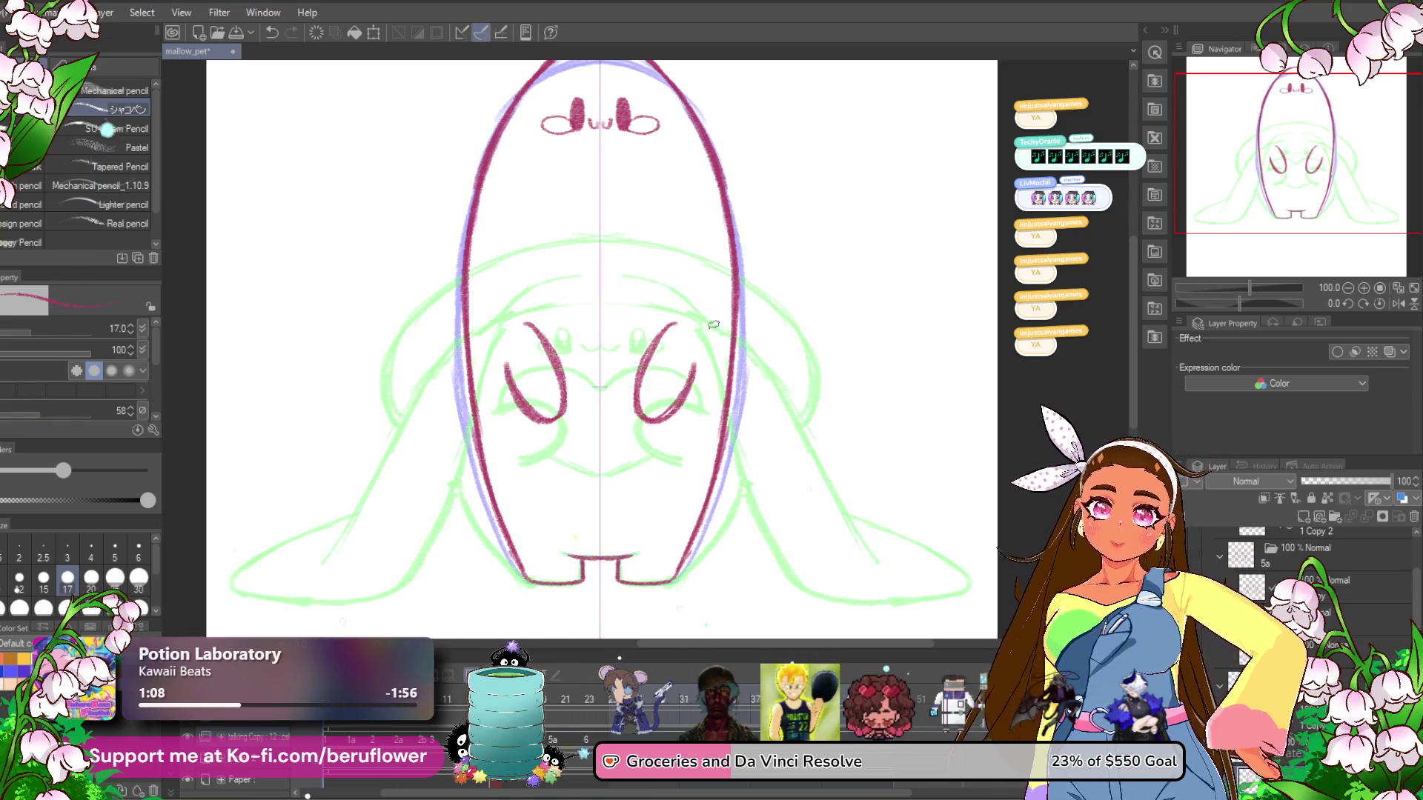
pyautogui.moveTo(522, 281); pyautogui.dragTo(514, 282)
pyautogui.moveTo(641, 386); pyautogui.dragTo(641, 397)
pyautogui.moveTo(516, 335)
pyautogui.mouseDown()
pyautogui.moveTo(522, 307)
pyautogui.moveTo(591, 312)
pyautogui.moveTo(627, 294)
pyautogui.moveTo(661, 329)
pyautogui.moveTo(675, 320)
pyautogui.mouseUp()
pyautogui.hotkey('ctrl', 'z')
# Draw the heart's sides down to its point and erase the doubled lines there.
pyautogui.moveTo(628, 391); pyautogui.dragTo(593, 461)
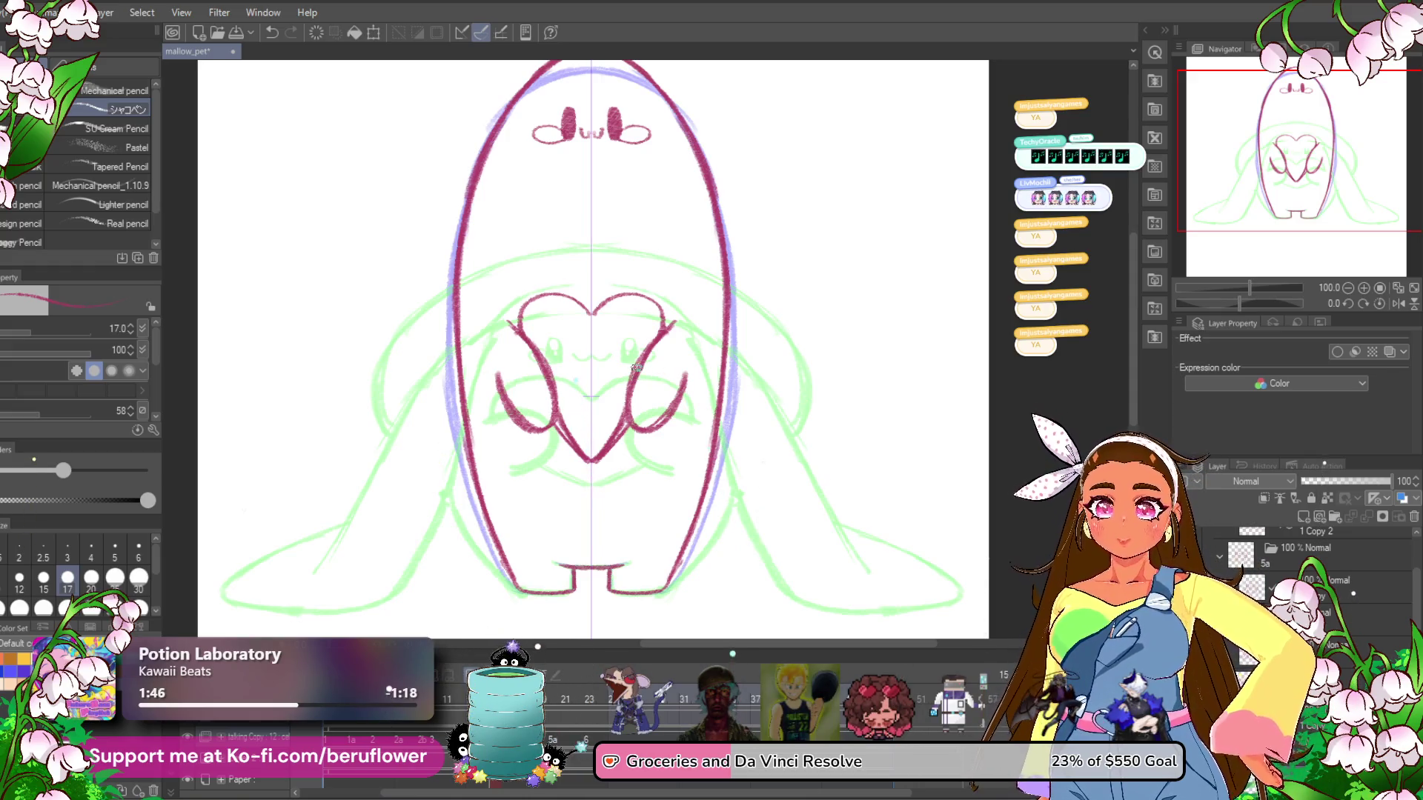
pyautogui.scroll(3, 636, 366)
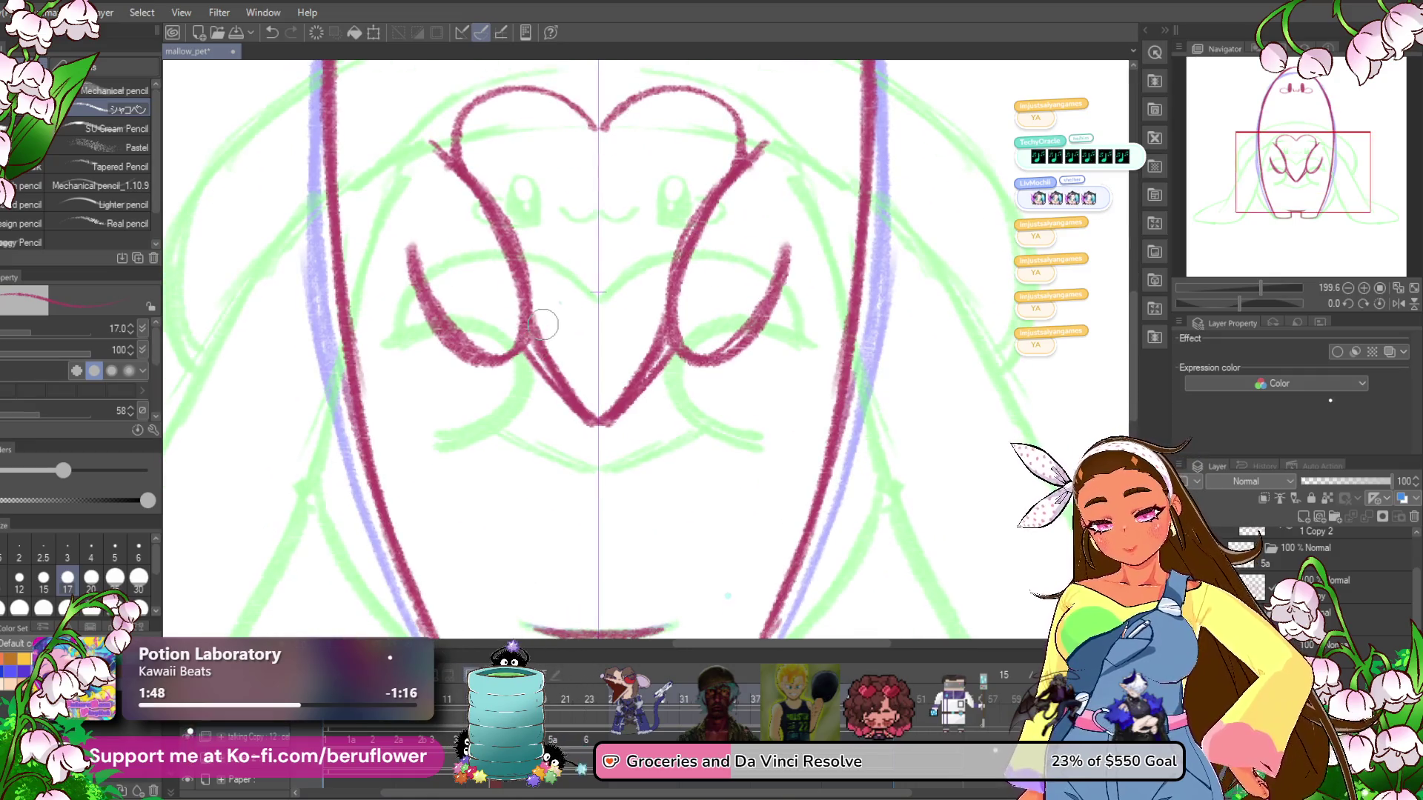
pyautogui.moveTo(541, 320); pyautogui.dragTo(591, 407)
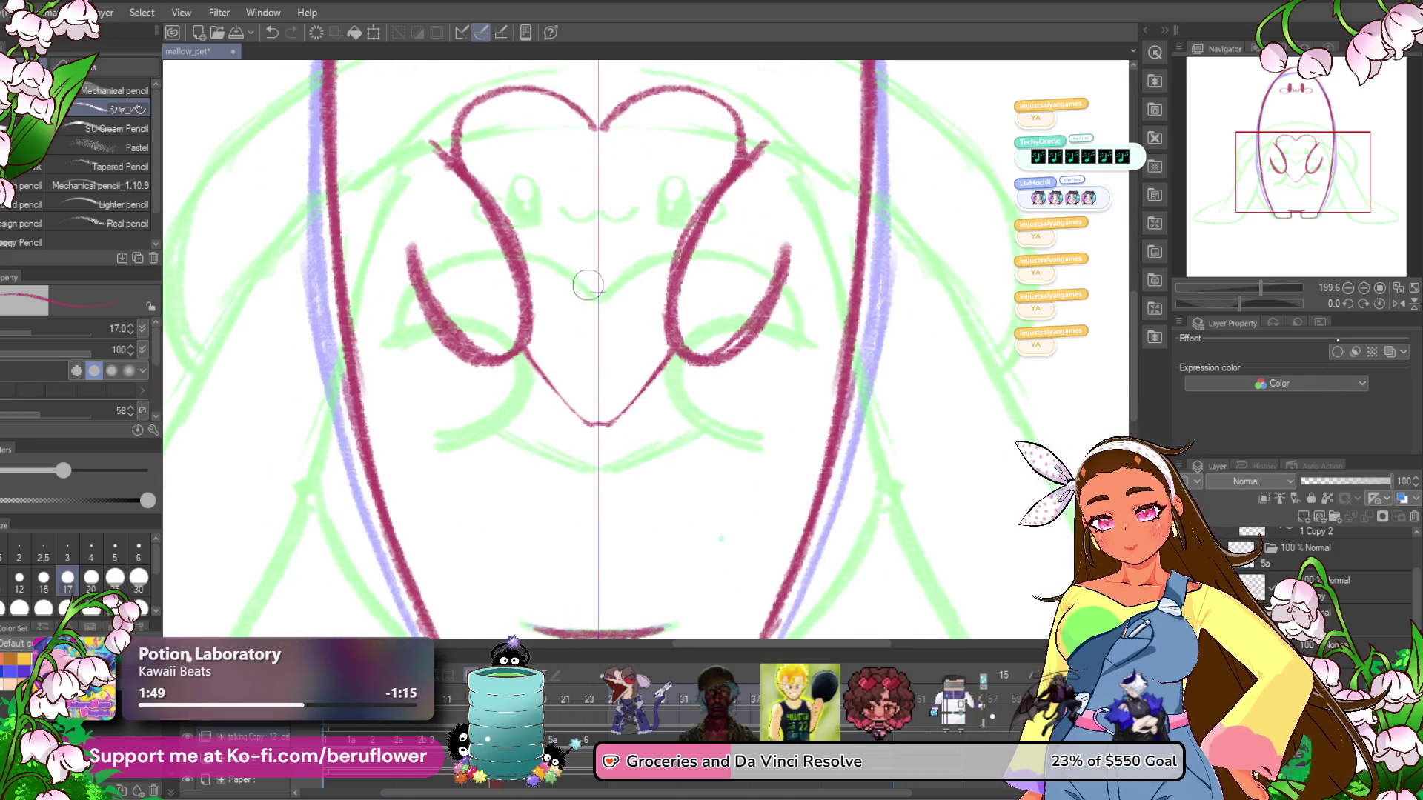
pyautogui.moveTo(674, 350); pyautogui.dragTo(695, 352)
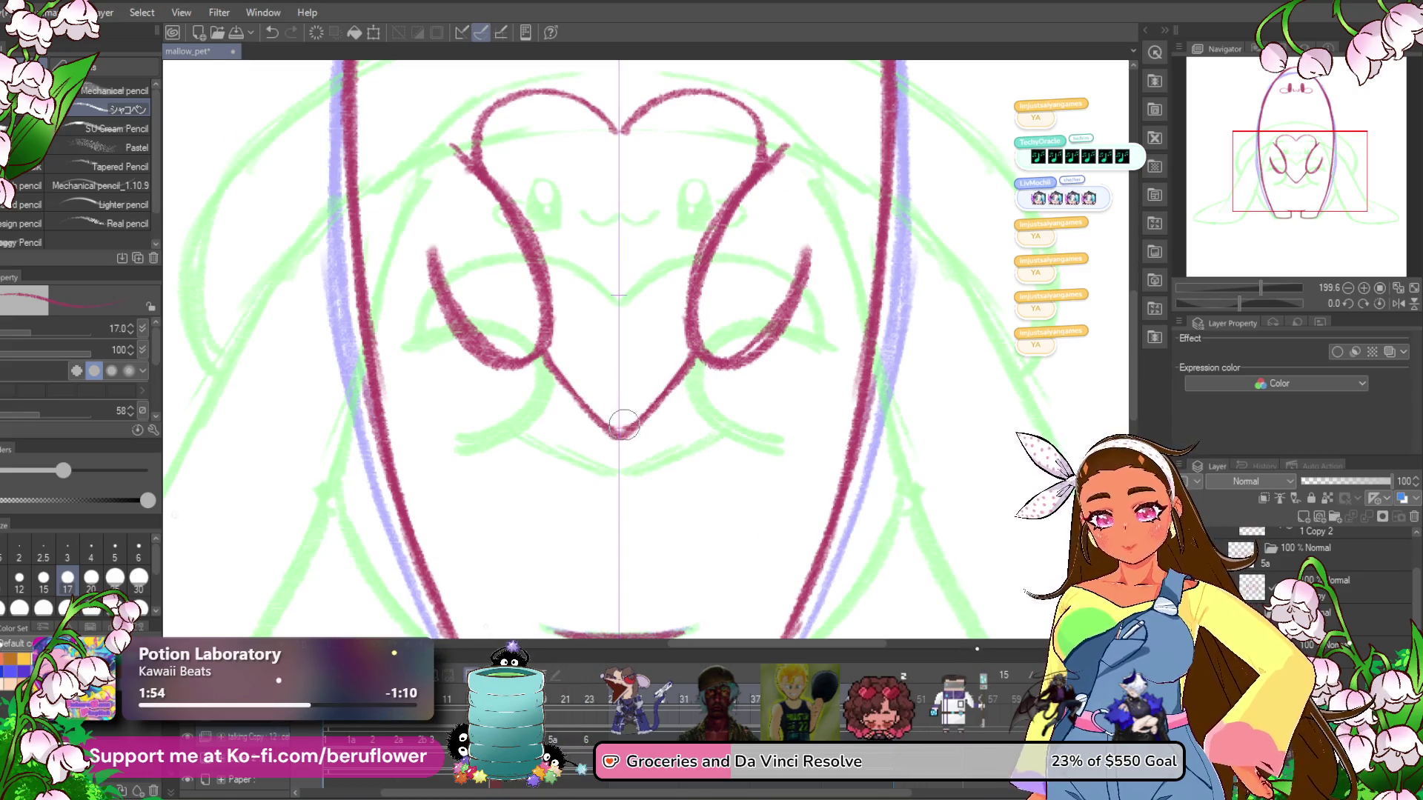
pyautogui.moveTo(642, 375)
pyautogui.mouseDown()
pyautogui.moveTo(706, 355)
pyautogui.moveTo(754, 190)
pyautogui.mouseUp()
# Redraw the heart's inner right curve cleanly without a doubled line.
pyautogui.moveTo(645, 400)
pyautogui.mouseDown()
pyautogui.moveTo(634, 298)
pyautogui.moveTo(740, 181)
pyautogui.mouseUp()
pyautogui.hotkey('ctrl', 'z')
pyautogui.moveTo(639, 396); pyautogui.dragTo(724, 182)
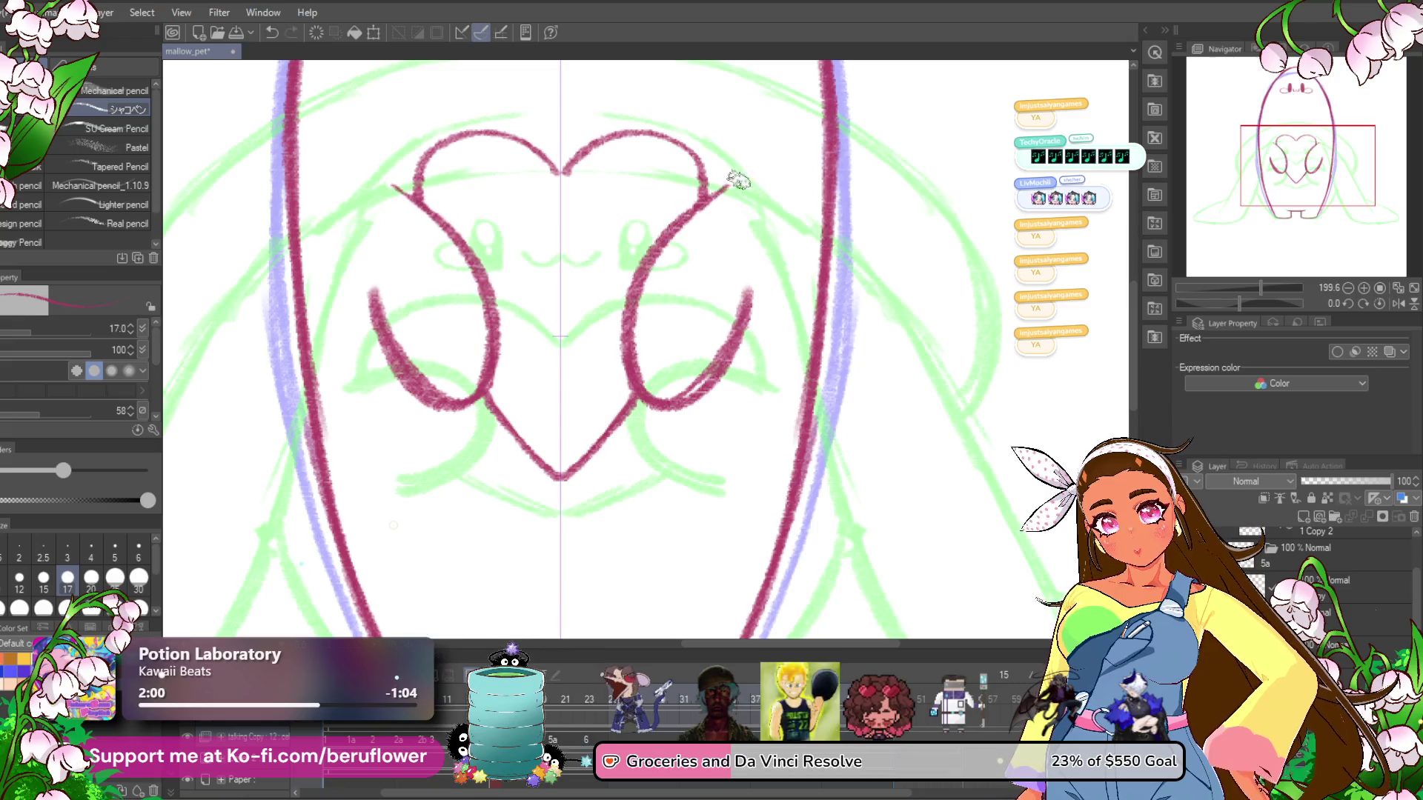
pyautogui.hotkey('ctrl', 'z')
pyautogui.moveTo(746, 268)
pyautogui.mouseDown()
pyautogui.moveTo(689, 384)
pyautogui.moveTo(648, 408)
pyautogui.mouseUp()
pyautogui.scroll(-5, 669, 332)
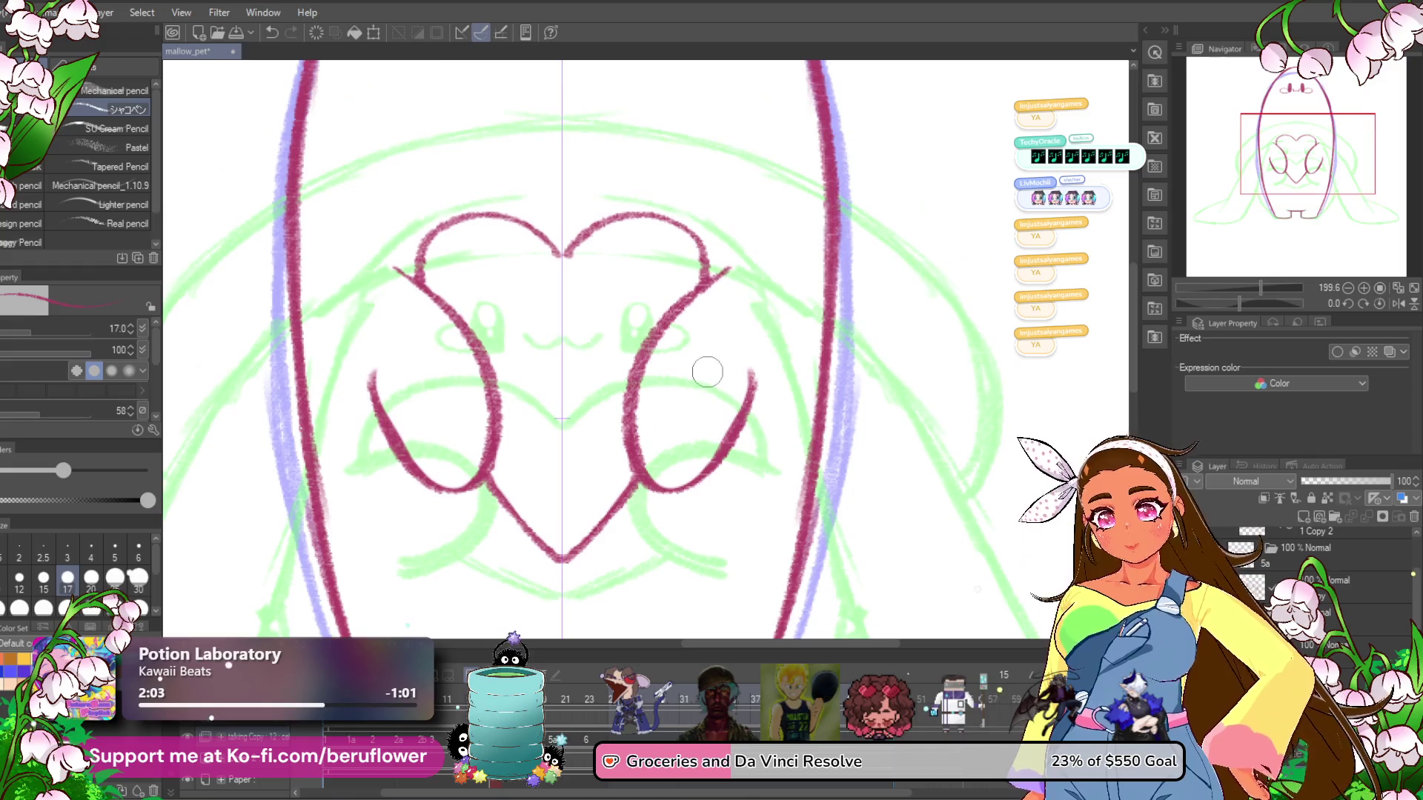
pyautogui.scroll(3, 575, 176)
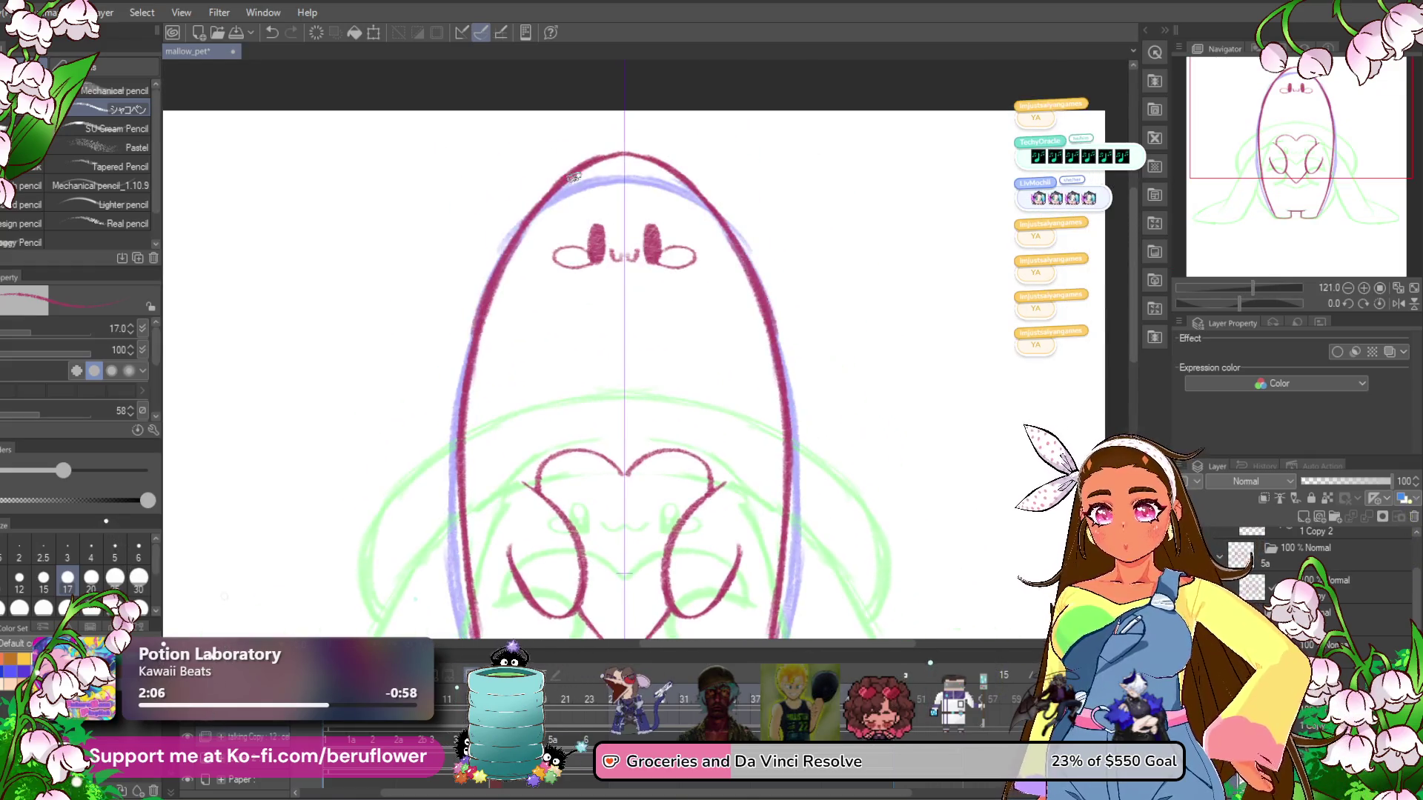
# Sketch mirrored strokes down the body sides, undoing the latest pair.
pyautogui.moveTo(521, 201); pyautogui.dragTo(489, 263)
pyautogui.moveTo(570, 86)
pyautogui.mouseDown()
pyautogui.moveTo(523, 295)
pyautogui.moveTo(512, 566)
pyautogui.mouseUp()
pyautogui.moveTo(552, 266)
pyautogui.mouseDown()
pyautogui.moveTo(527, 387)
pyautogui.moveTo(489, 423)
pyautogui.mouseUp()
pyautogui.scroll(-3, 522, 357)
pyautogui.moveTo(535, 112); pyautogui.dragTo(474, 303)
pyautogui.moveTo(515, 178)
pyautogui.mouseDown()
pyautogui.moveTo(478, 295)
pyautogui.moveTo(537, 112)
pyautogui.moveTo(468, 355)
pyautogui.mouseUp()
pyautogui.hotkey('ctrl', 'z')
pyautogui.hotkey('ctrl', 'z')
pyautogui.hotkey('ctrl', 'z')
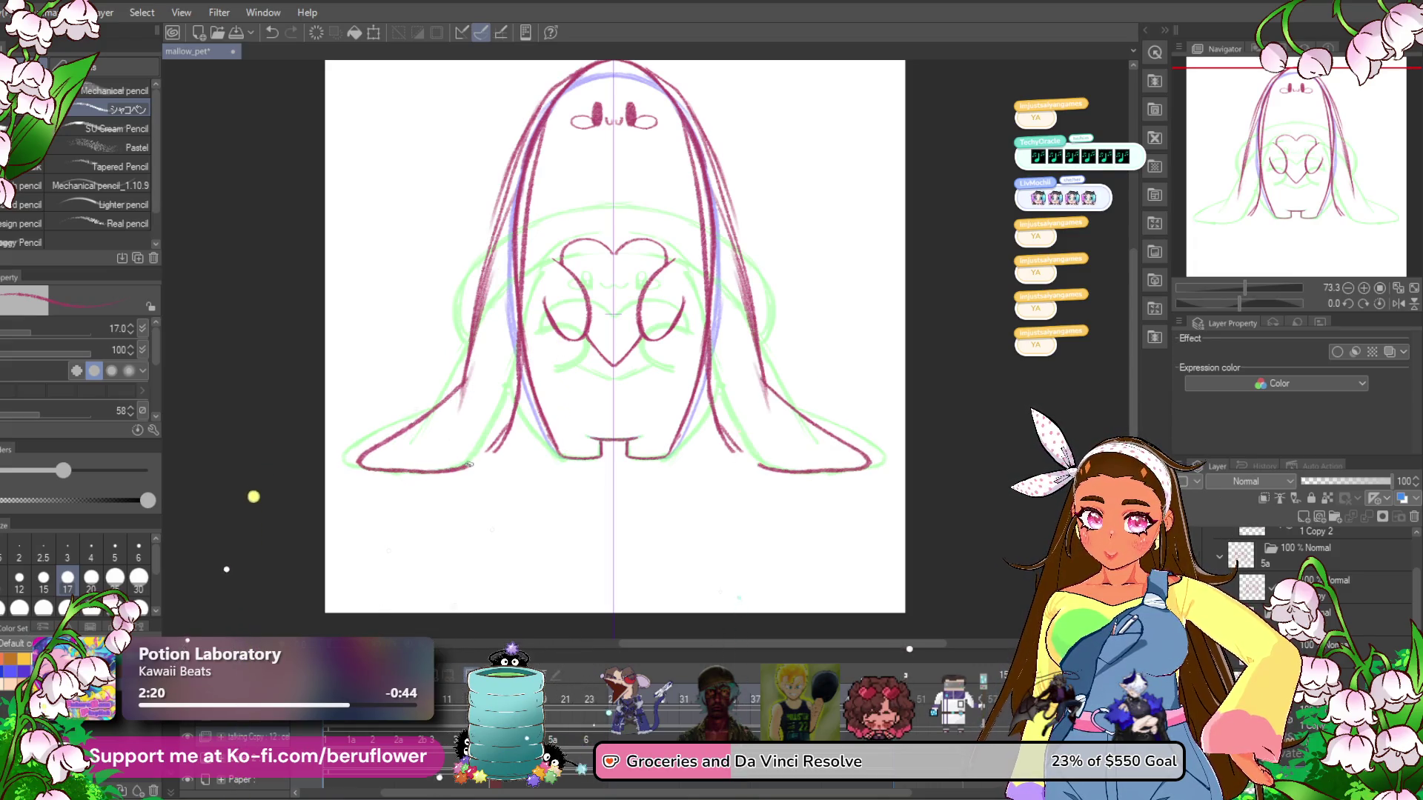
# Erase leftover strokes near the body edges and redraw the edge lines.
pyautogui.moveTo(496, 431); pyautogui.dragTo(449, 511)
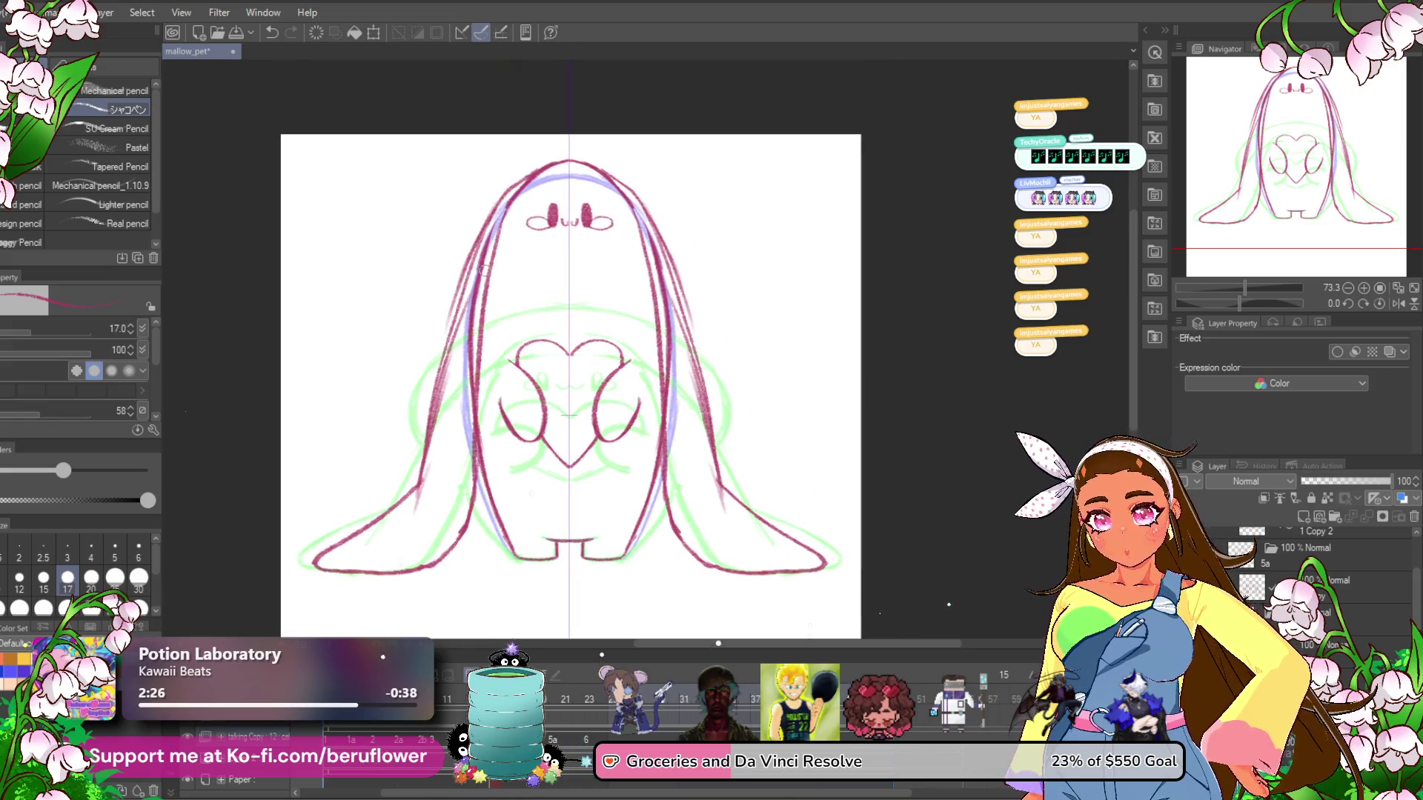
pyautogui.moveTo(471, 304); pyautogui.dragTo(460, 412)
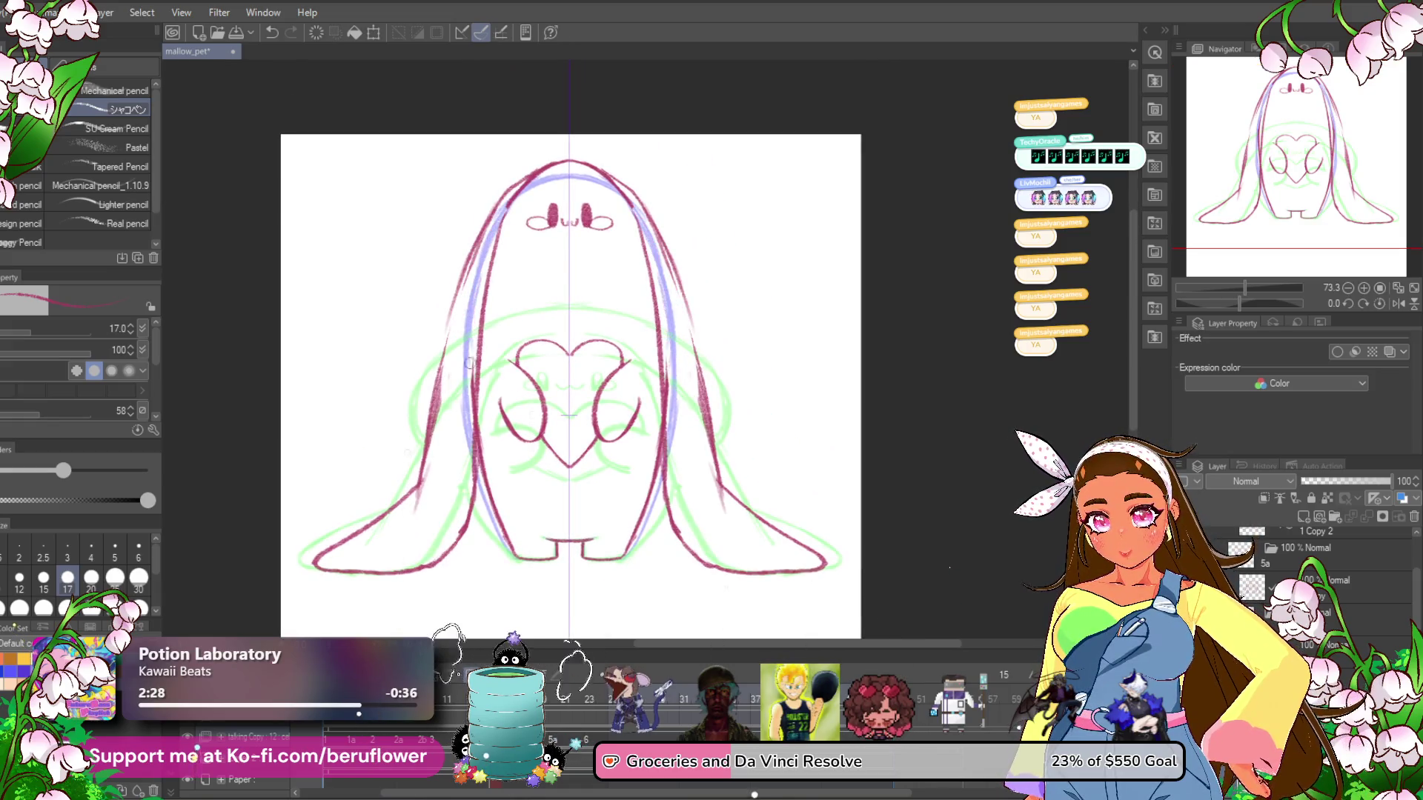
pyautogui.moveTo(449, 341); pyautogui.dragTo(422, 380)
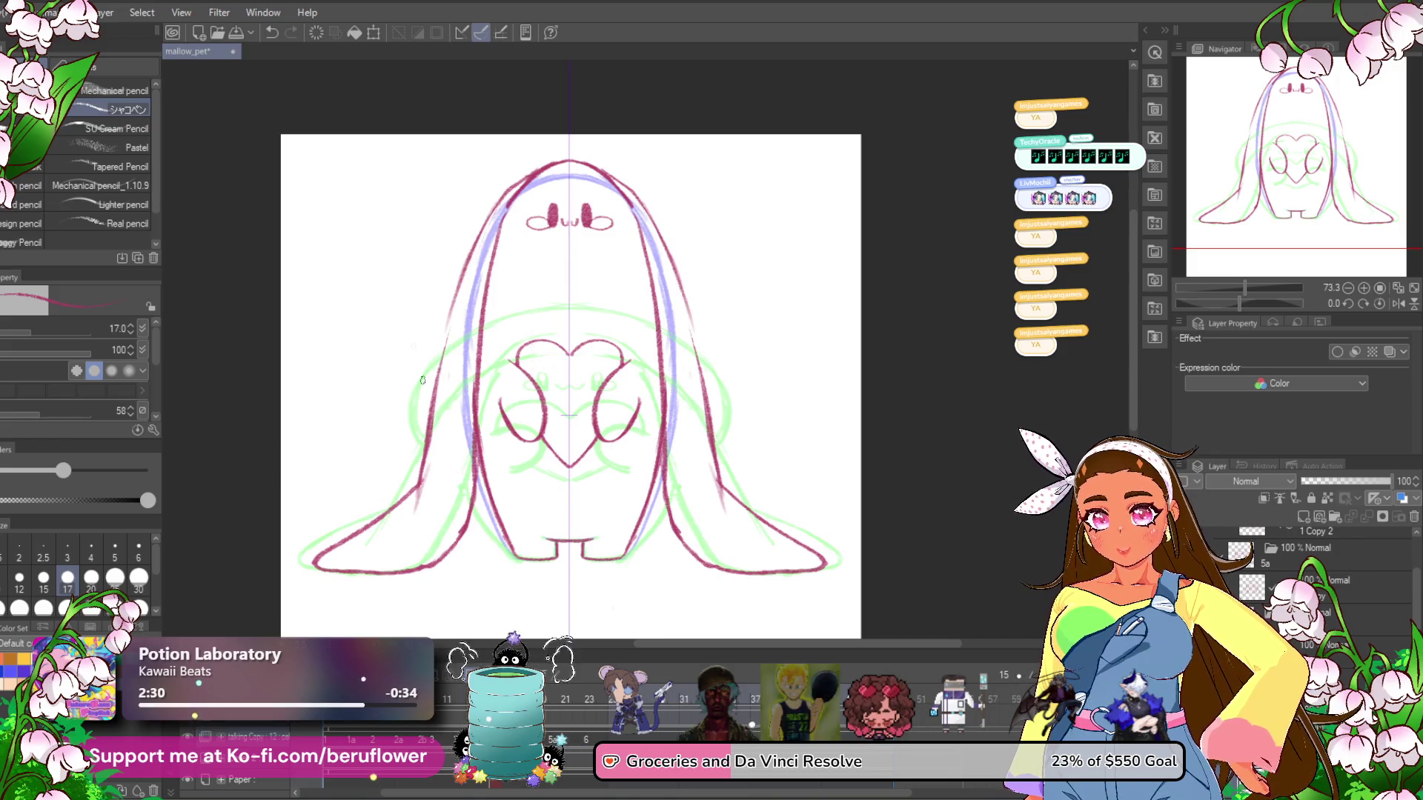
pyautogui.moveTo(468, 266); pyautogui.dragTo(442, 348)
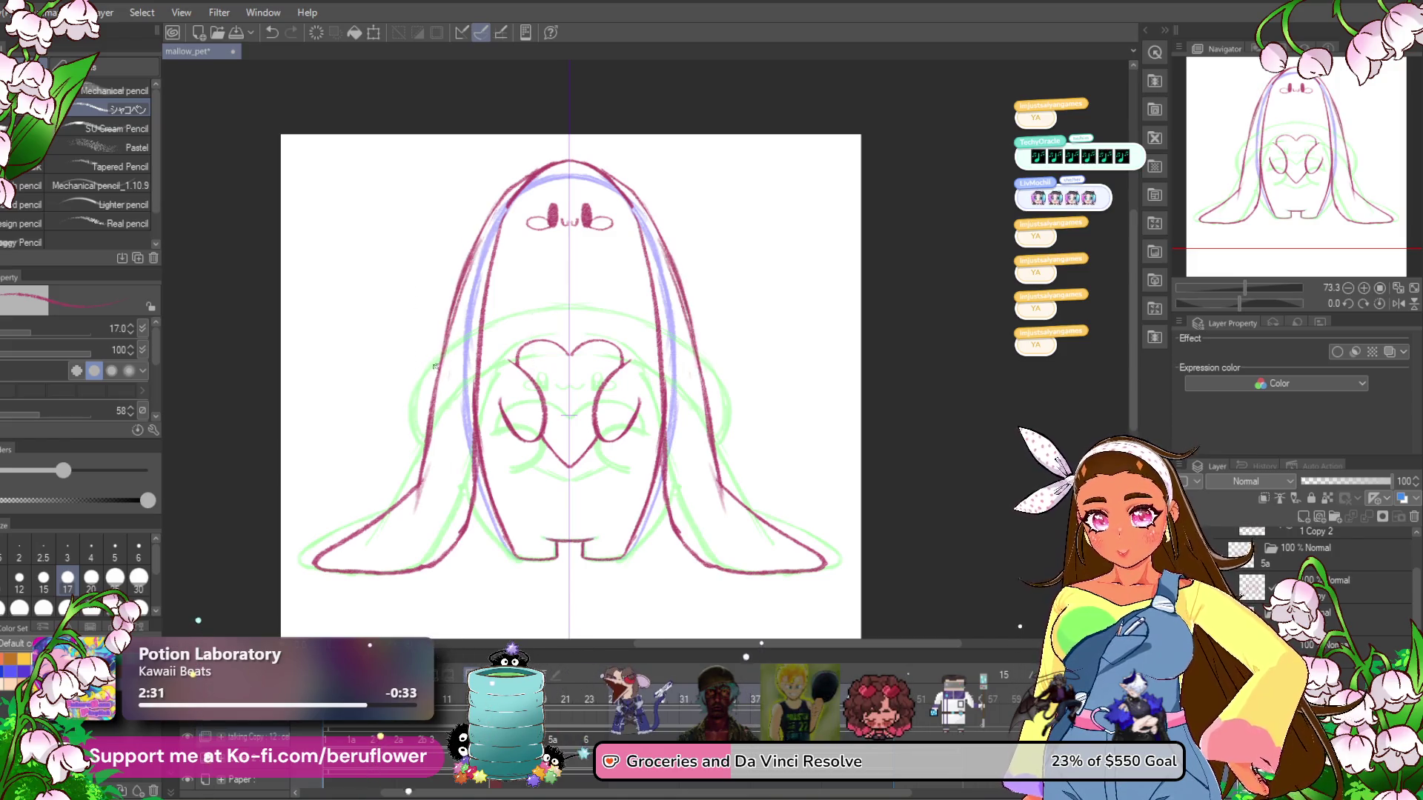
pyautogui.scroll(2, 428, 373)
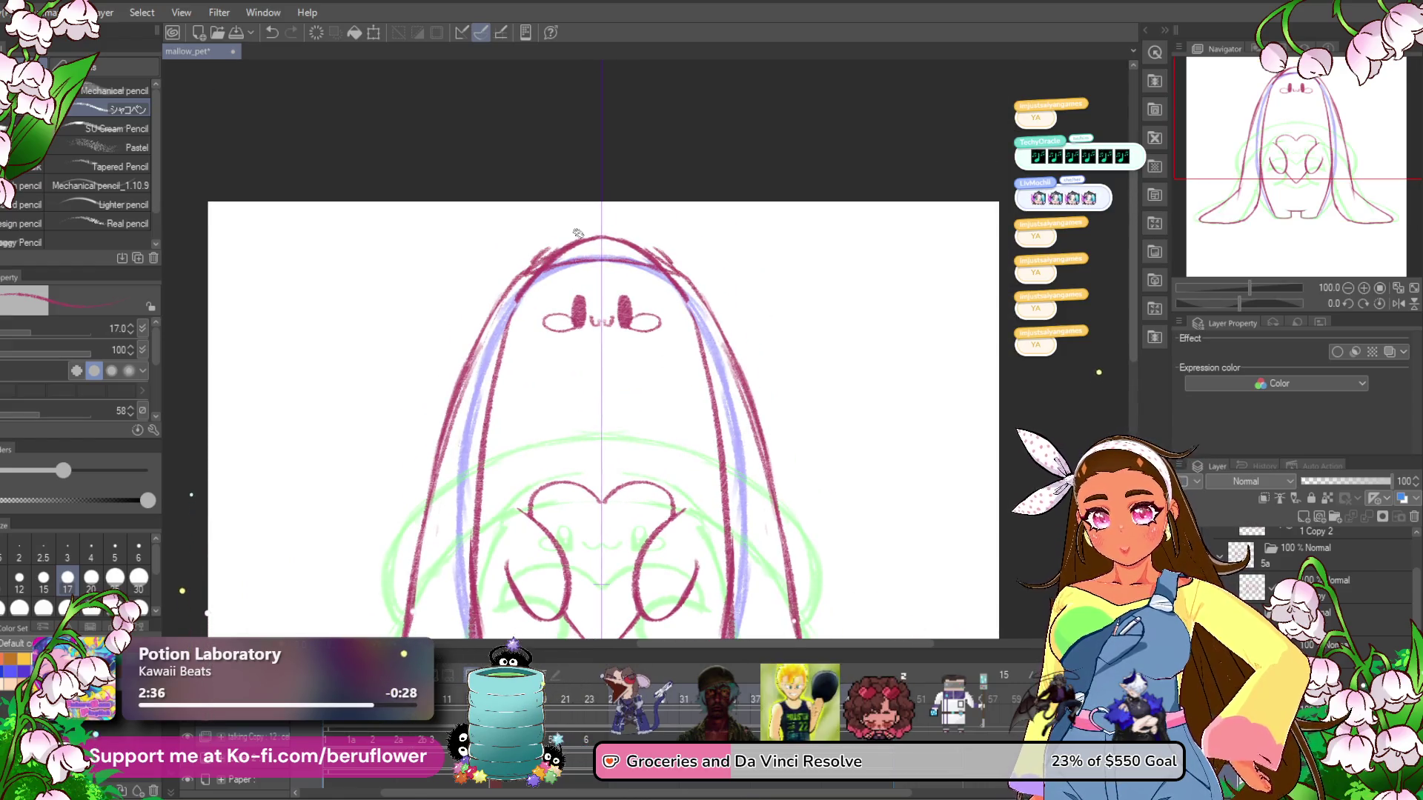
# Redraw the ear arc over the head top and a short inner stroke rising right.
pyautogui.moveTo(457, 324); pyautogui.dragTo(482, 252)
pyautogui.hotkey('ctrl', 'z')
pyautogui.moveTo(474, 337)
pyautogui.mouseDown()
pyautogui.moveTo(471, 292)
pyautogui.moveTo(530, 229)
pyautogui.mouseUp()
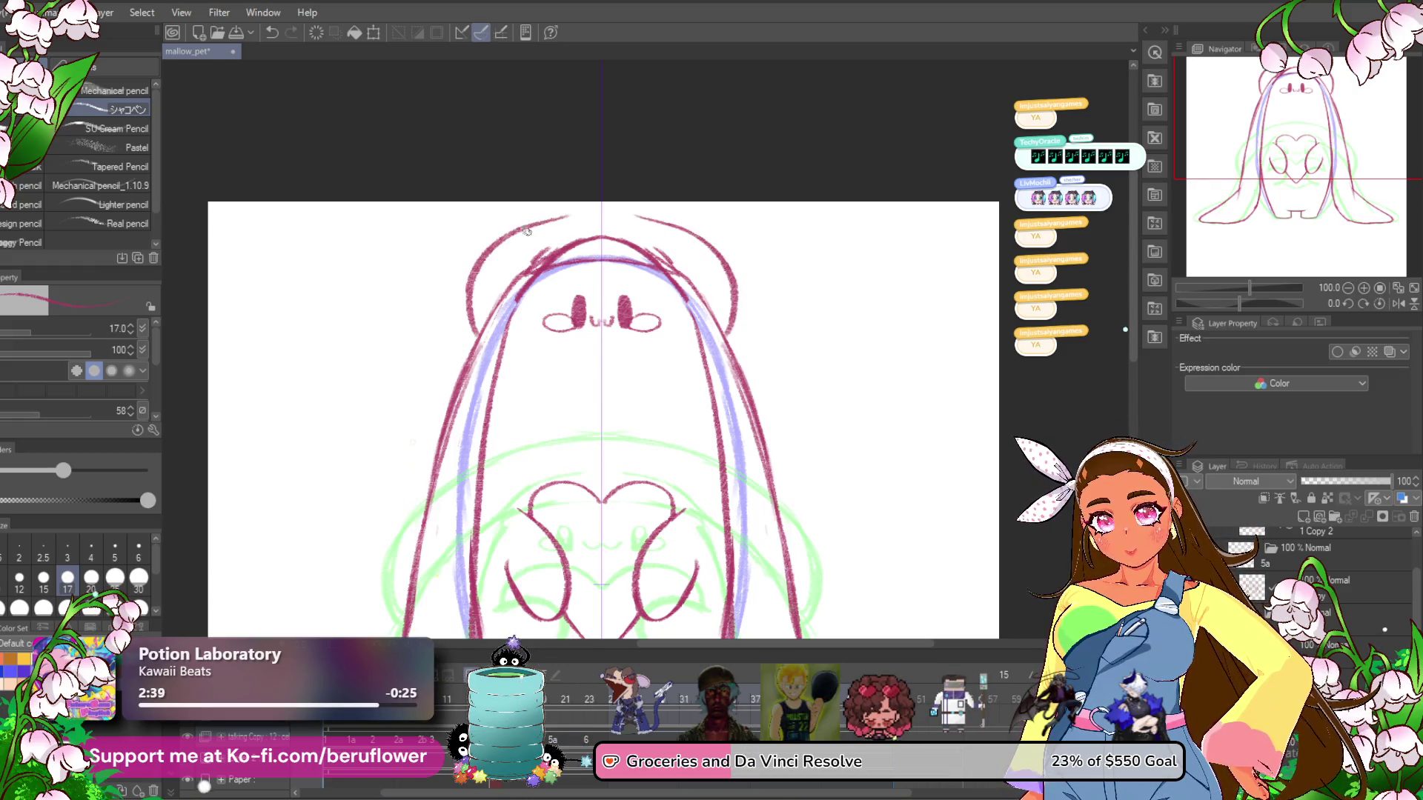
pyautogui.hotkey('ctrl', 'z')
pyautogui.moveTo(477, 341)
pyautogui.mouseDown()
pyautogui.moveTo(461, 280)
pyautogui.moveTo(555, 211)
pyautogui.moveTo(463, 278)
pyautogui.moveTo(475, 338)
pyautogui.mouseUp()
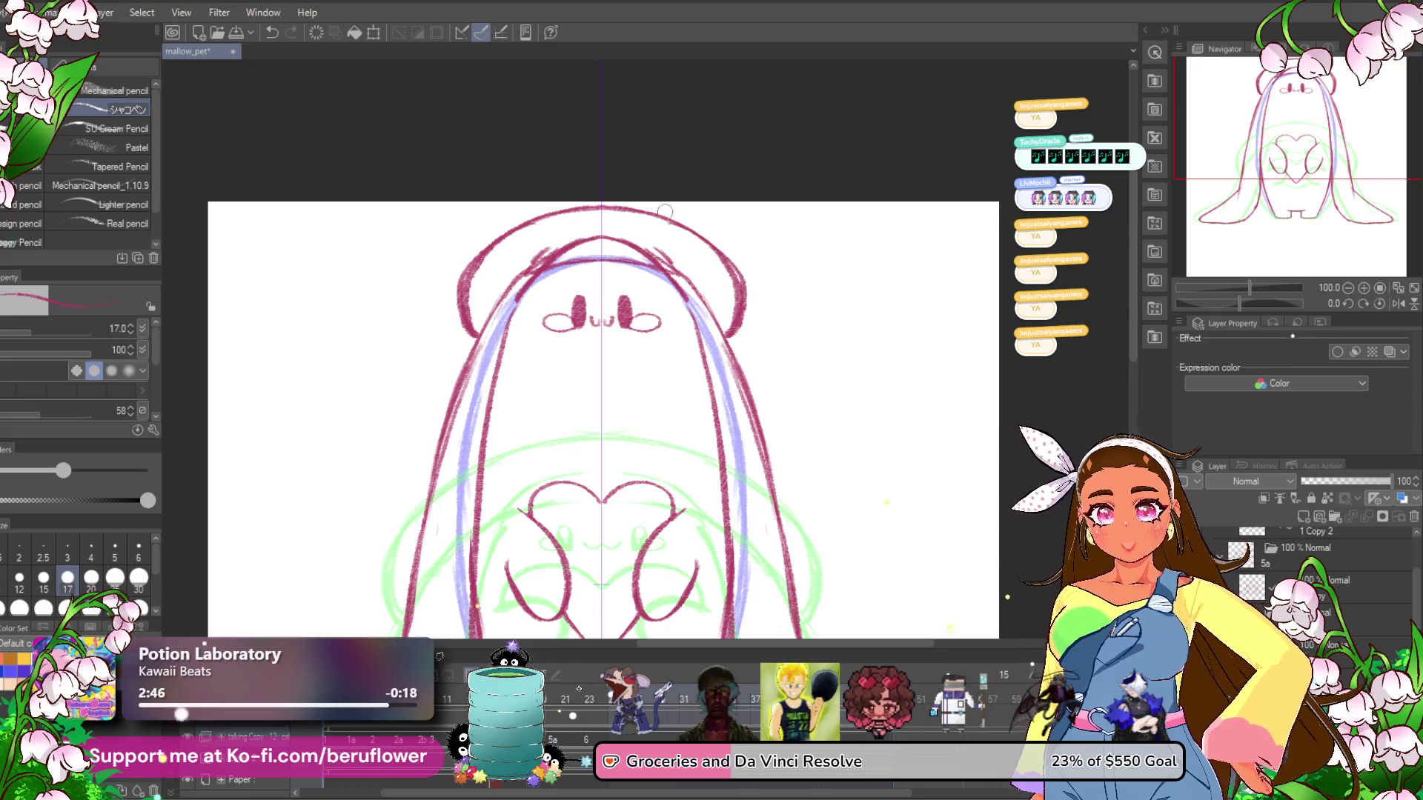
pyautogui.hotkey('ctrl', 'z')
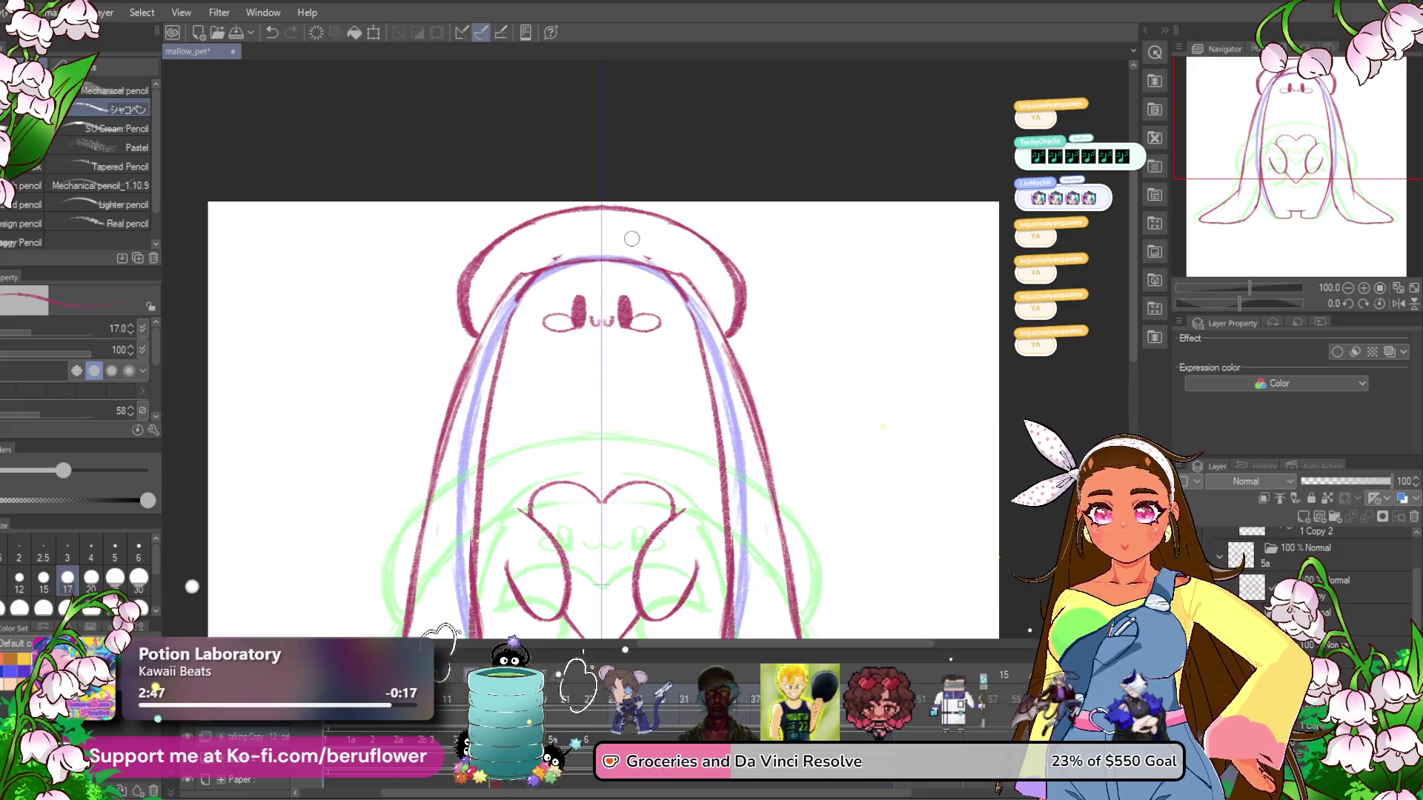
pyautogui.hotkey('ctrl', 'z')
pyautogui.moveTo(512, 278); pyautogui.dragTo(565, 241)
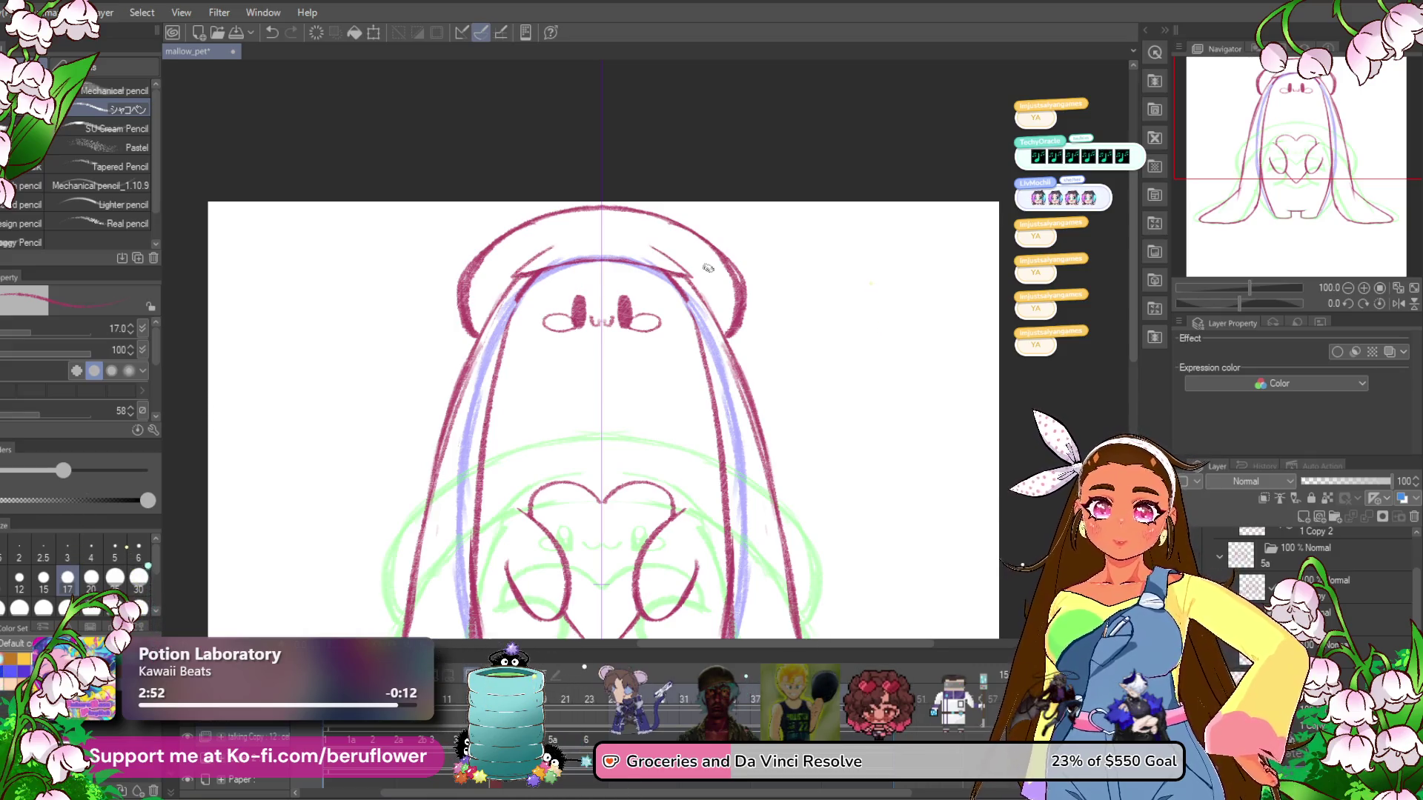
# Redraw the heart inside the head so its right line forms a V point.
pyautogui.scroll(-1, 707, 268)
pyautogui.moveTo(953, 539)
pyautogui.mouseDown()
pyautogui.moveTo(953, 473)
pyautogui.moveTo(883, 449)
pyautogui.mouseUp()
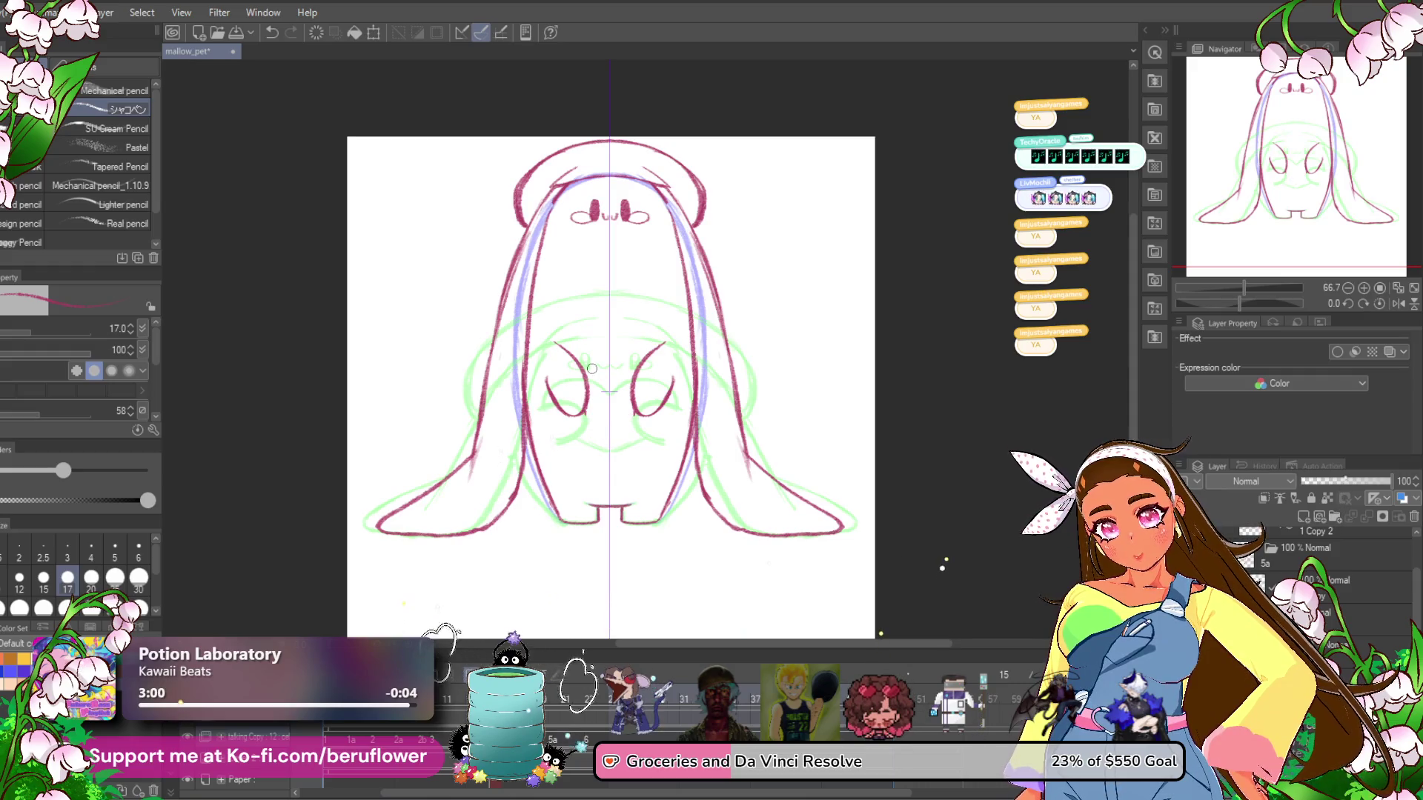
pyautogui.hotkey('ctrl', 'z')
pyautogui.moveTo(611, 255)
pyautogui.mouseDown()
pyautogui.moveTo(666, 244)
pyautogui.moveTo(659, 324)
pyautogui.mouseUp()
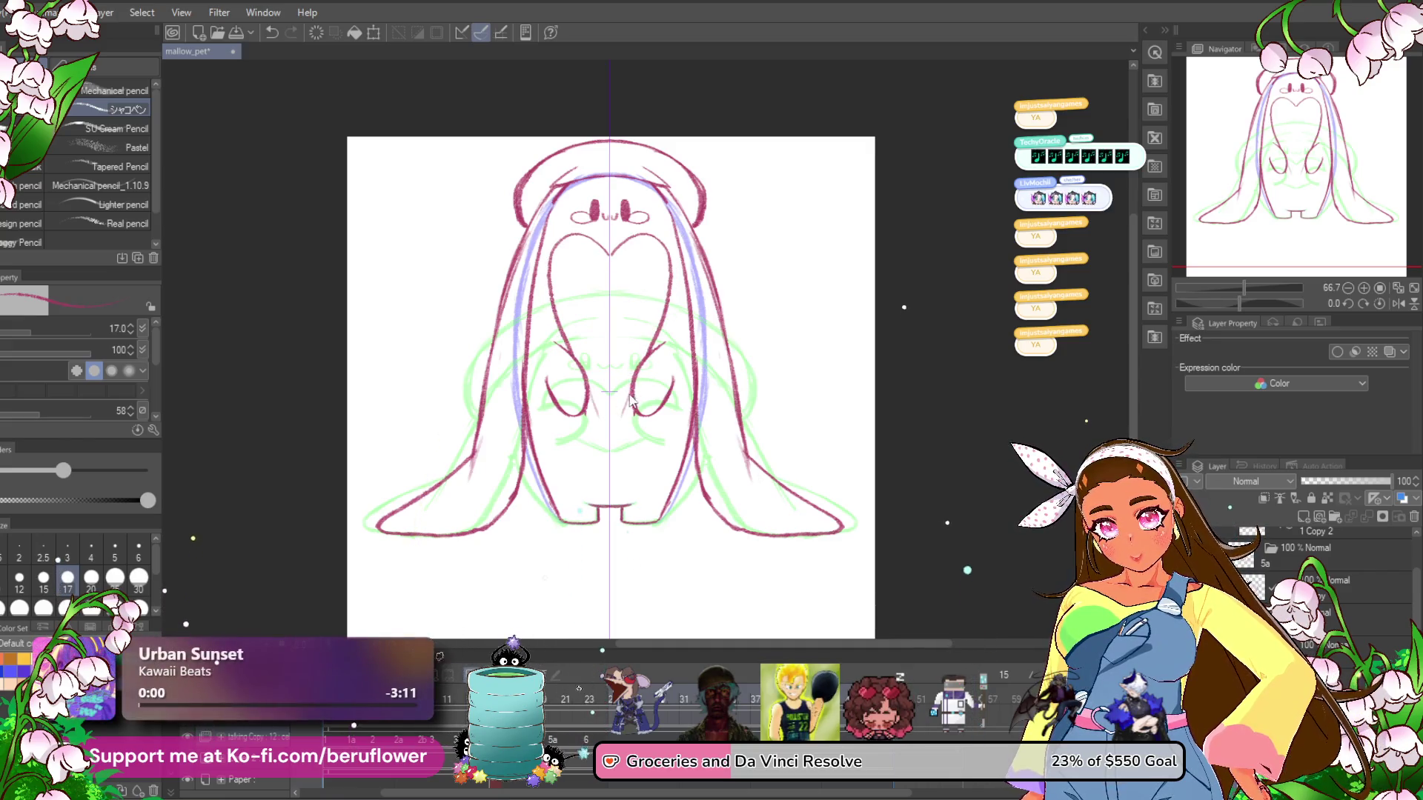
pyautogui.moveTo(626, 391); pyautogui.dragTo(610, 432)
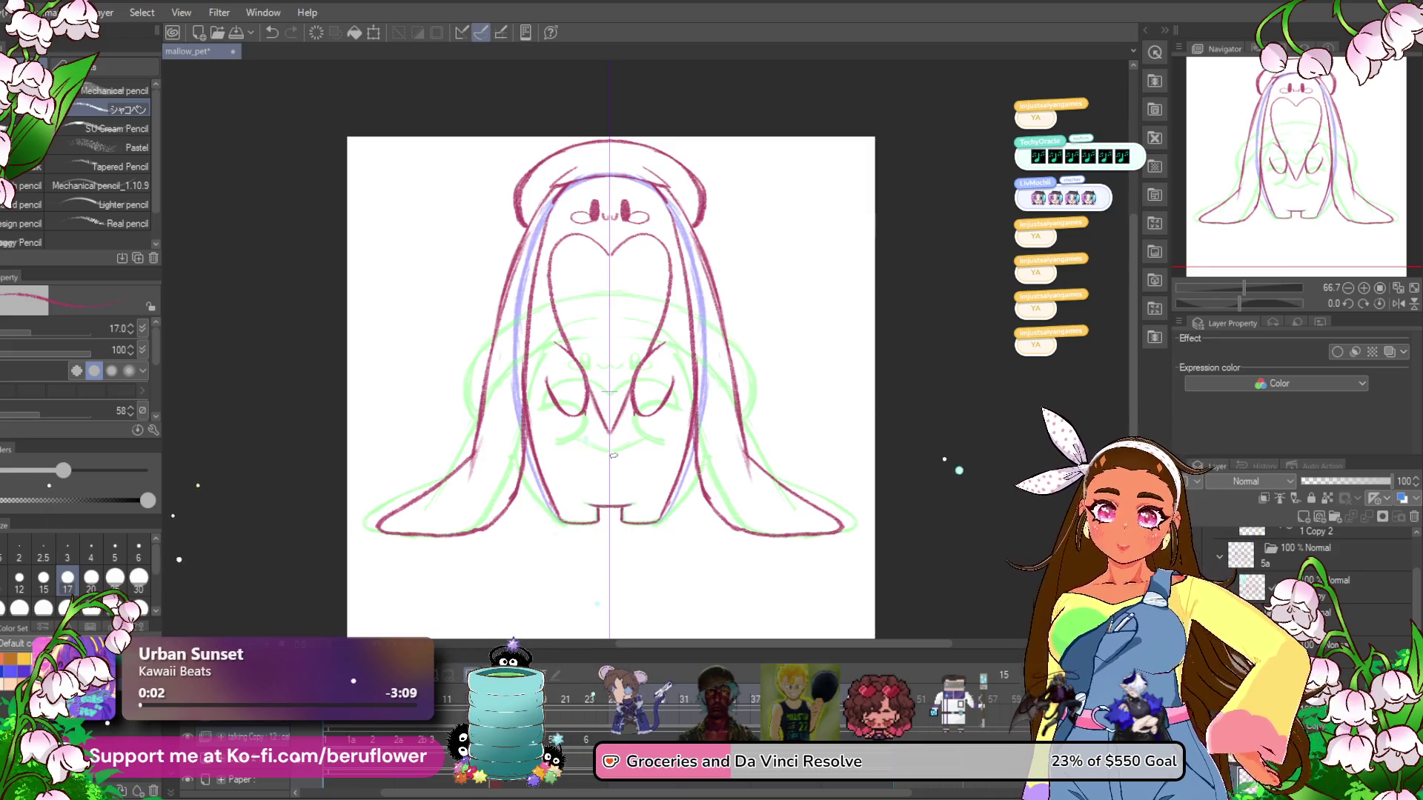
# Advance to the next animation frame.
pyautogui.scroll(-3, 613, 454)
pyautogui.moveTo(630, 562); pyautogui.dragTo(549, 516)
pyautogui.press('Right')
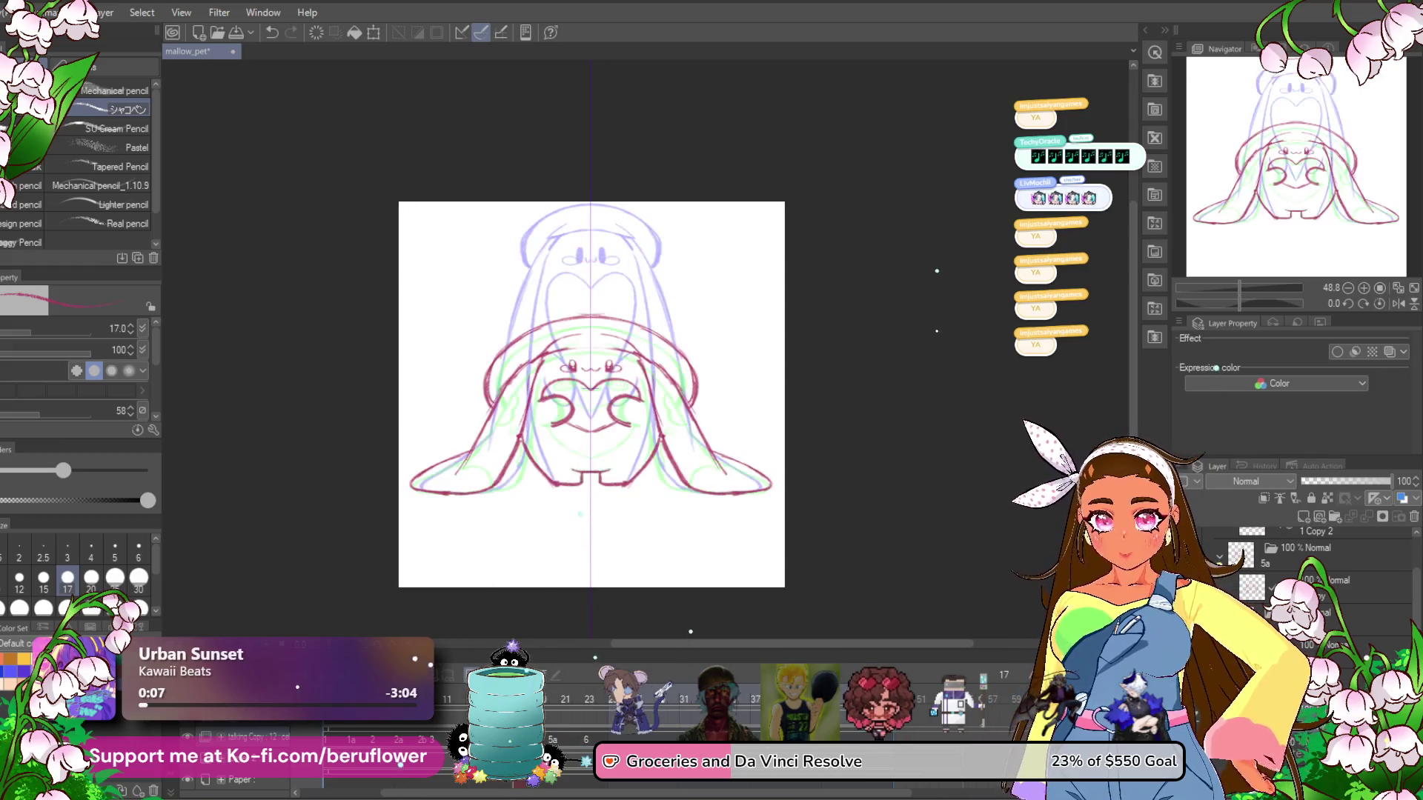
# On frame 12, fill both eyes solid red, keeping the closed ovals around them.
pyautogui.moveTo(506, 689); pyautogui.dragTo(463, 690)
pyautogui.scroll(5, 560, 340)
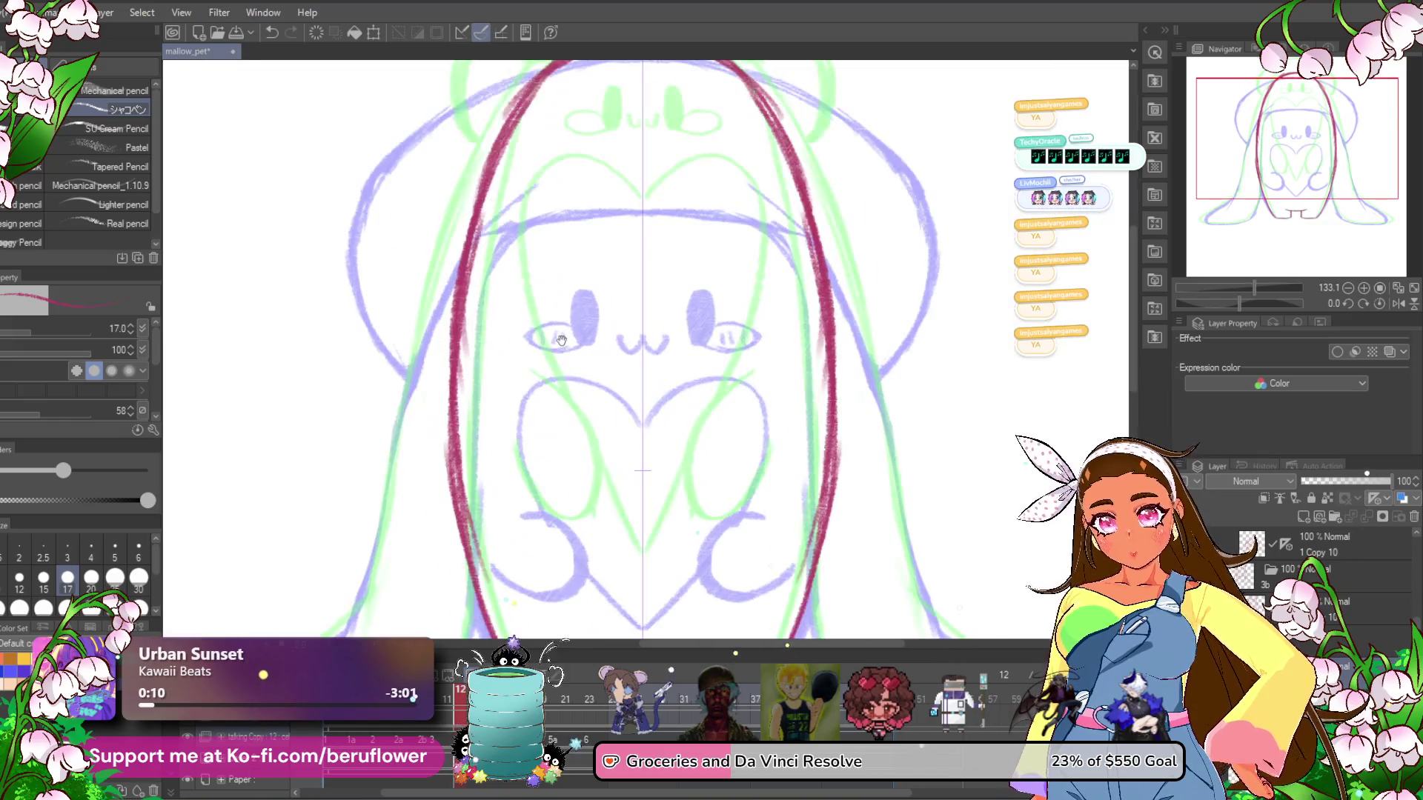
pyautogui.moveTo(591, 222); pyautogui.dragTo(593, 188)
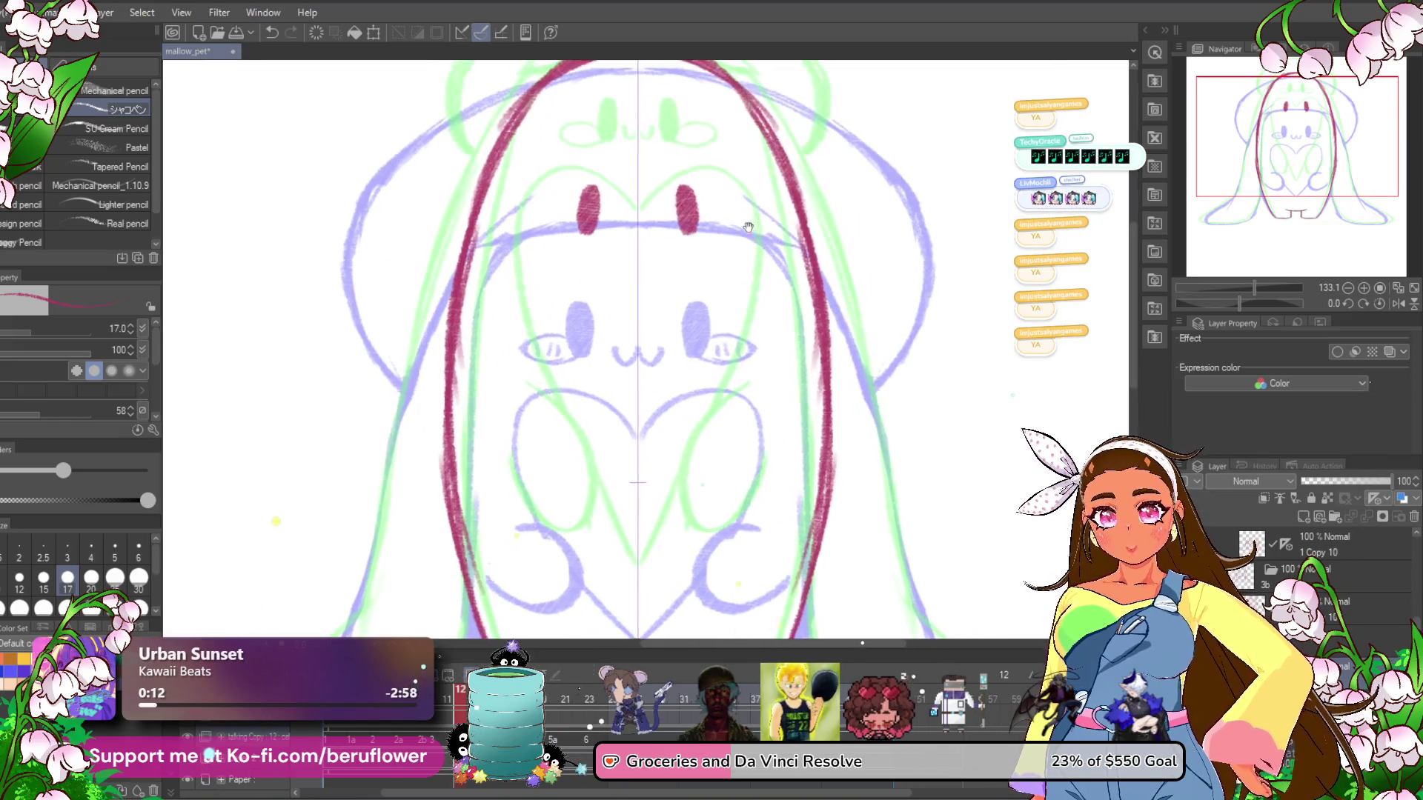
pyautogui.moveTo(678, 223)
pyautogui.mouseDown()
pyautogui.moveTo(684, 197)
pyautogui.moveTo(725, 238)
pyautogui.moveTo(741, 226)
pyautogui.moveTo(659, 235)
pyautogui.mouseUp()
pyautogui.hotkey('ctrl', 'z')
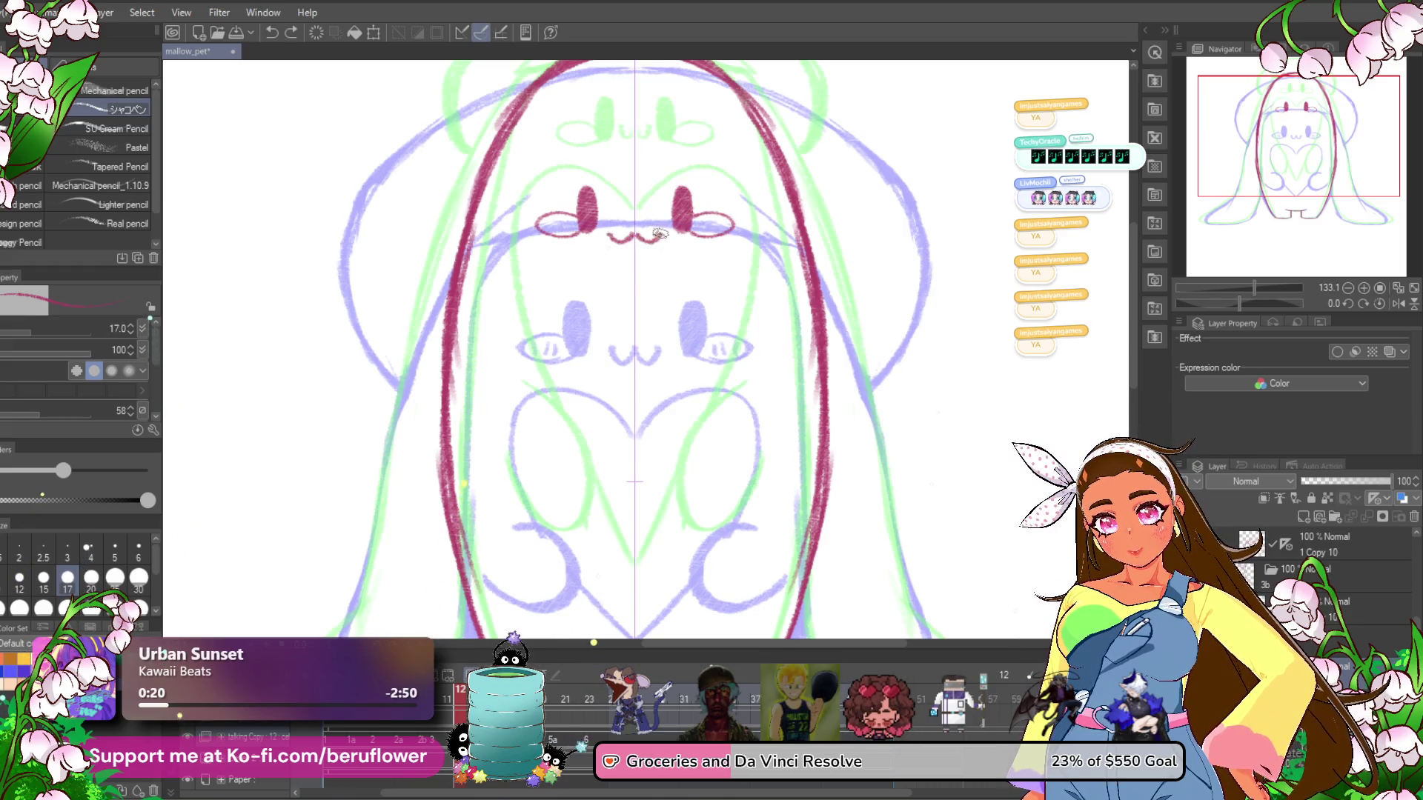
# Draw the mirrored rounded hood arc over the head to the centre line.
pyautogui.scroll(-4, 635, 236)
pyautogui.scroll(2, 697, 355)
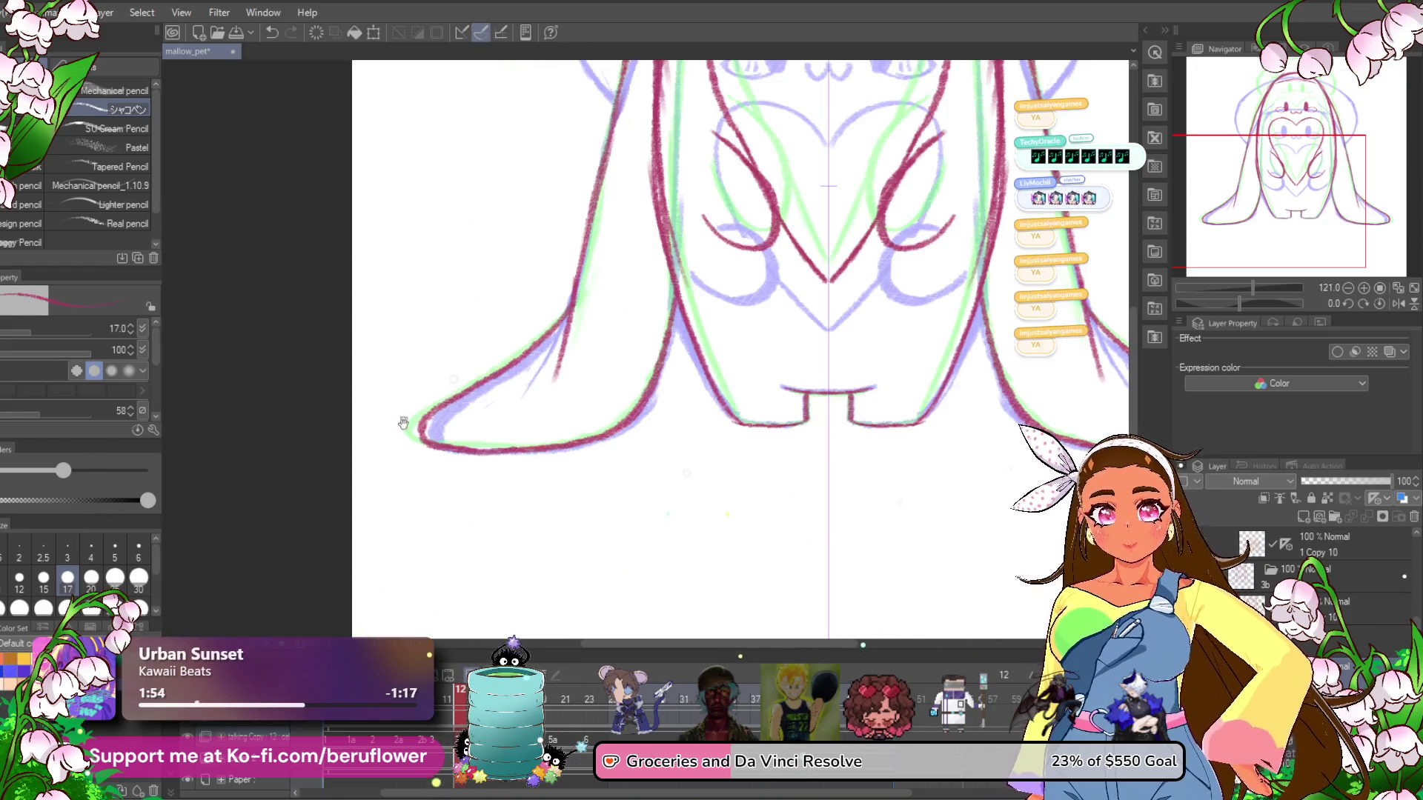
pyautogui.moveTo(764, 470); pyautogui.dragTo(712, 638)
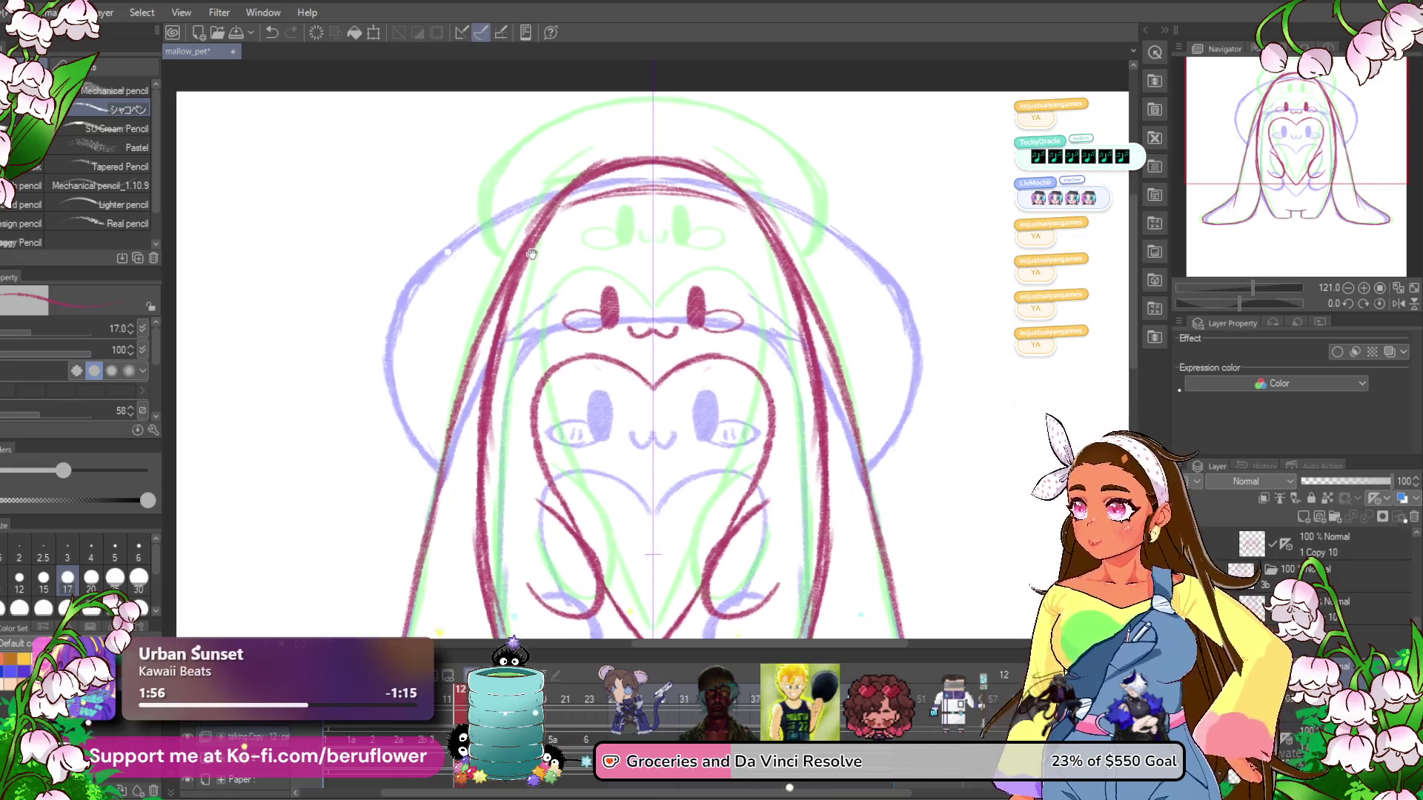
pyautogui.moveTo(499, 291); pyautogui.dragTo(508, 293)
pyautogui.moveTo(478, 343)
pyautogui.mouseDown()
pyautogui.moveTo(456, 304)
pyautogui.moveTo(445, 215)
pyautogui.moveTo(526, 152)
pyautogui.mouseUp()
pyautogui.moveTo(478, 198)
pyautogui.mouseDown()
pyautogui.moveTo(659, 111)
pyautogui.moveTo(541, 141)
pyautogui.moveTo(480, 192)
pyautogui.moveTo(463, 315)
pyautogui.moveTo(485, 340)
pyautogui.mouseUp()
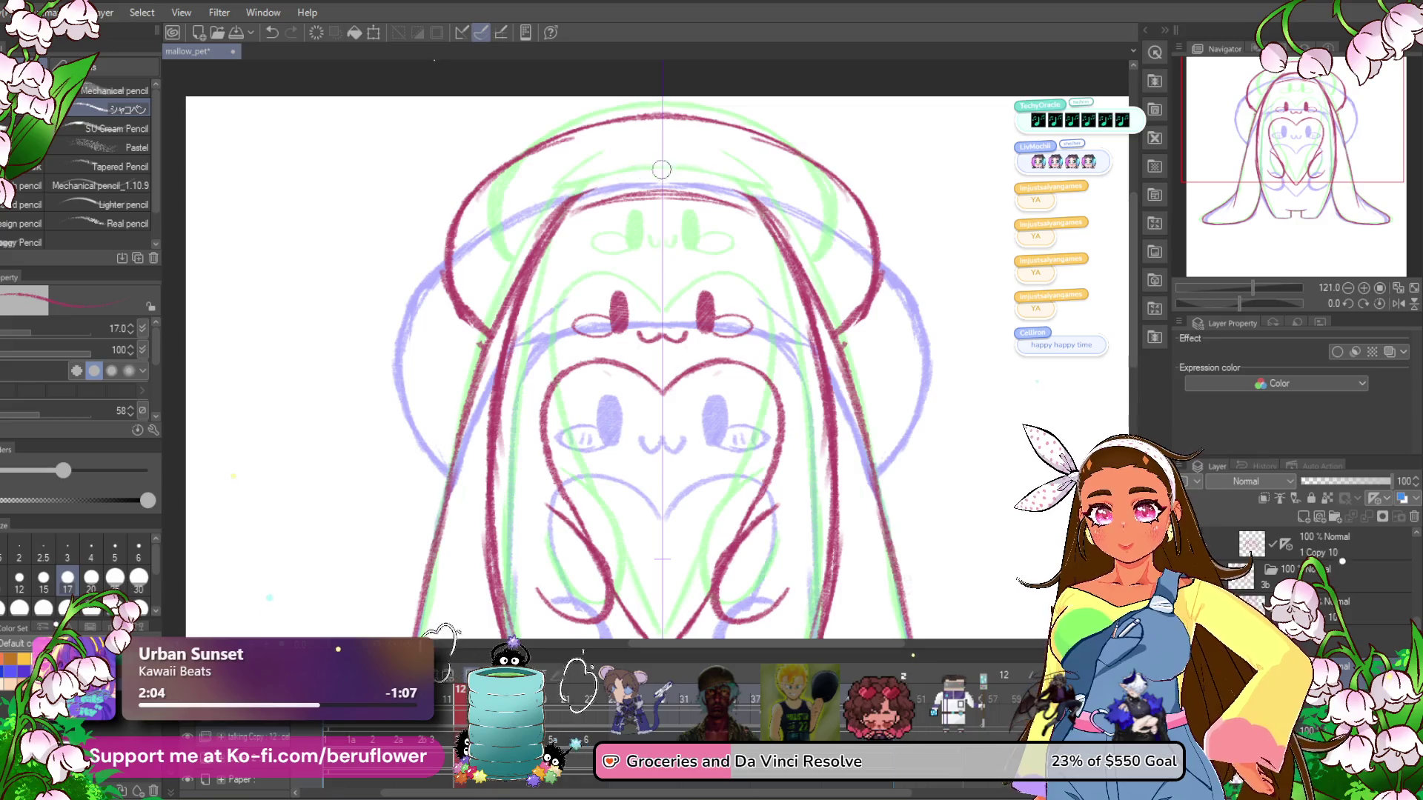
# Add a short inner hood line and white highlights to both eyes.
pyautogui.moveTo(548, 218); pyautogui.dragTo(585, 180)
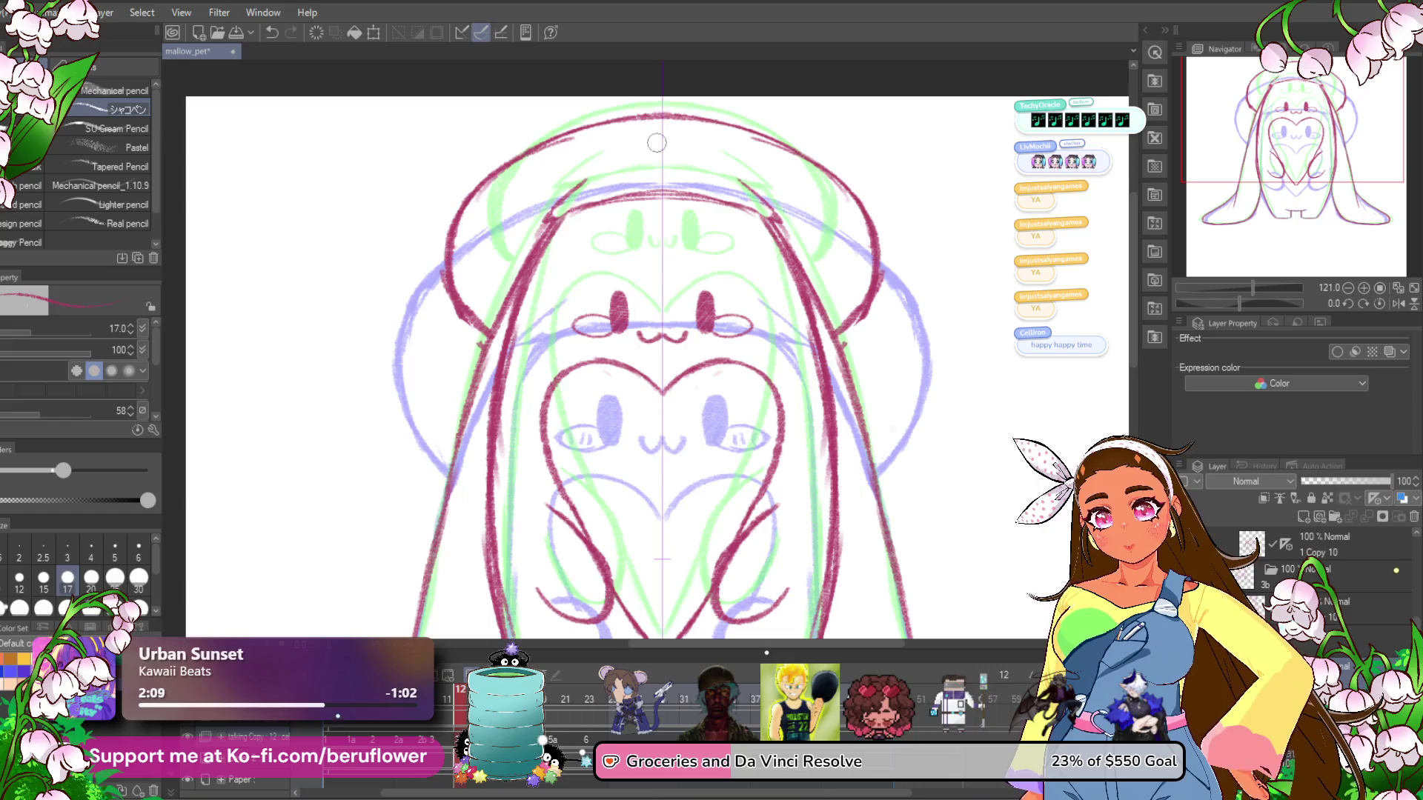
pyautogui.scroll(-4, 564, 215)
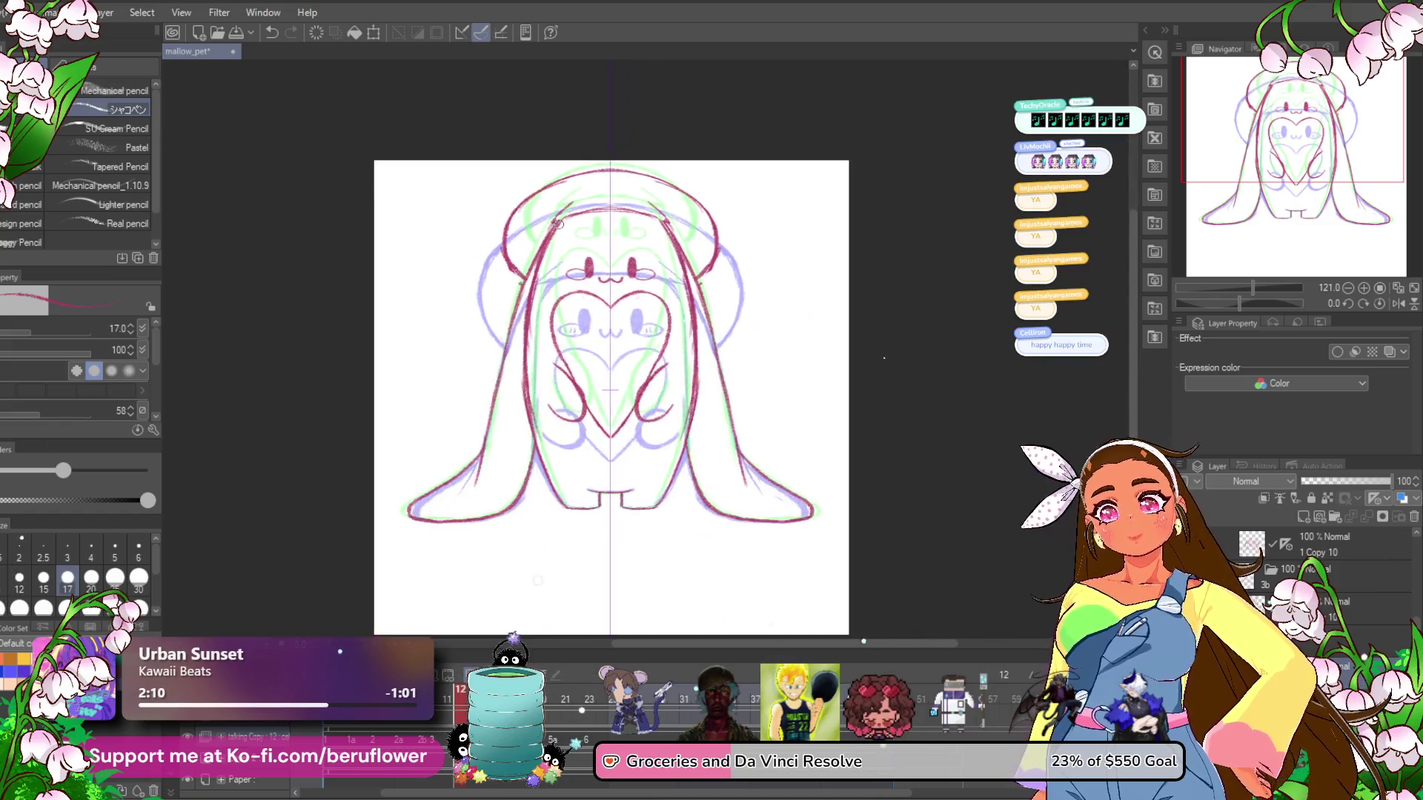
pyautogui.scroll(5, 558, 223)
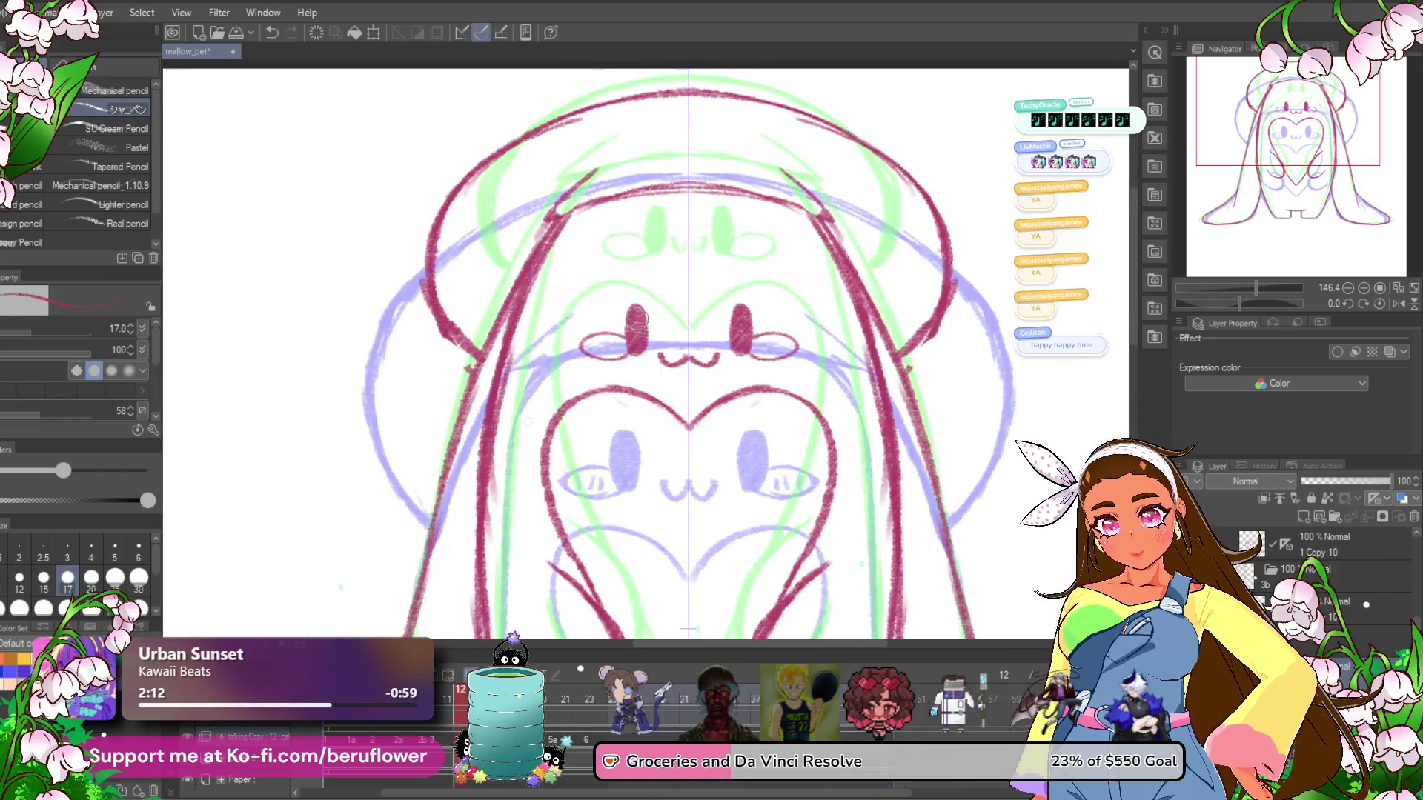
pyautogui.moveTo(636, 314); pyautogui.dragTo(636, 326)
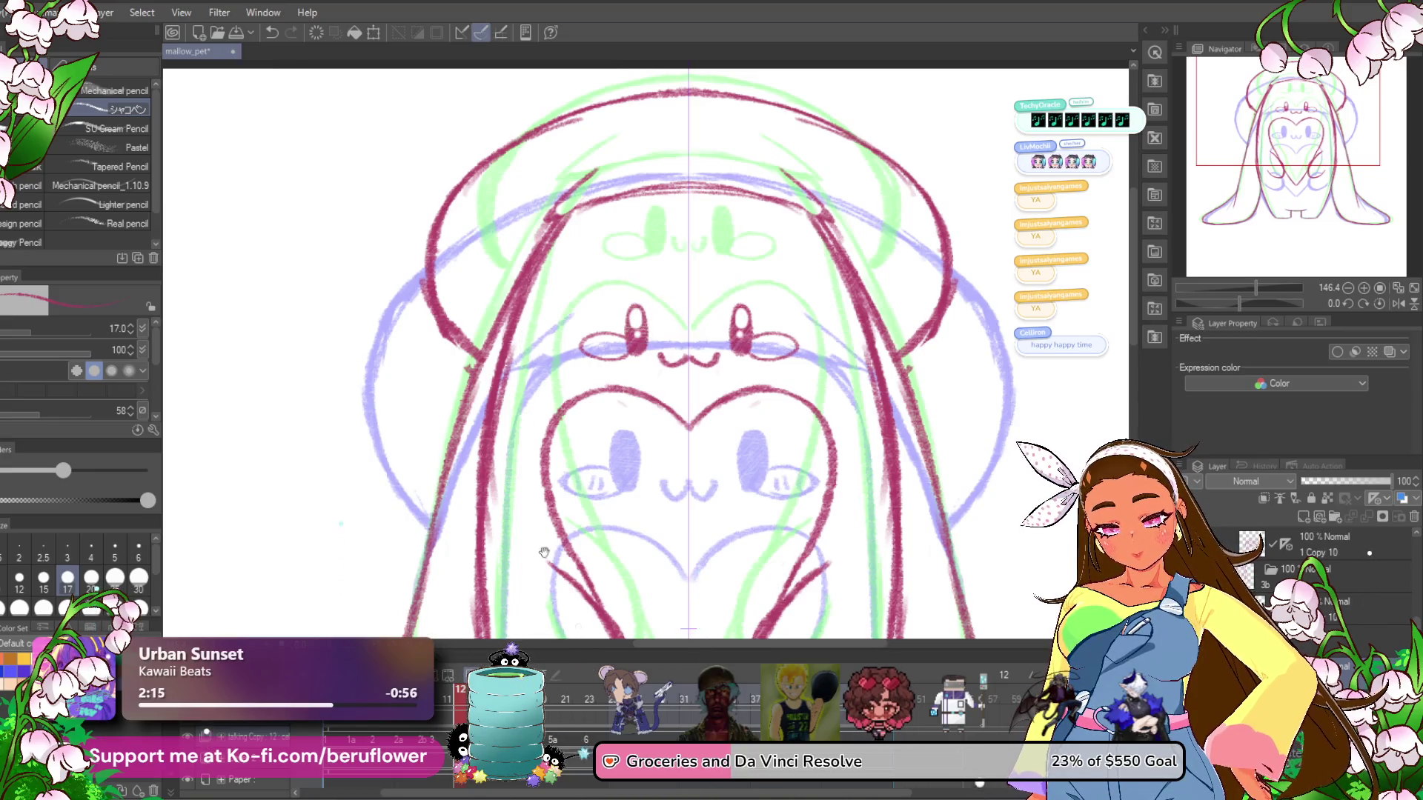
# Switch to the previous frame and bring its whole figure into view.
pyautogui.press('Left')
pyautogui.moveTo(556, 525); pyautogui.dragTo(523, 429)
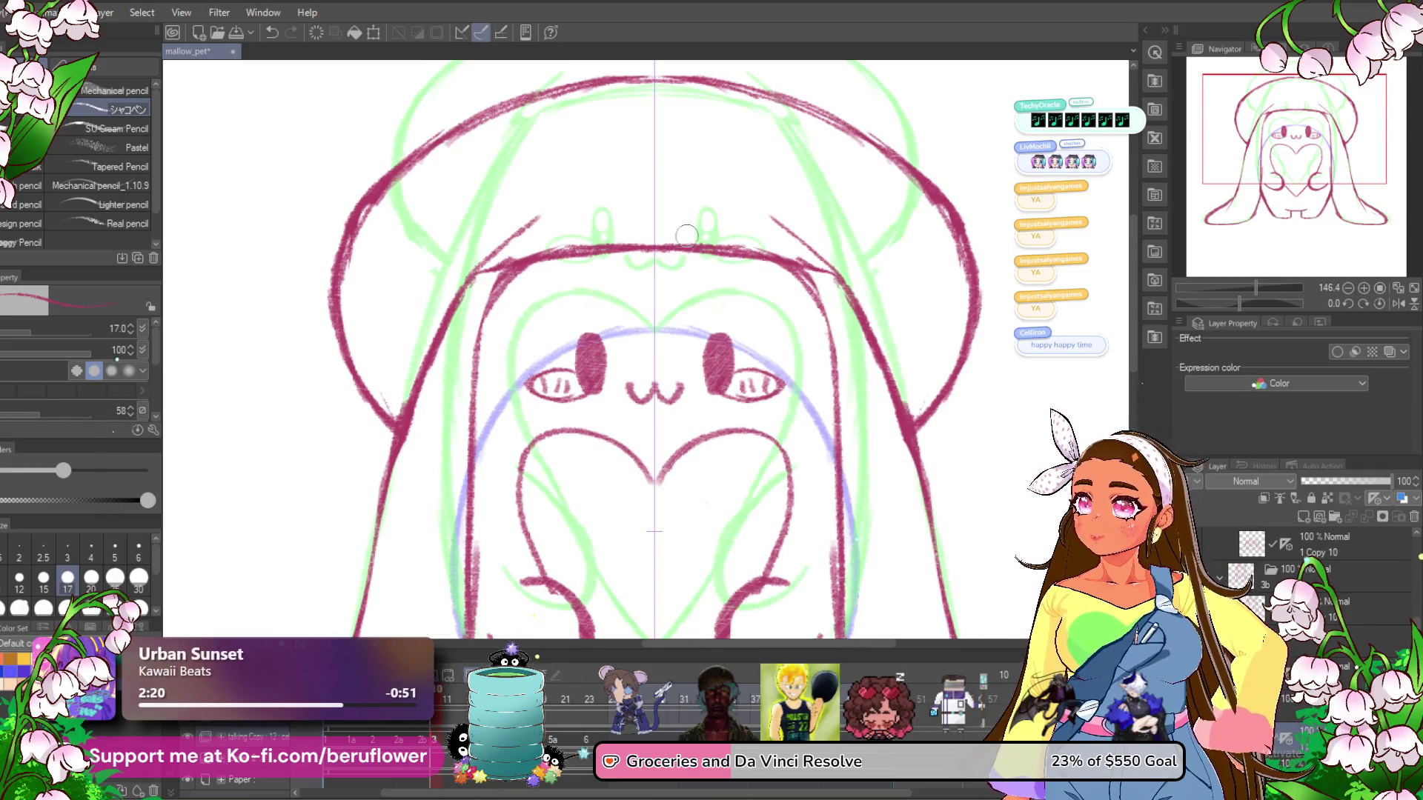
pyautogui.moveTo(615, 353); pyautogui.dragTo(631, 337)
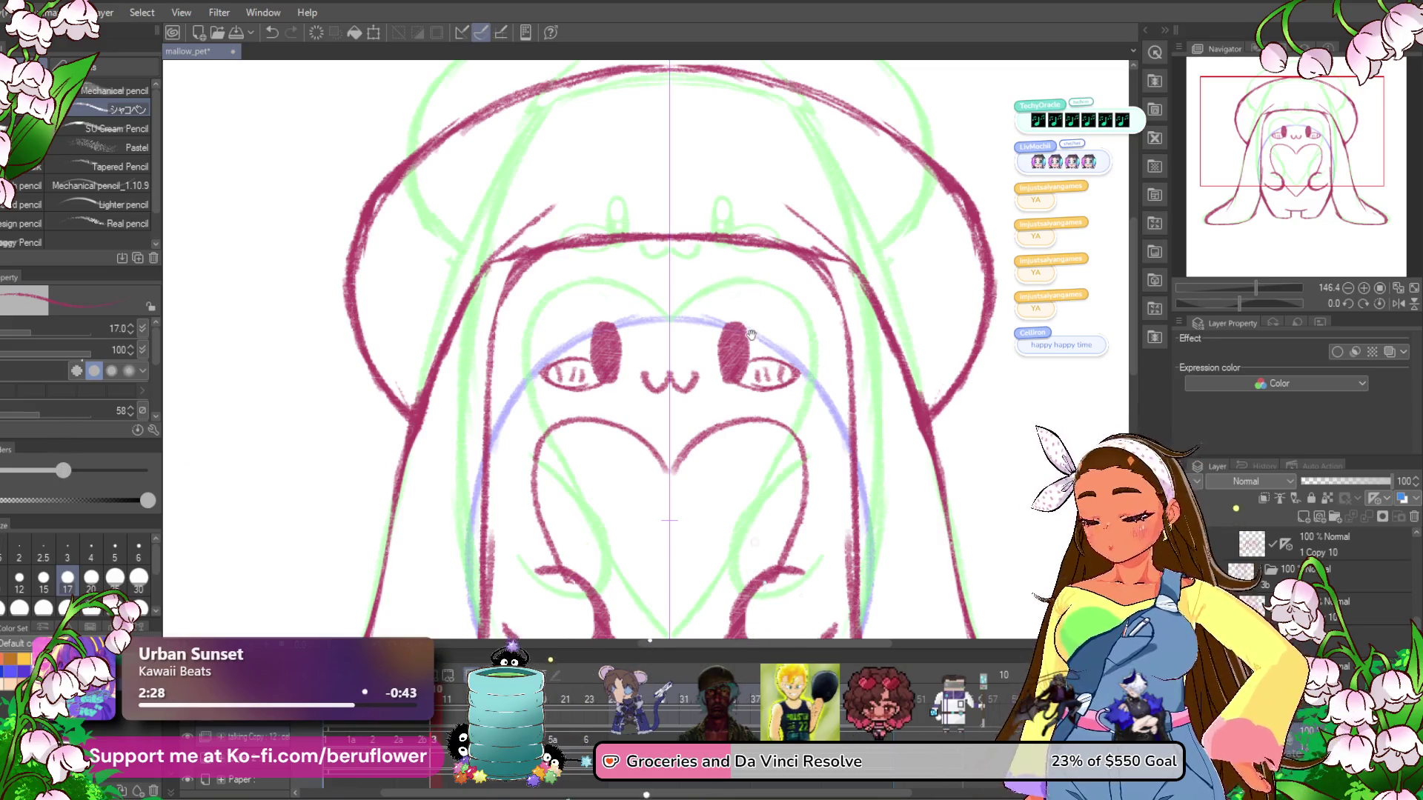
pyautogui.moveTo(751, 332); pyautogui.dragTo(735, 322)
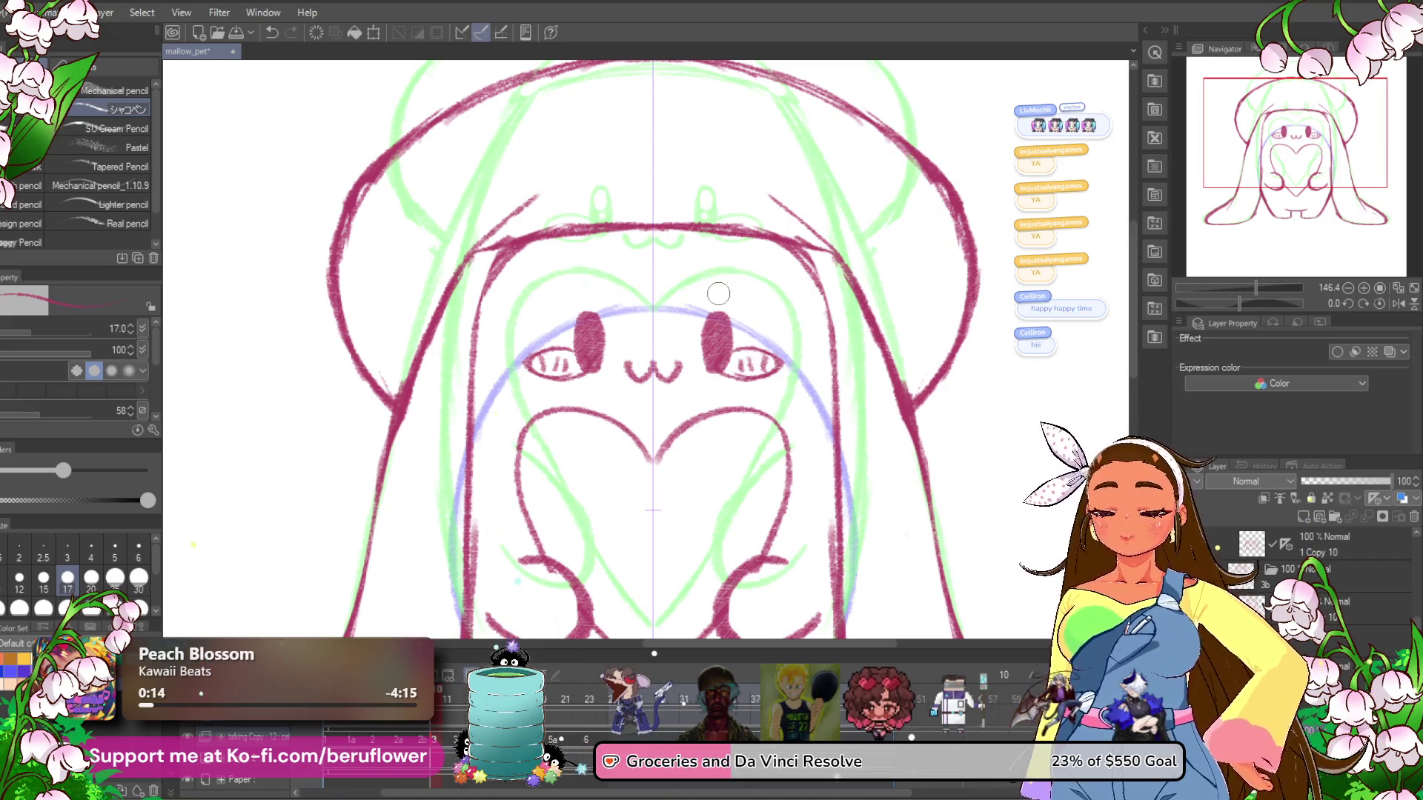
pyautogui.scroll(-3, 668, 423)
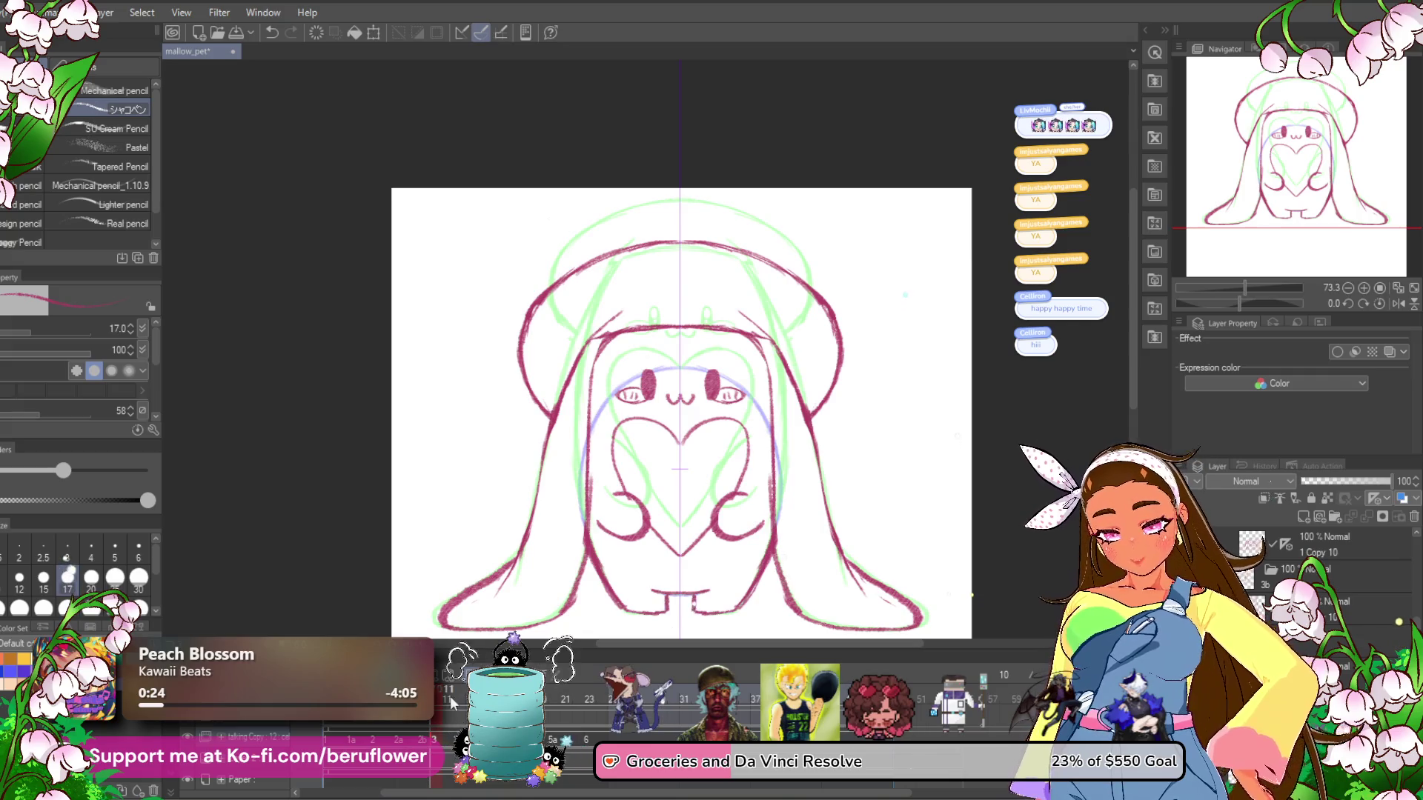
# Play the animation from frame 48 and stop it, then select frame 3 with the heart-covered hood.
pyautogui.hscroll(3, 578, 688)
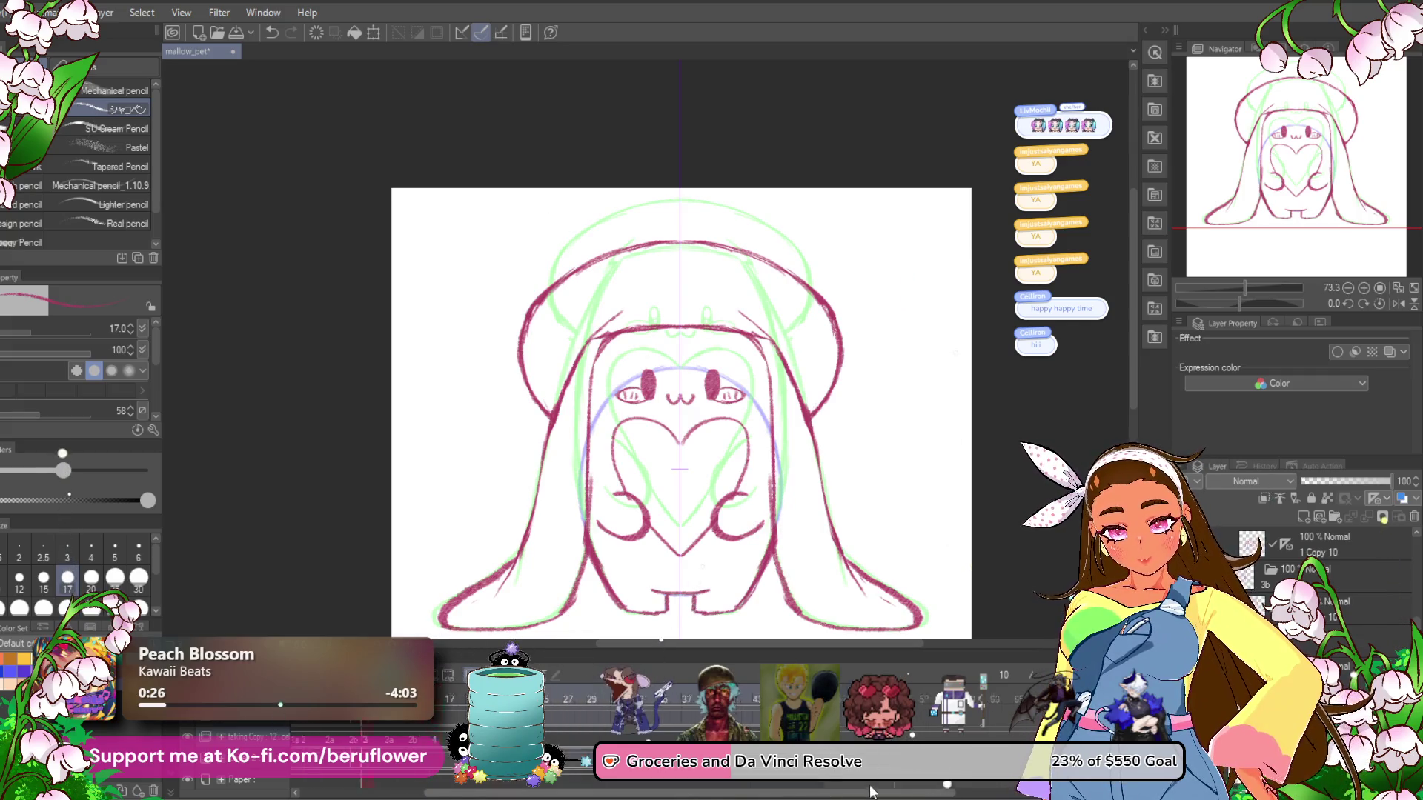
pyautogui.click(680, 694)
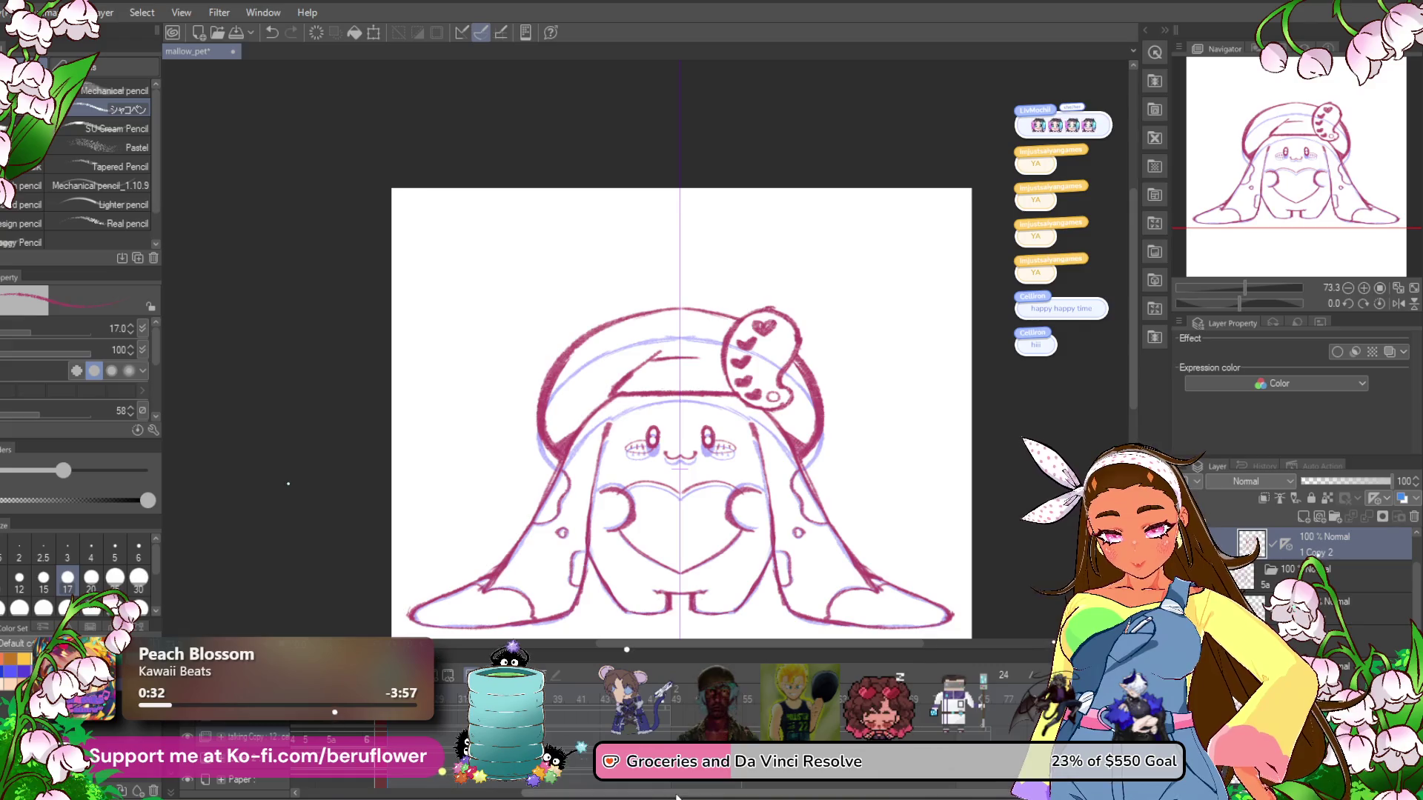
pyautogui.hscroll(-3, 517, 797)
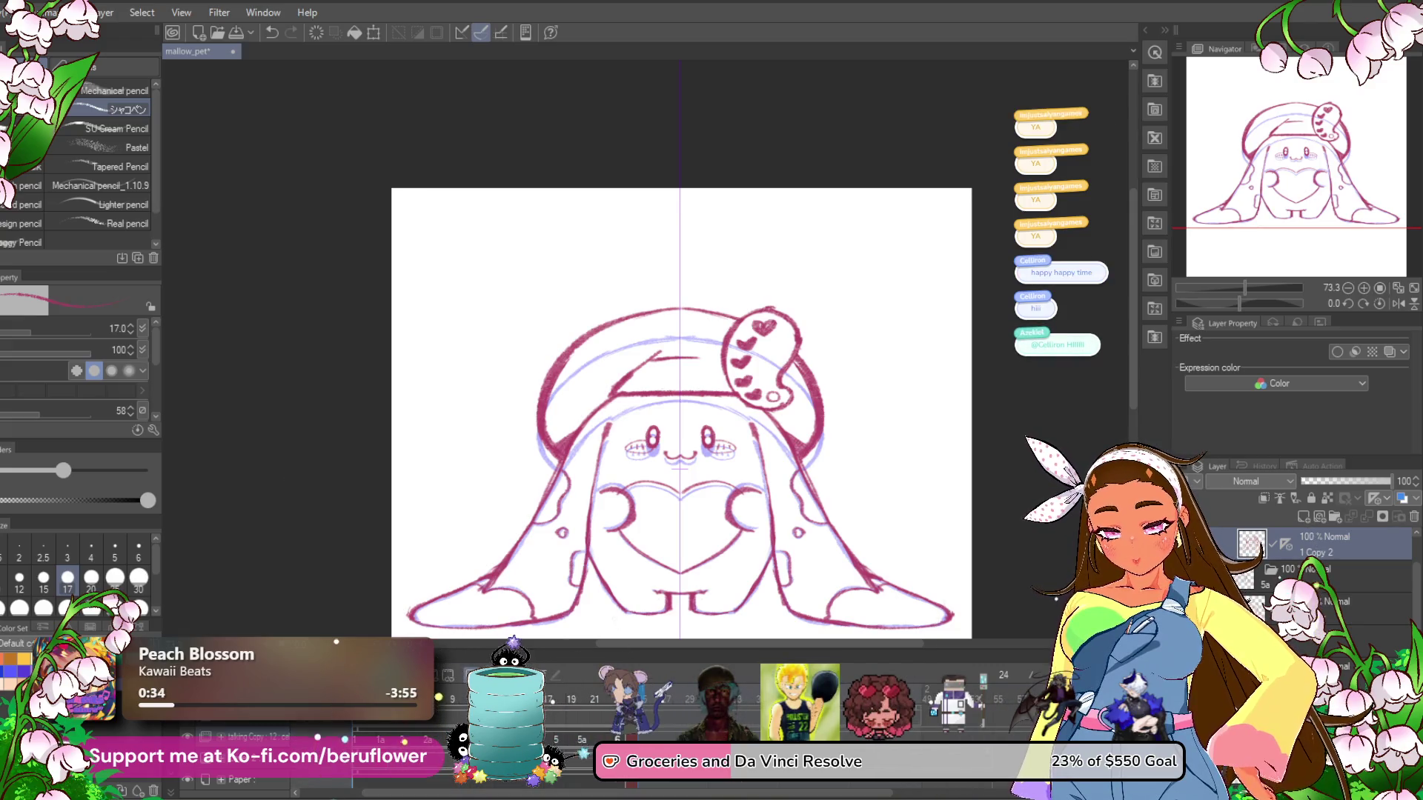
pyautogui.press('Return')
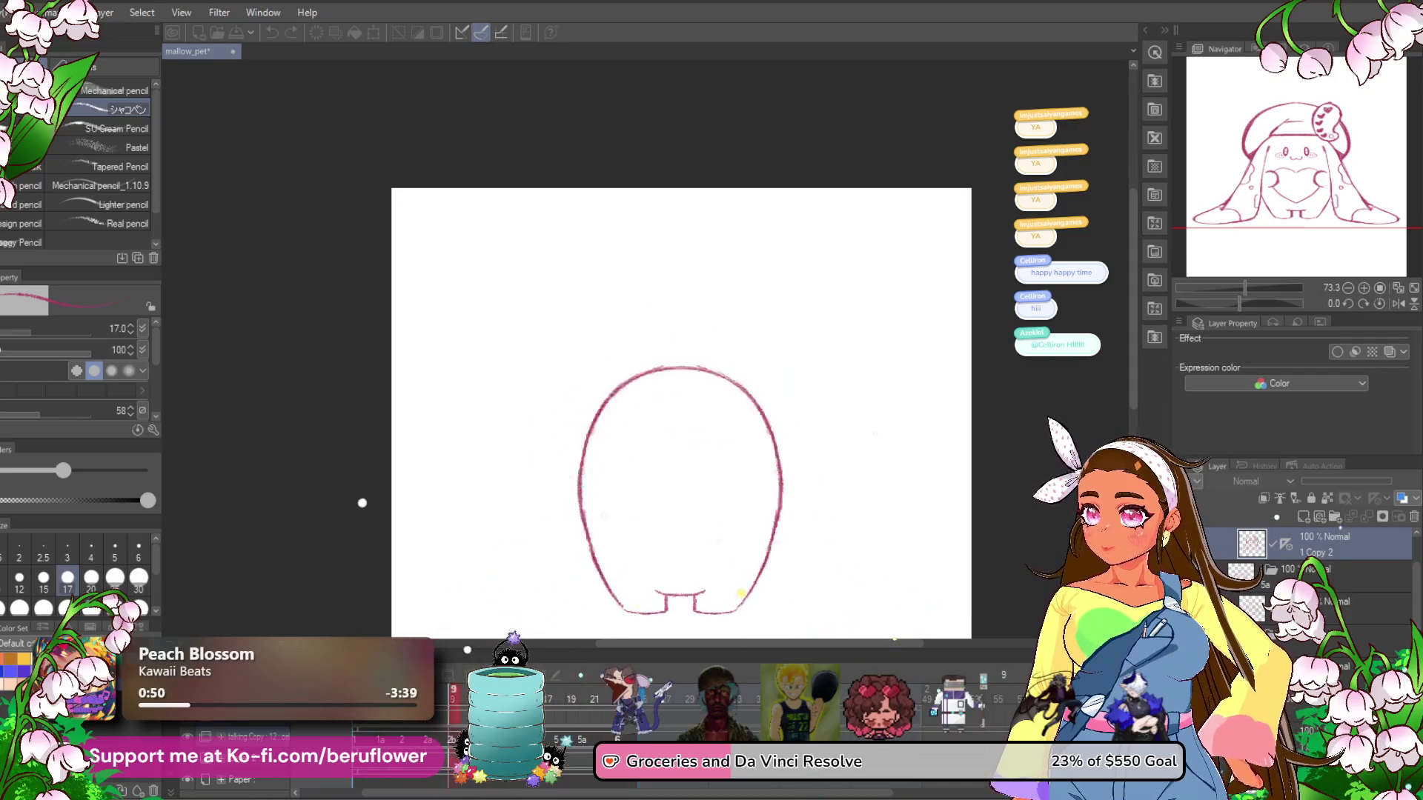
pyautogui.press('space')
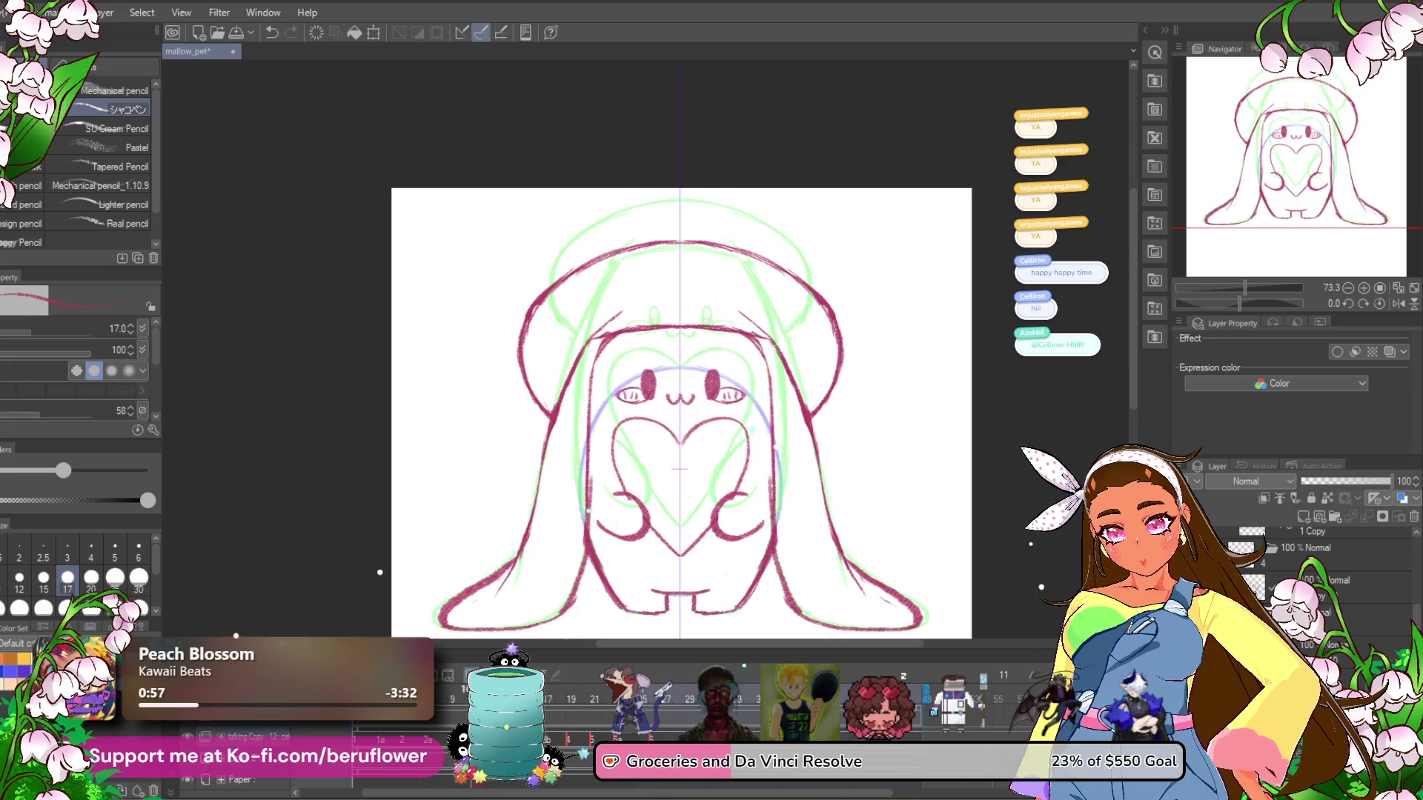
pyautogui.click(579, 688)
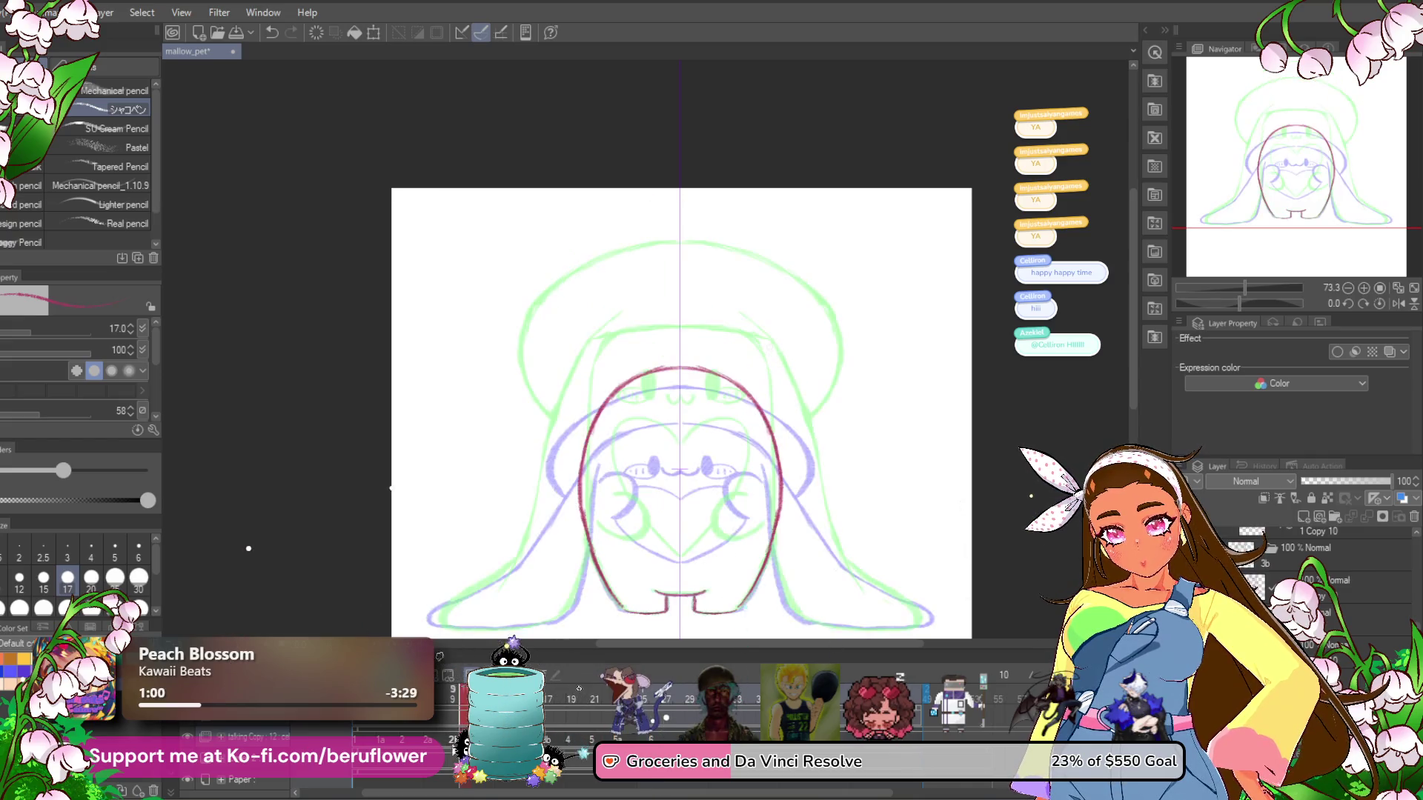
pyautogui.click(578, 688)
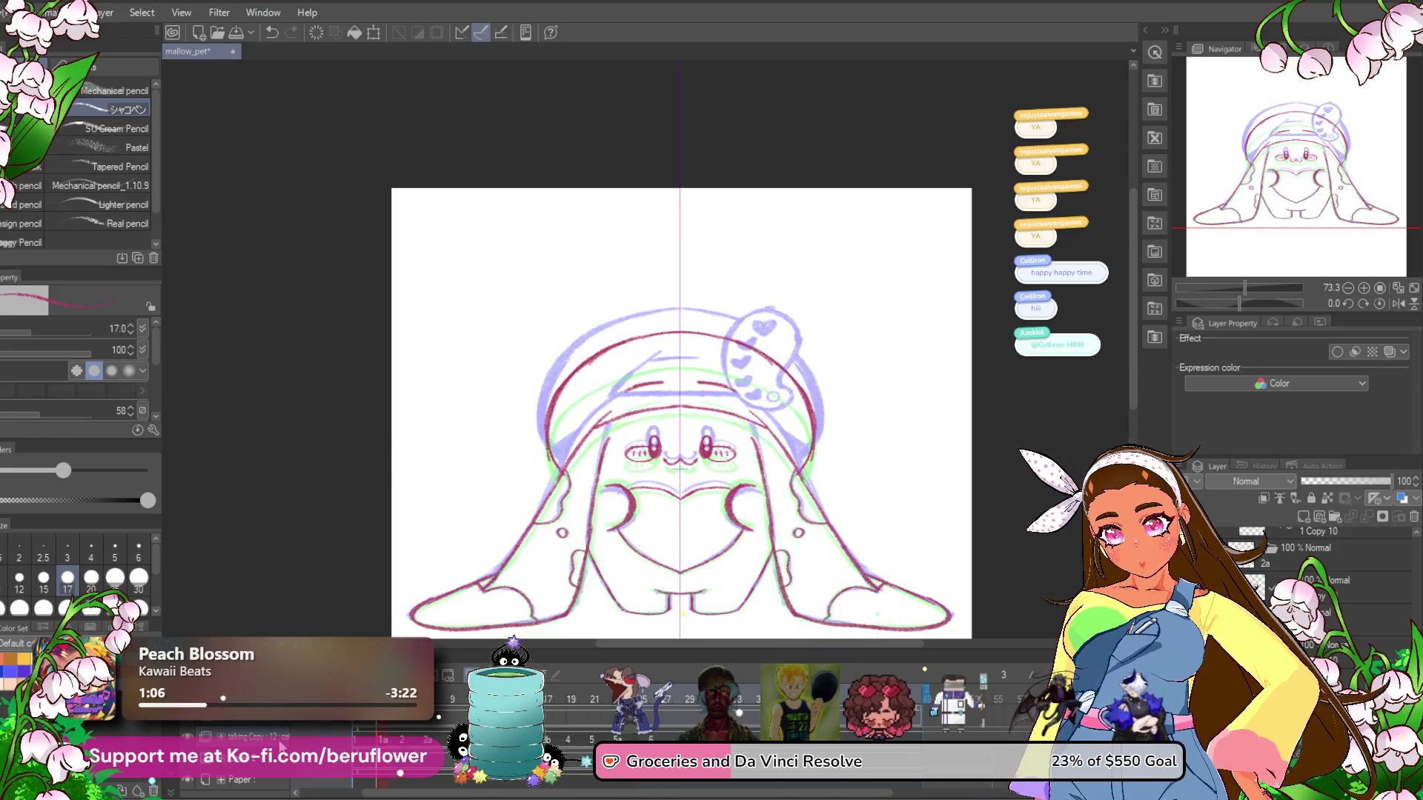
# Rename the talking animation layer's cels in timeline order.
pyautogui.rightClick(280, 746)
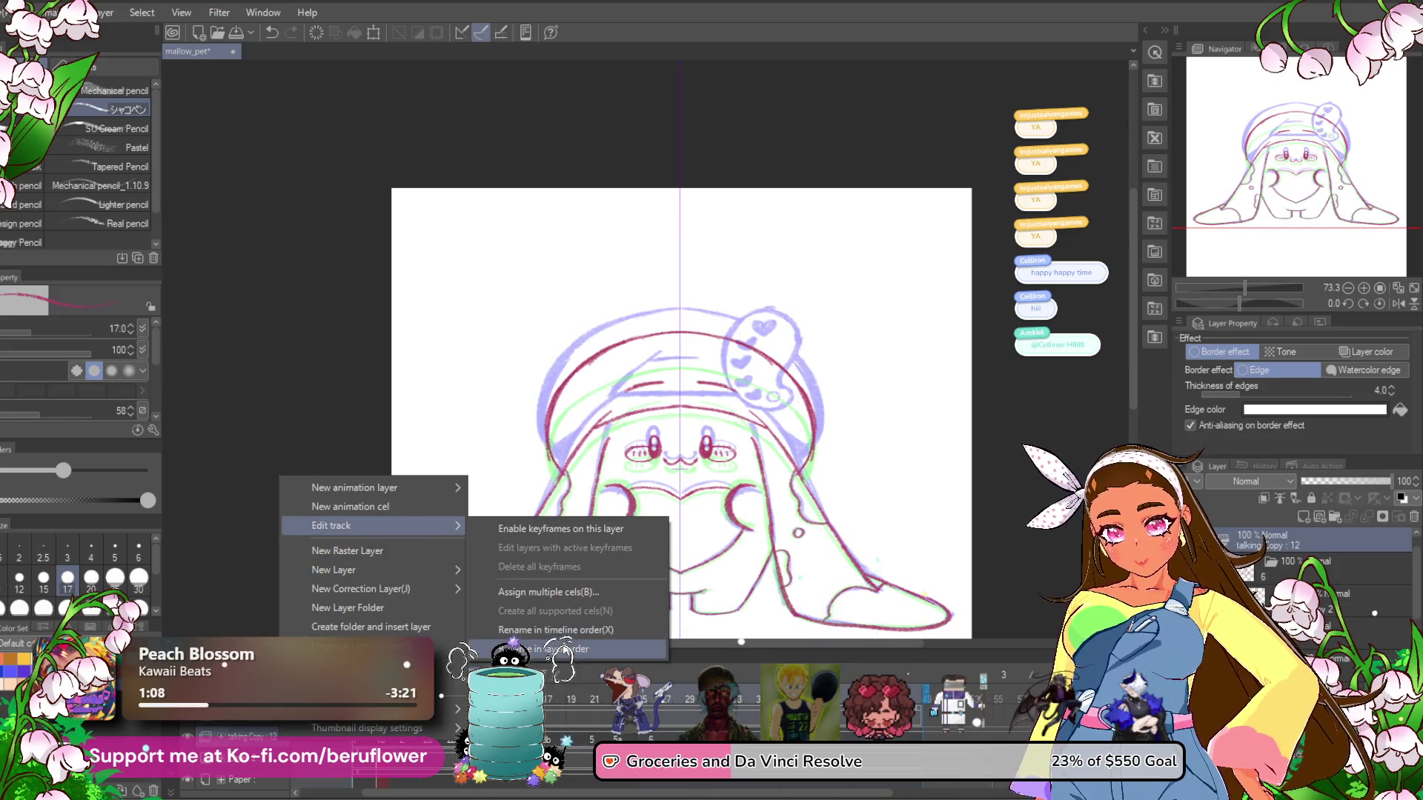
pyautogui.click(562, 637)
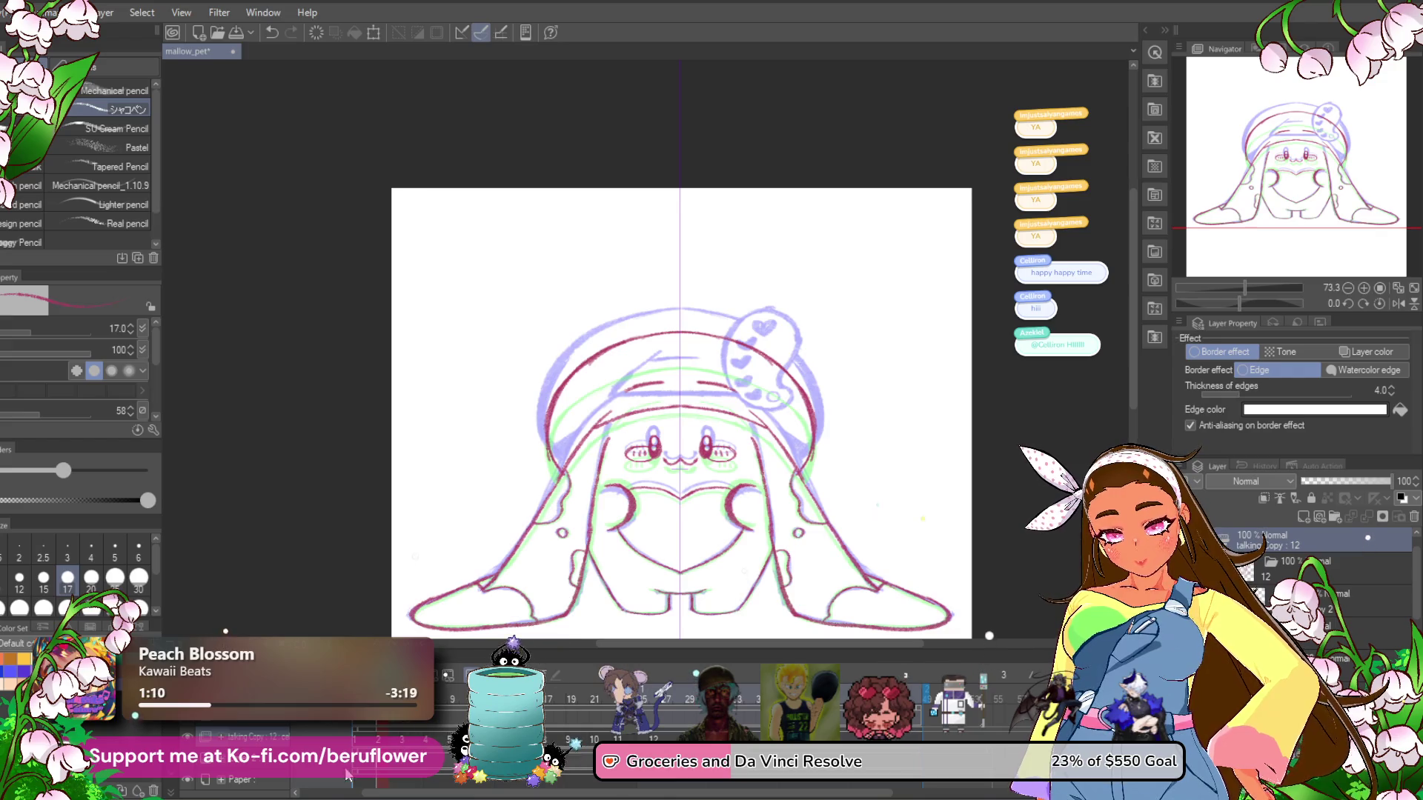
pyautogui.click(381, 741)
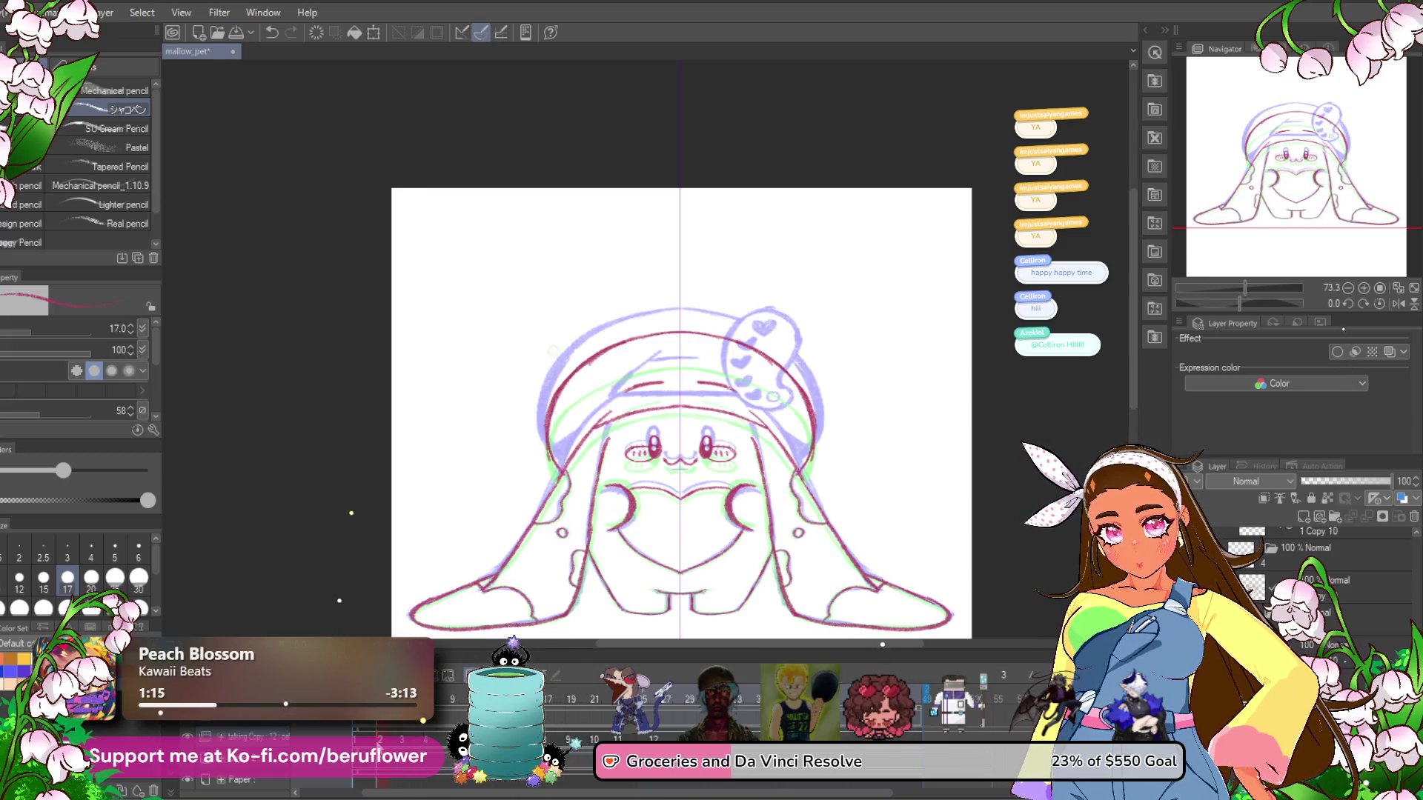
# Step from frame 3 through the next frames to the one with only the bare body outline.
pyautogui.click(383, 742)
pyautogui.click(382, 742)
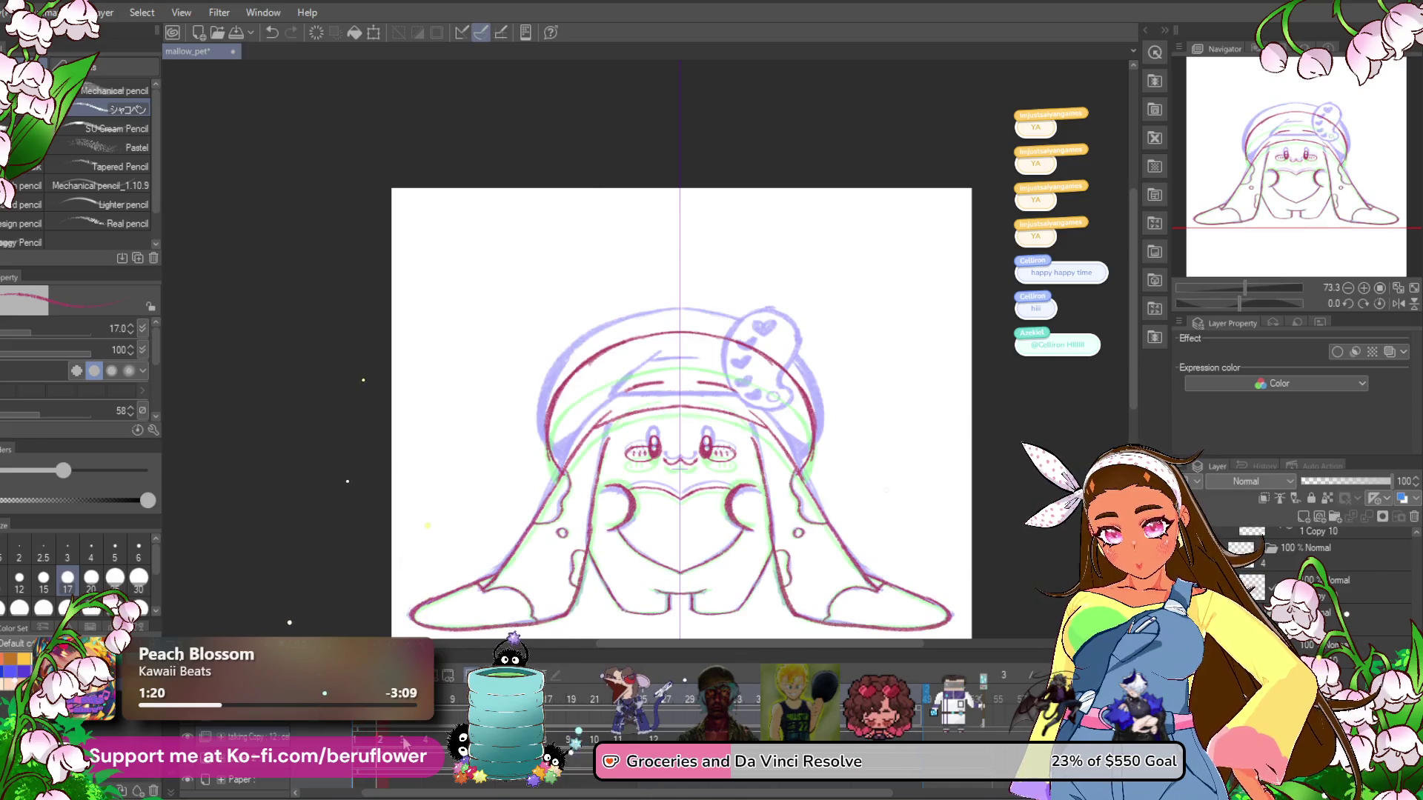
pyautogui.click(404, 742)
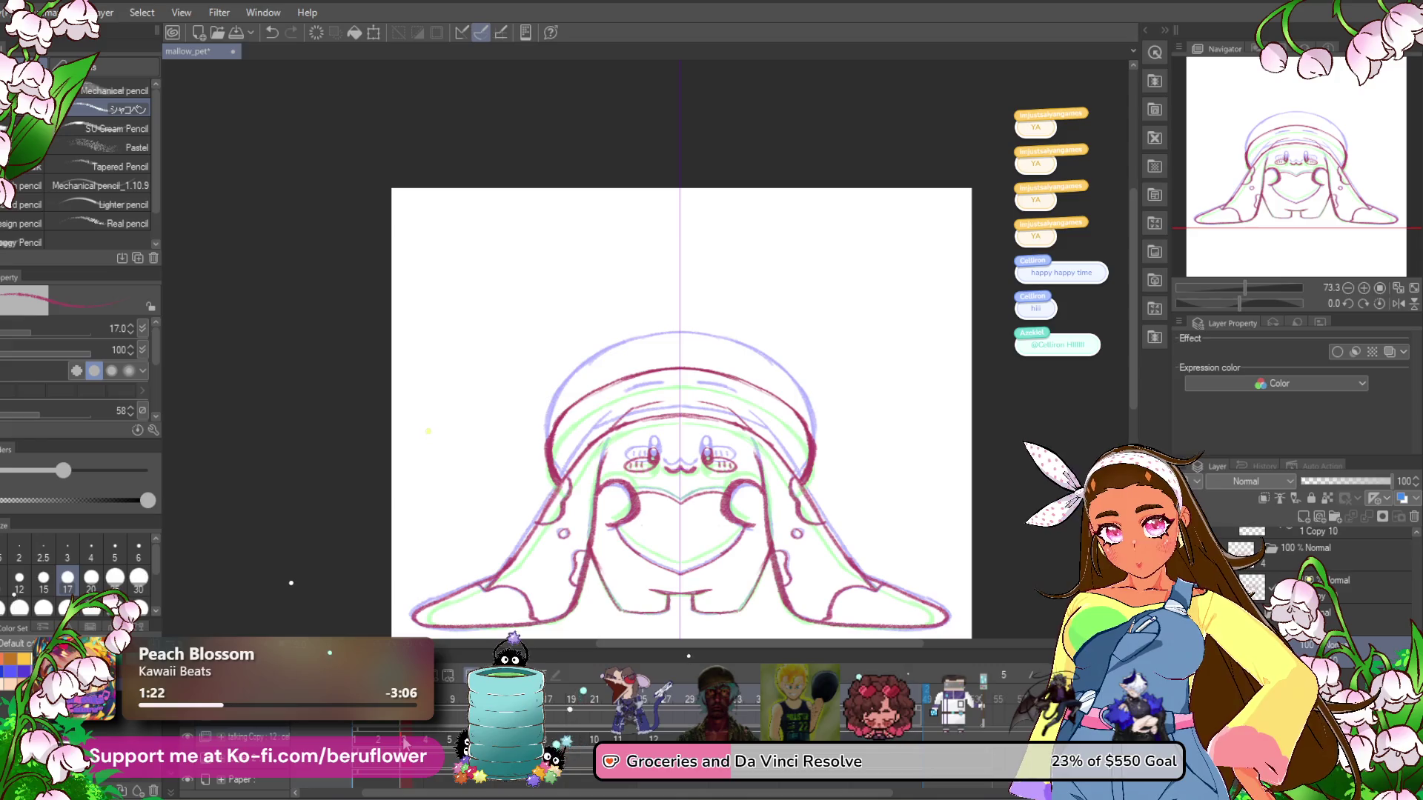
pyautogui.click(426, 742)
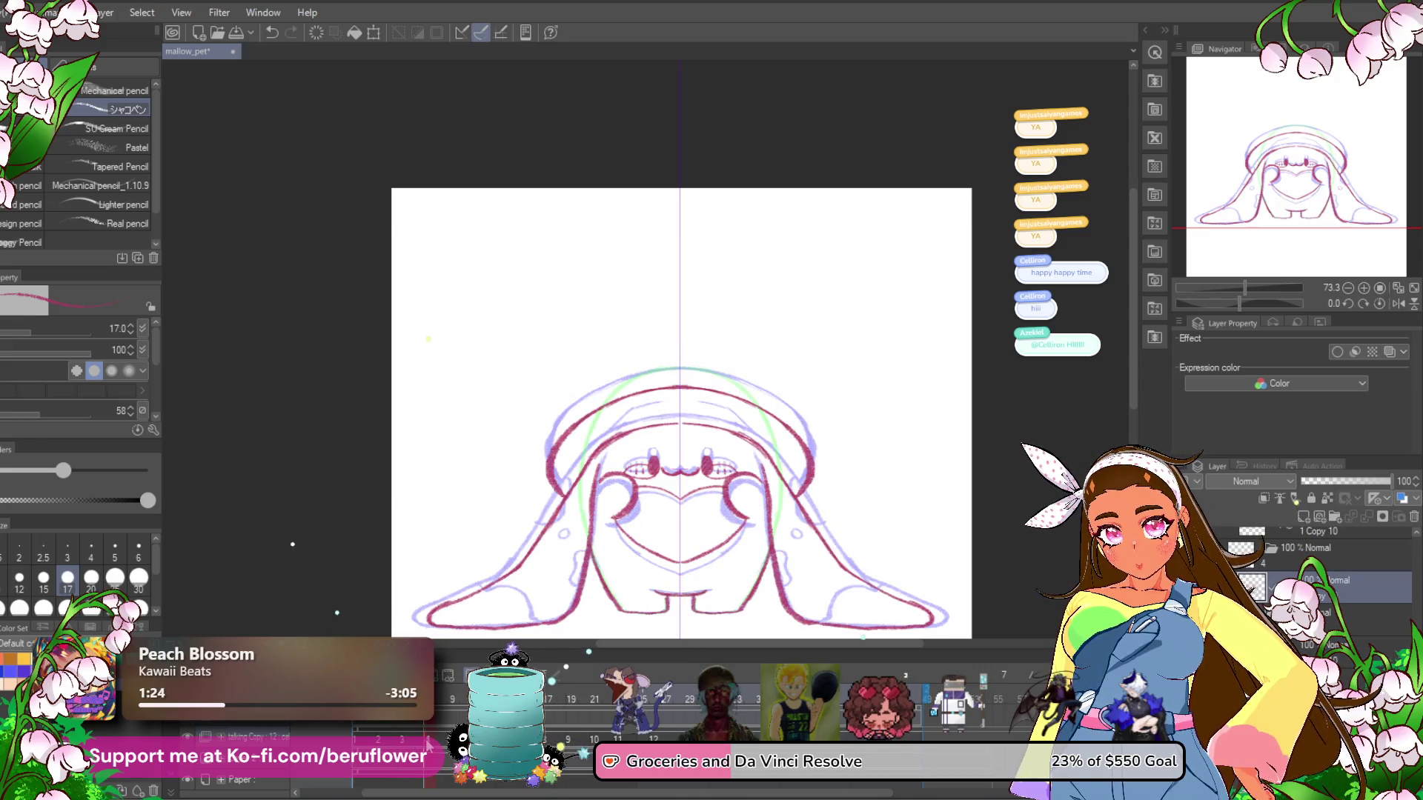
pyautogui.click(450, 741)
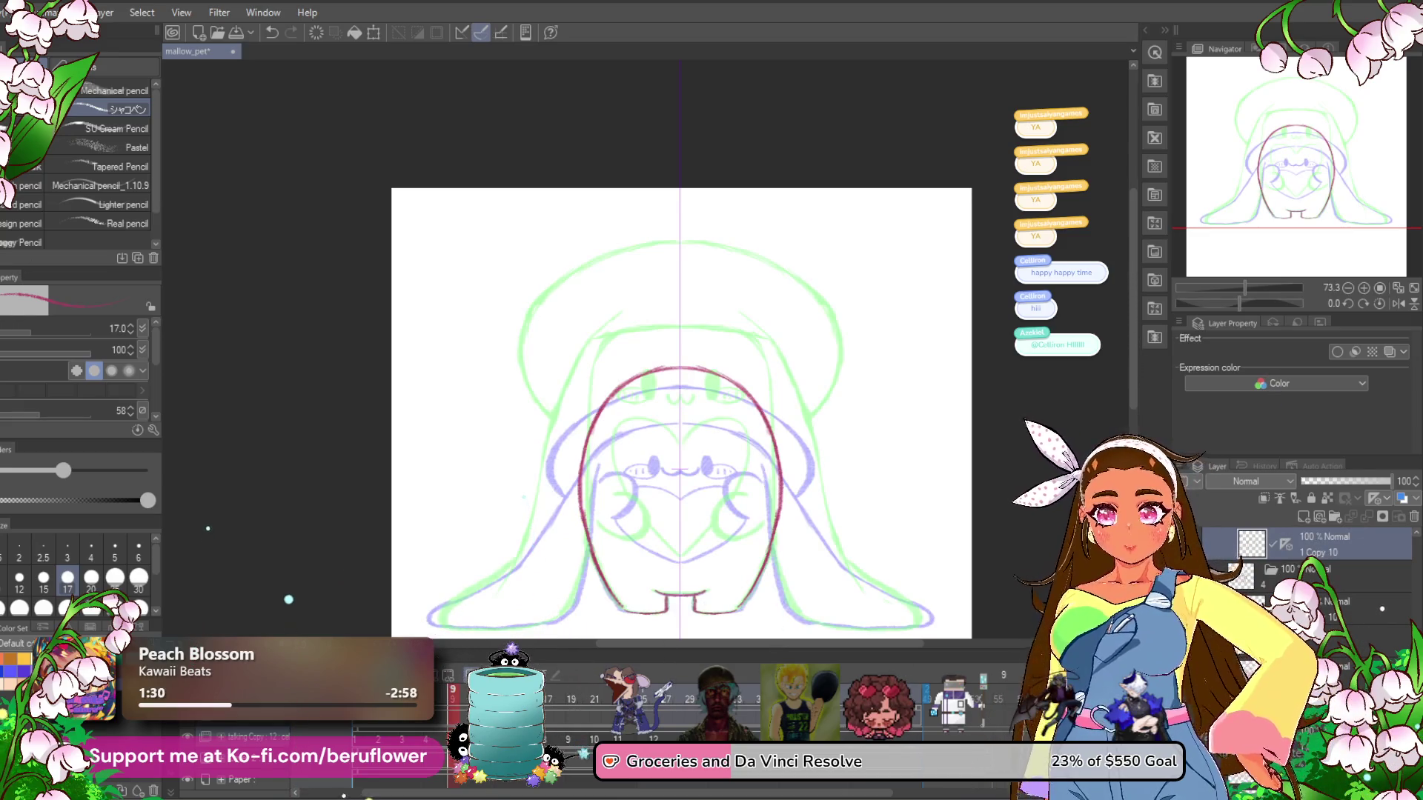
# Ink the mirrored oval eyes and wavy mouth, trying and undoing the cheek loops.
pyautogui.scroll(5, 660, 429)
pyautogui.moveTo(693, 317); pyautogui.dragTo(697, 326)
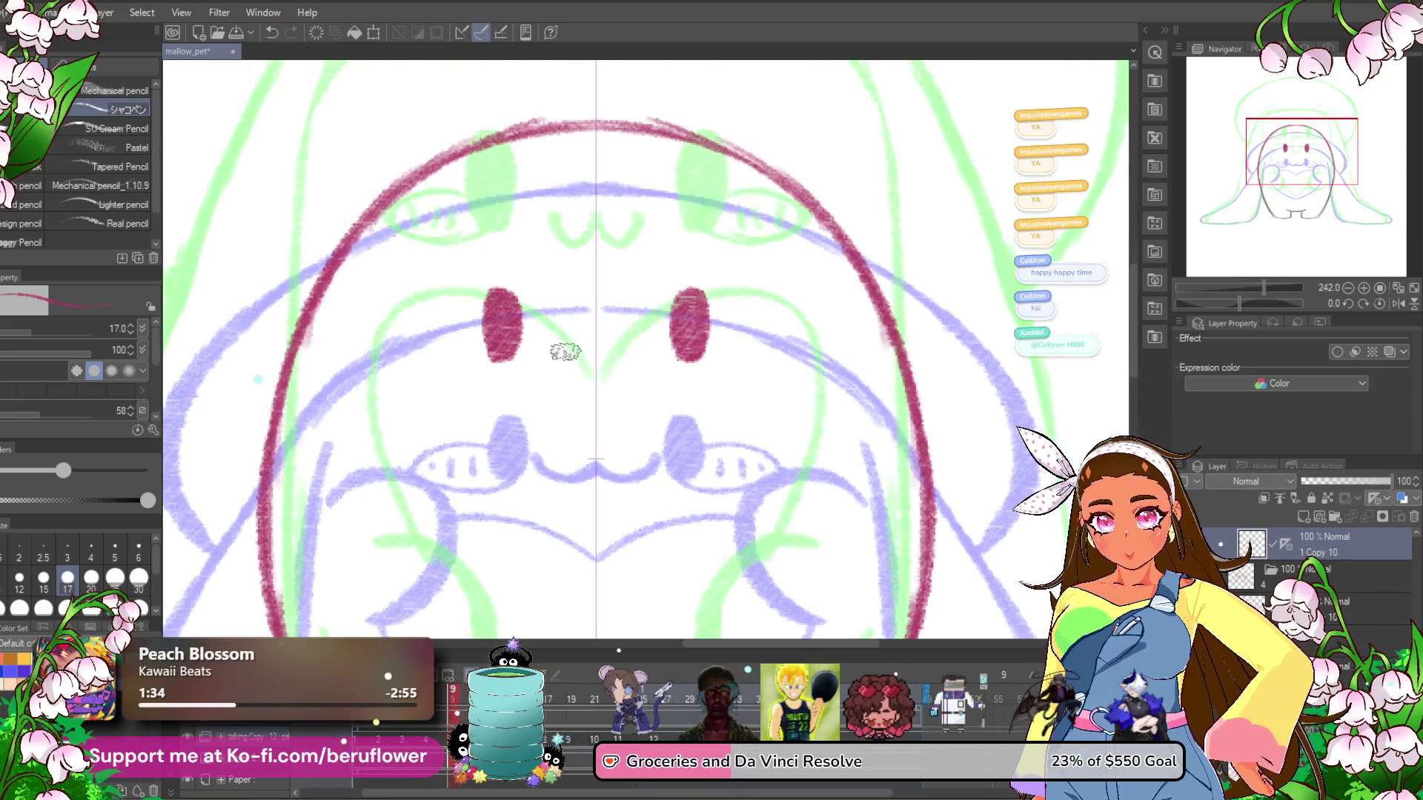
pyautogui.moveTo(599, 361); pyautogui.dragTo(637, 348)
pyautogui.moveTo(573, 471)
pyautogui.mouseDown()
pyautogui.moveTo(643, 388)
pyautogui.moveTo(638, 374)
pyautogui.moveTo(630, 393)
pyautogui.mouseUp()
pyautogui.moveTo(555, 259)
pyautogui.mouseDown()
pyautogui.moveTo(489, 285)
pyautogui.moveTo(576, 278)
pyautogui.moveTo(492, 293)
pyautogui.moveTo(589, 258)
pyautogui.mouseUp()
pyautogui.hotkey('ctrl', 'z')
pyautogui.scroll(-3, 589, 258)
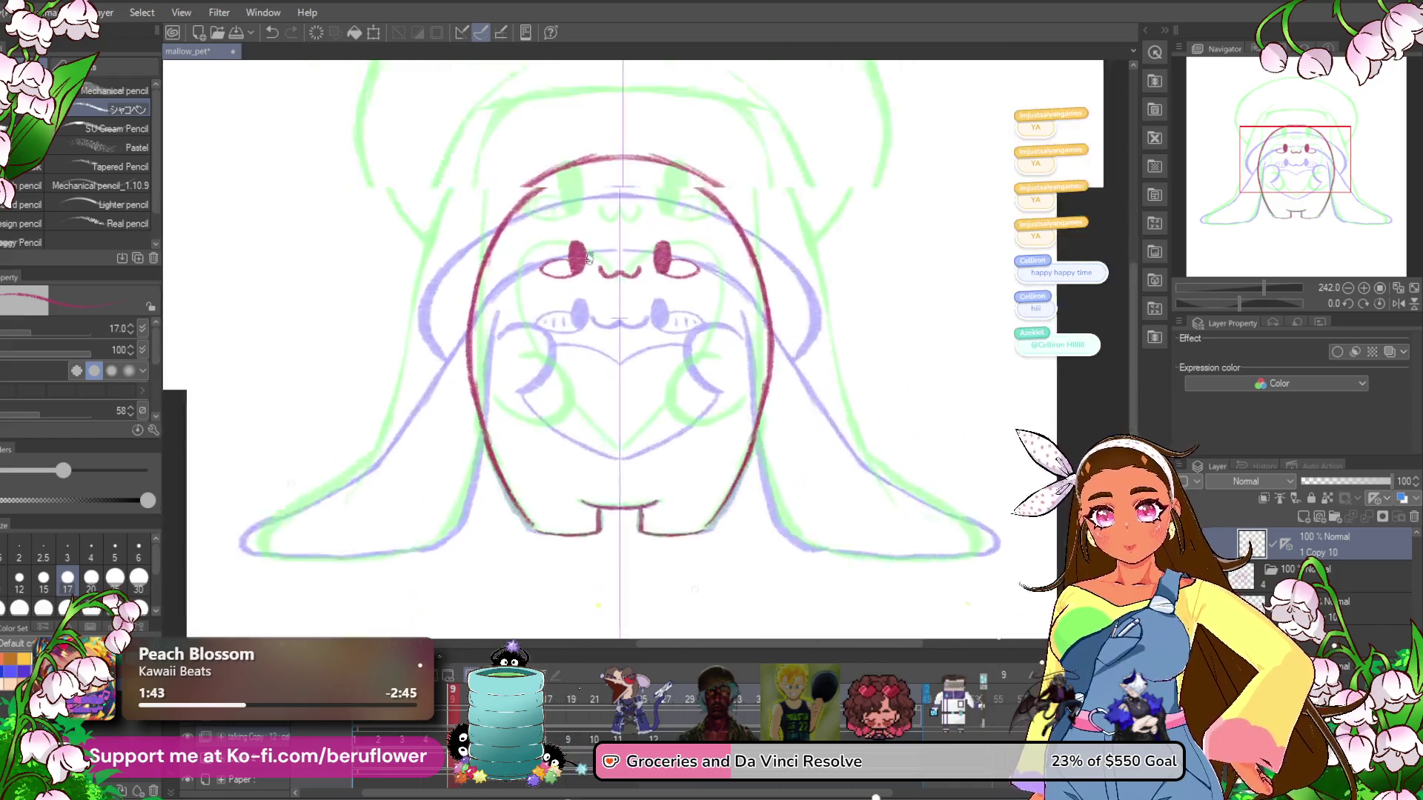
pyautogui.scroll(2, 589, 258)
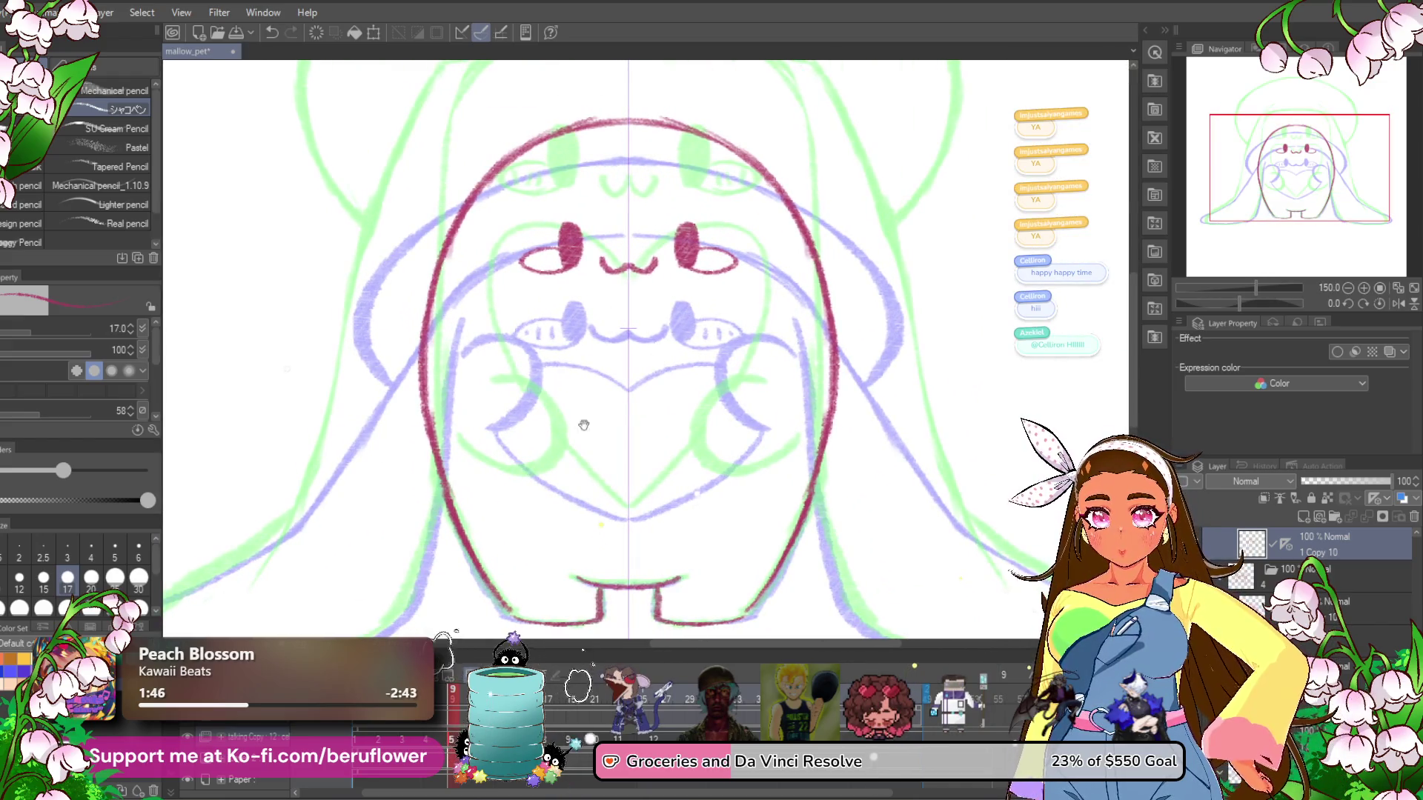
# Draw the paws and a heart between them, redrawing the heart's lower sides to a point.
pyautogui.moveTo(488, 360)
pyautogui.mouseDown()
pyautogui.moveTo(578, 426)
pyautogui.moveTo(474, 404)
pyautogui.moveTo(556, 441)
pyautogui.moveTo(544, 363)
pyautogui.mouseUp()
pyautogui.scroll(2, 593, 348)
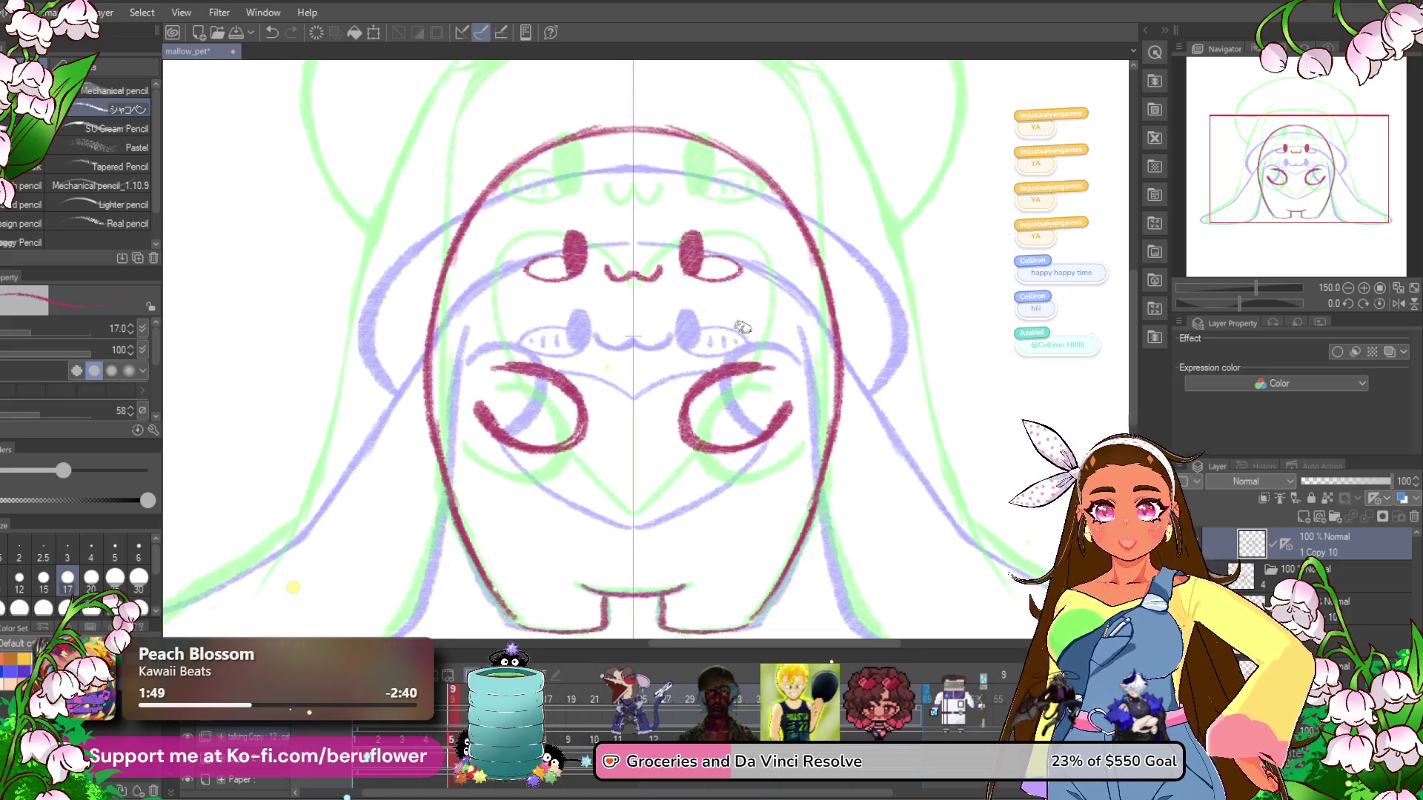
pyautogui.moveTo(635, 337)
pyautogui.mouseDown()
pyautogui.moveTo(689, 314)
pyautogui.moveTo(760, 344)
pyautogui.moveTo(761, 363)
pyautogui.moveTo(760, 341)
pyautogui.moveTo(678, 300)
pyautogui.moveTo(636, 328)
pyautogui.moveTo(704, 304)
pyautogui.moveTo(756, 352)
pyautogui.mouseUp()
pyautogui.hotkey('ctrl', 'z')
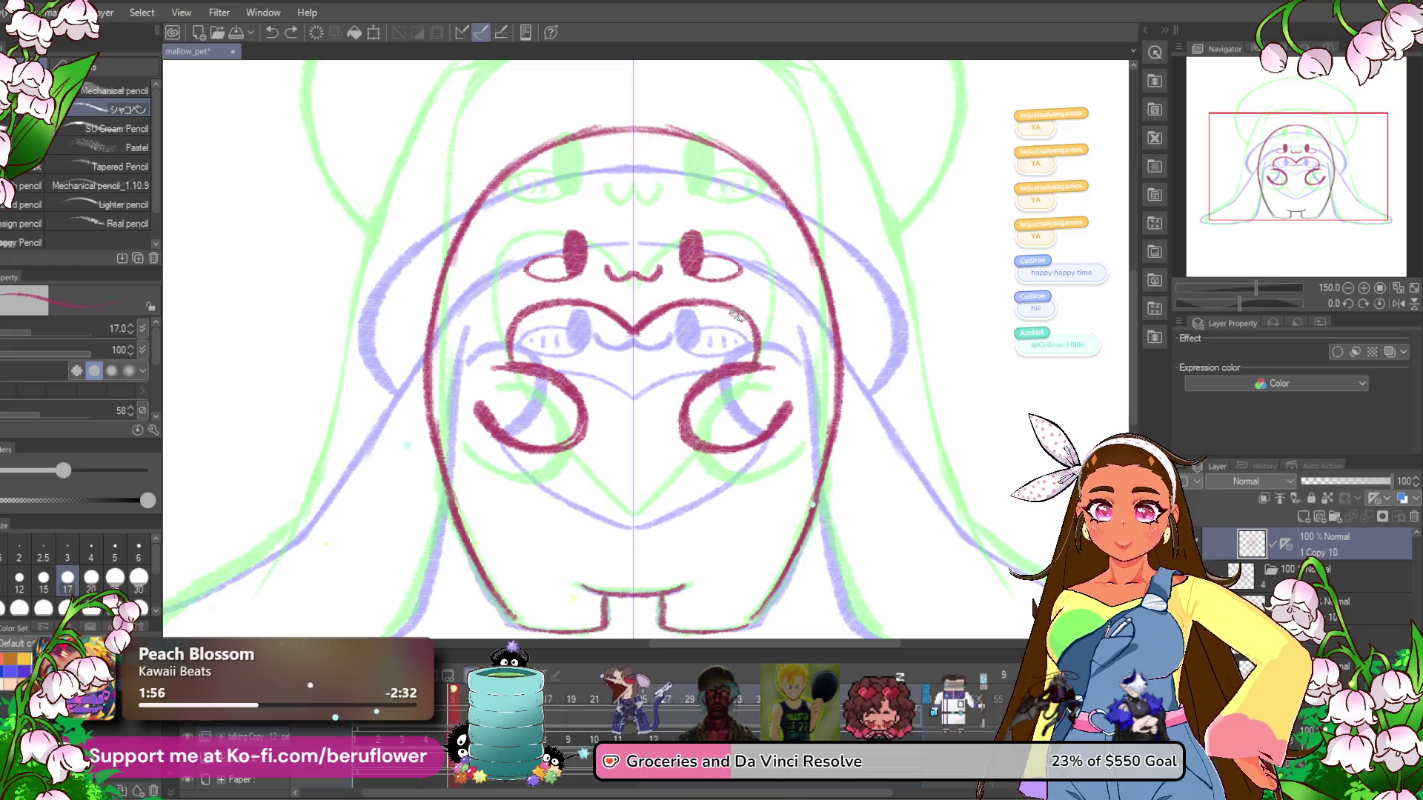
pyautogui.moveTo(727, 455)
pyautogui.mouseDown()
pyautogui.moveTo(734, 415)
pyautogui.moveTo(671, 457)
pyautogui.mouseUp()
pyautogui.moveTo(715, 413); pyautogui.dragTo(660, 471)
pyautogui.scroll(-5, 637, 465)
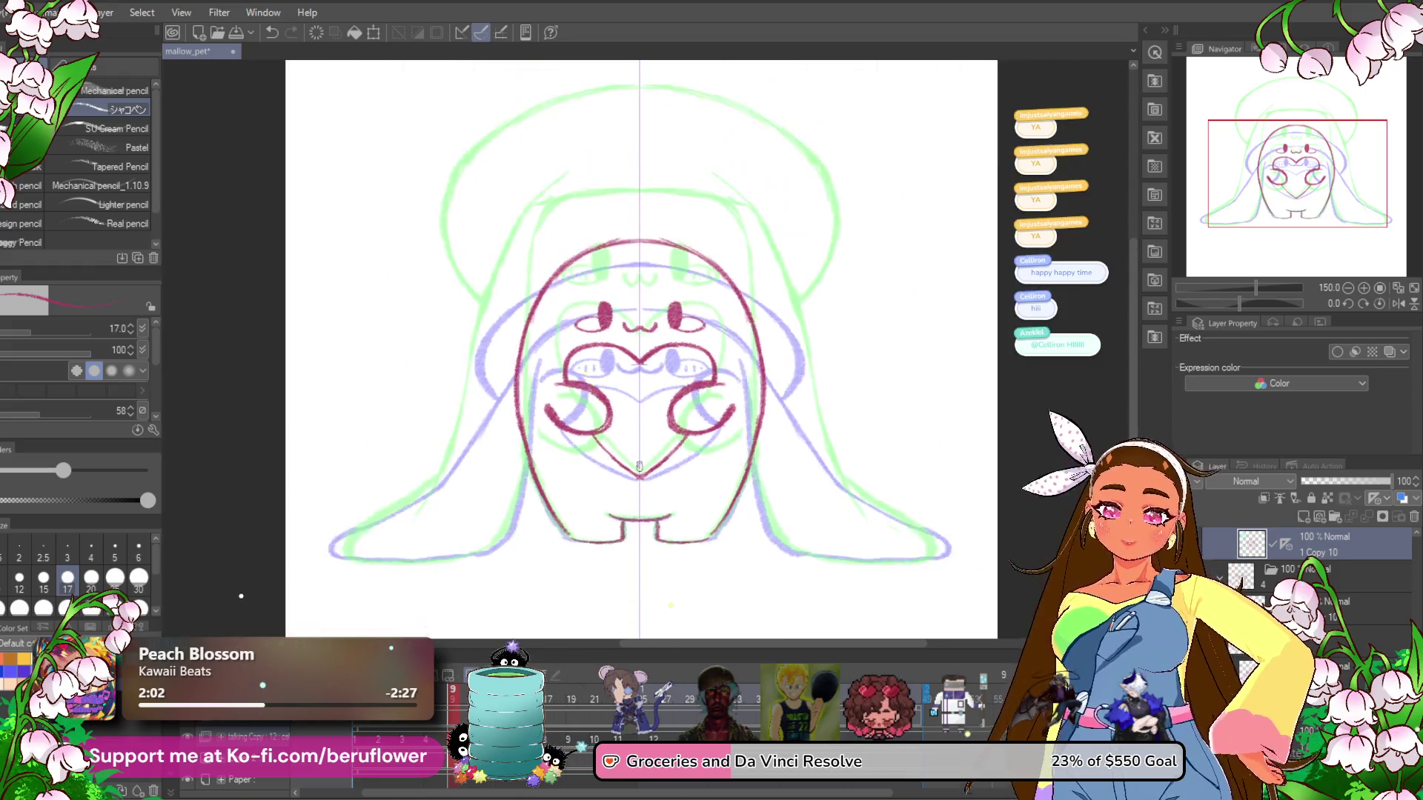
pyautogui.scroll(5, 563, 178)
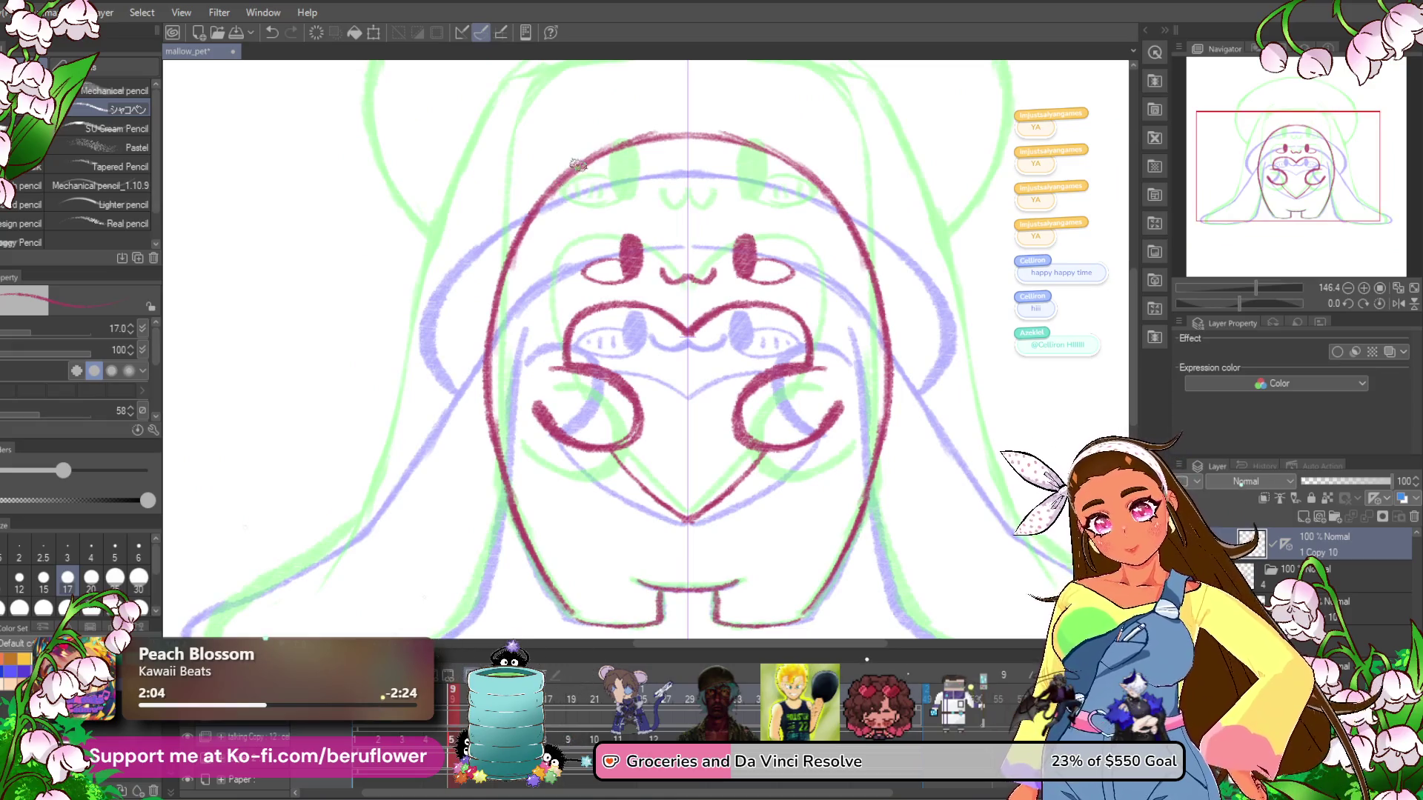
# Draw the long hood edges from the head top down both sides toward the feet.
pyautogui.moveTo(529, 191); pyautogui.dragTo(437, 371)
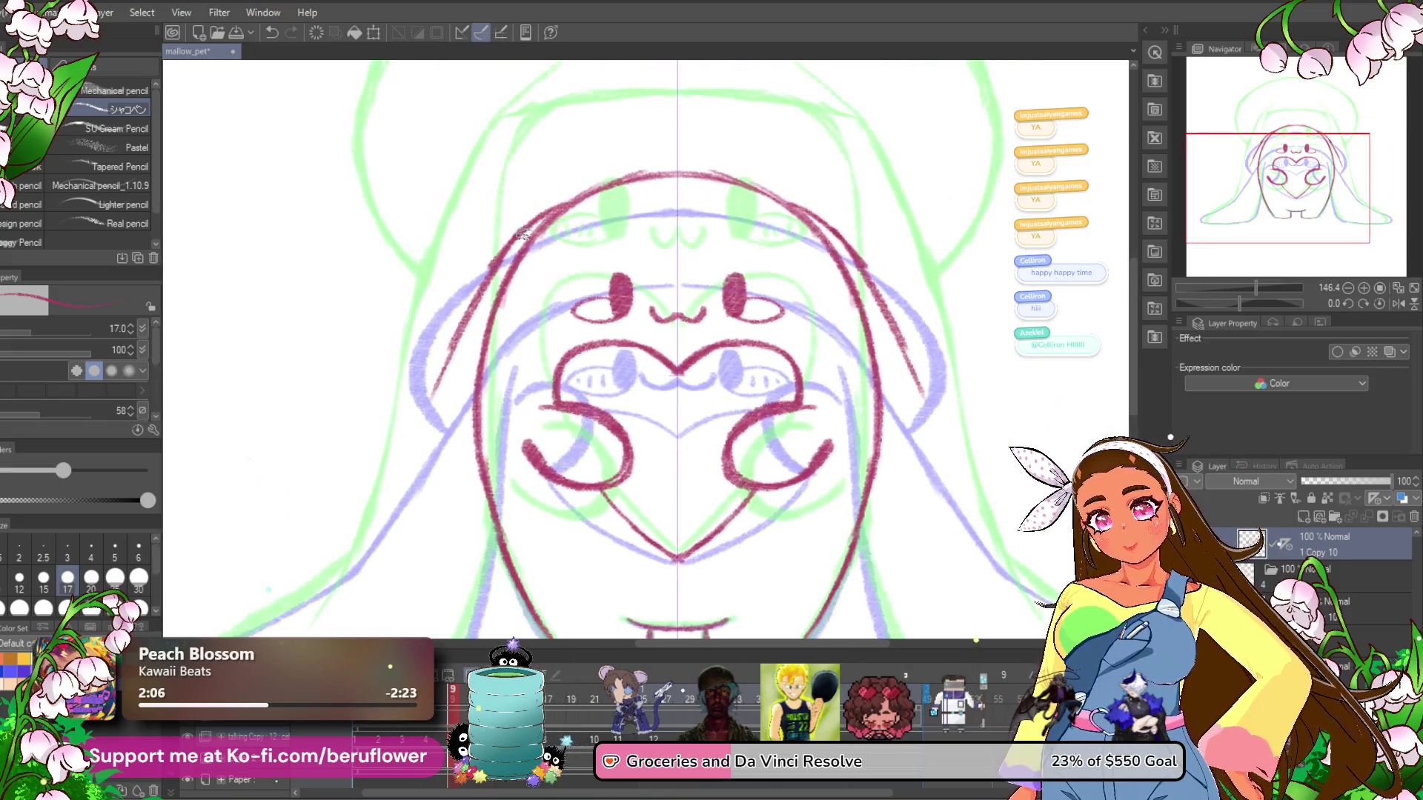
pyautogui.moveTo(579, 208)
pyautogui.mouseDown()
pyautogui.moveTo(470, 304)
pyautogui.moveTo(445, 371)
pyautogui.mouseUp()
pyautogui.scroll(-3, 445, 370)
pyautogui.moveTo(533, 178); pyautogui.dragTo(356, 483)
pyautogui.moveTo(401, 426)
pyautogui.mouseDown()
pyautogui.moveTo(508, 366)
pyautogui.moveTo(383, 445)
pyautogui.mouseUp()
# Retrace the lower body edge and the left body edge down to the bottom.
pyautogui.moveTo(629, 330)
pyautogui.mouseDown()
pyautogui.moveTo(628, 407)
pyautogui.moveTo(578, 485)
pyautogui.moveTo(510, 508)
pyautogui.moveTo(329, 508)
pyautogui.mouseUp()
pyautogui.scroll(-5, 326, 506)
pyautogui.scroll(3, 318, 504)
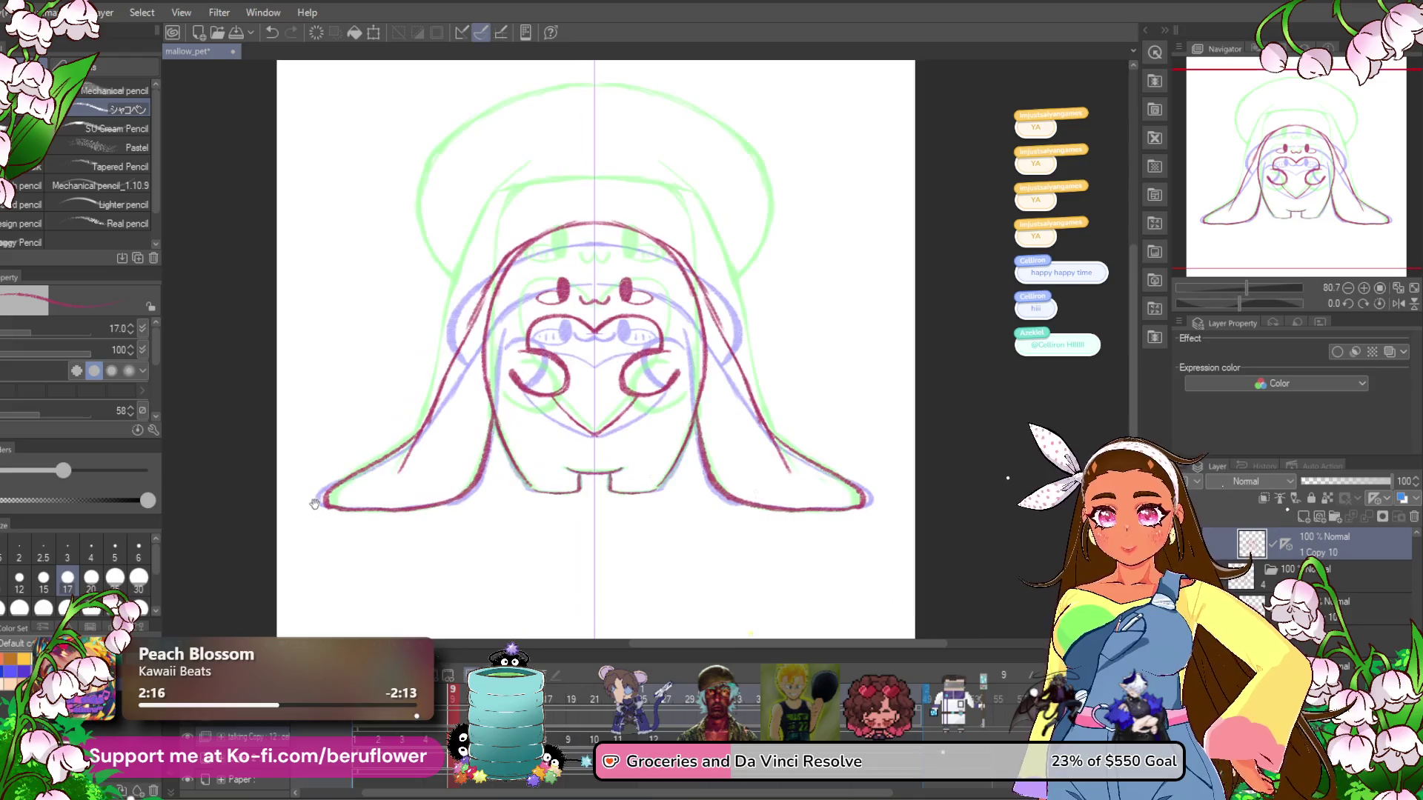
pyautogui.scroll(5, 519, 326)
pyautogui.moveTo(496, 274)
pyautogui.mouseDown()
pyautogui.moveTo(415, 437)
pyautogui.moveTo(379, 581)
pyautogui.mouseUp()
pyautogui.scroll(-3, 351, 571)
pyautogui.scroll(4, 508, 273)
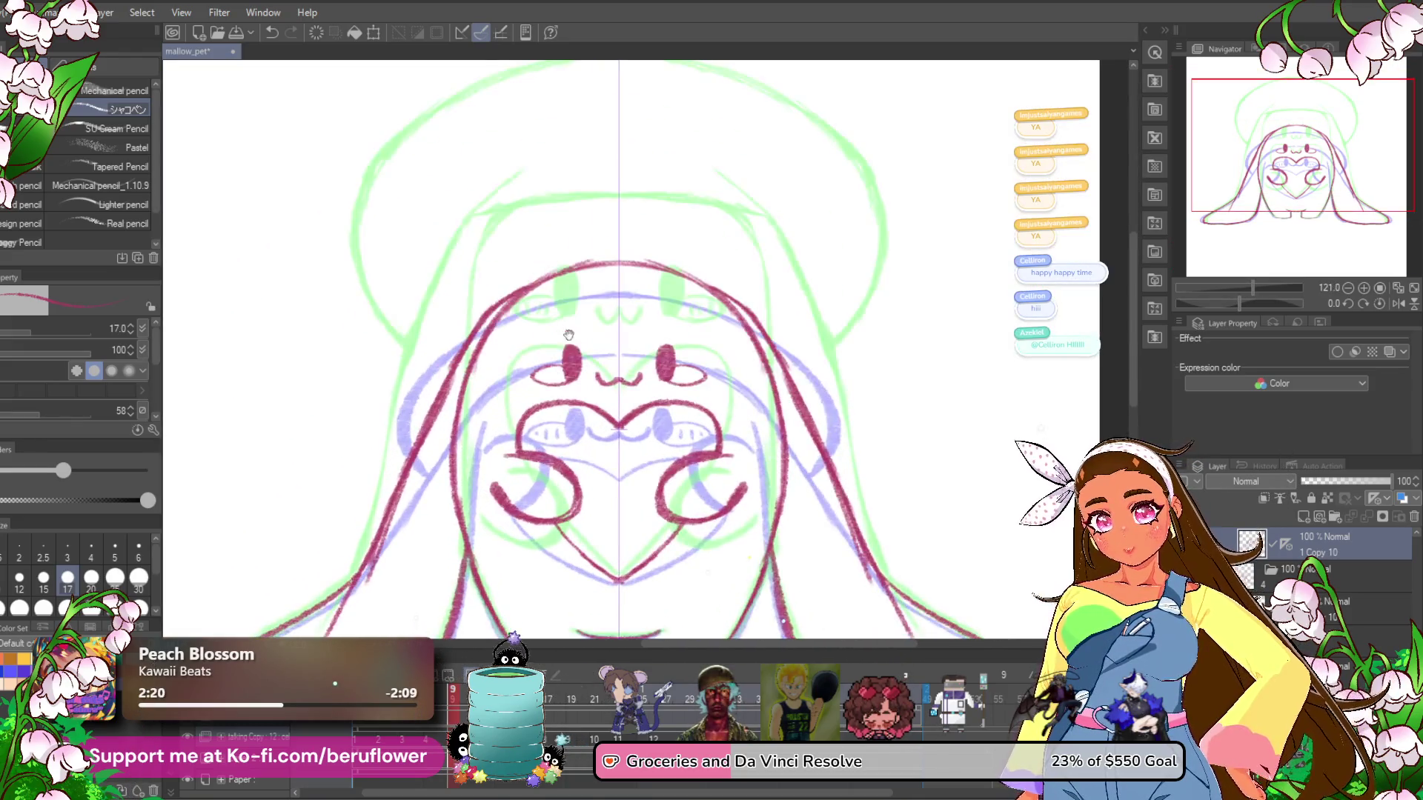
# Add a short inner-ear stroke at the upper left ear after undoing rough attempts.
pyautogui.moveTo(508, 256); pyautogui.dragTo(491, 389)
pyautogui.moveTo(510, 286); pyautogui.dragTo(494, 446)
pyautogui.hotkey('ctrl', 'z')
pyautogui.hotkey('ctrl', 'z')
pyautogui.moveTo(491, 269); pyautogui.dragTo(489, 291)
pyautogui.hotkey('ctrl', 'z')
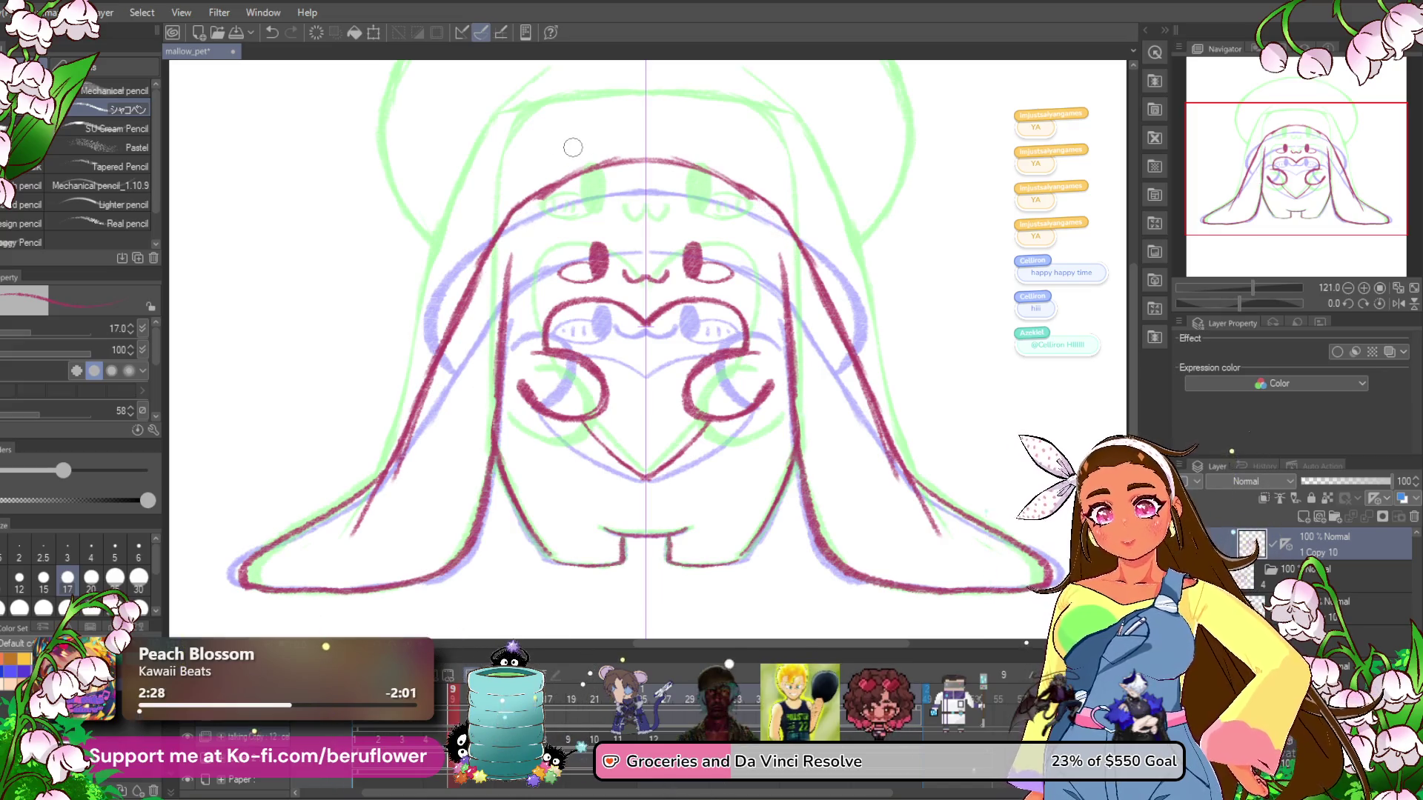
pyautogui.moveTo(515, 235); pyautogui.dragTo(509, 276)
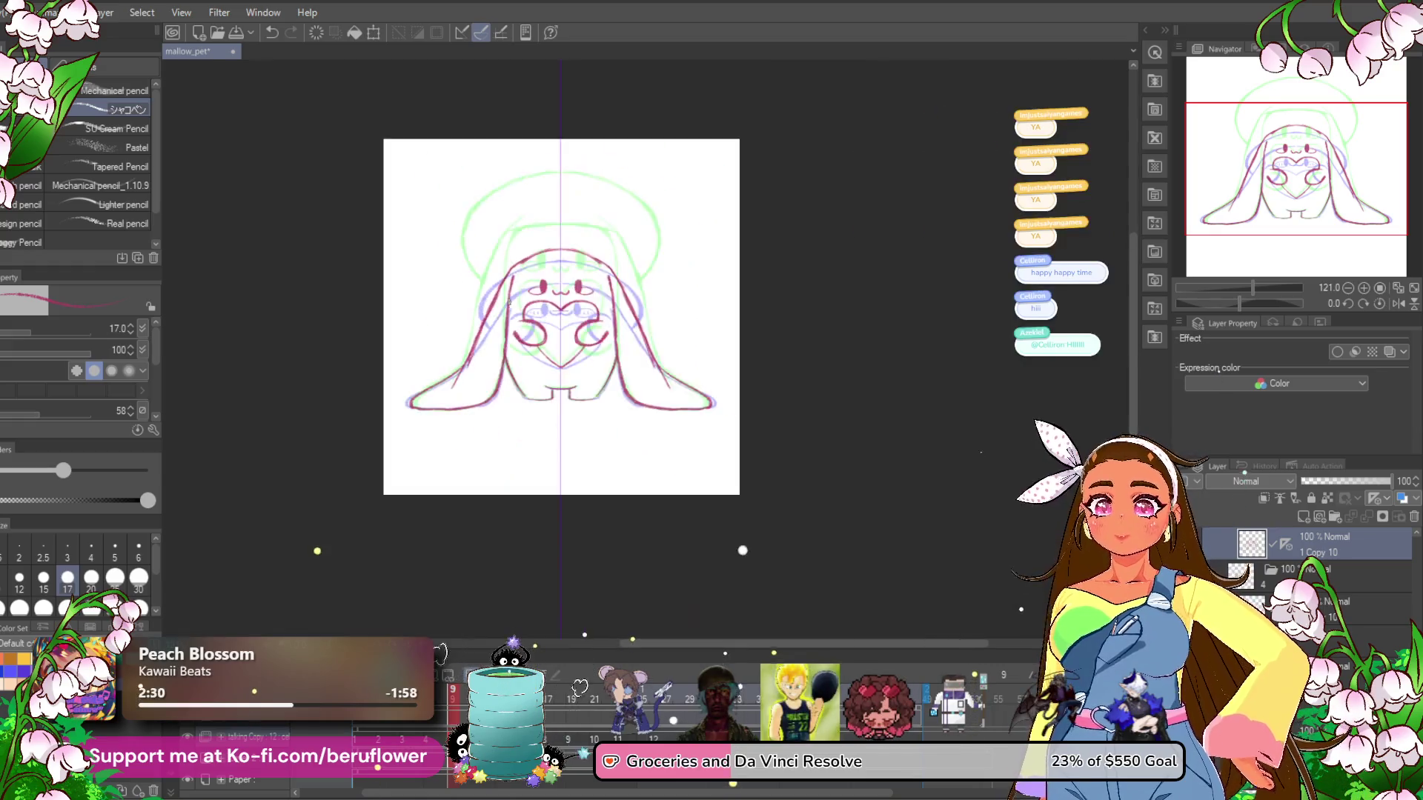
# Draw a forehead line across the head top, then return to frame 2.
pyautogui.scroll(3, 511, 296)
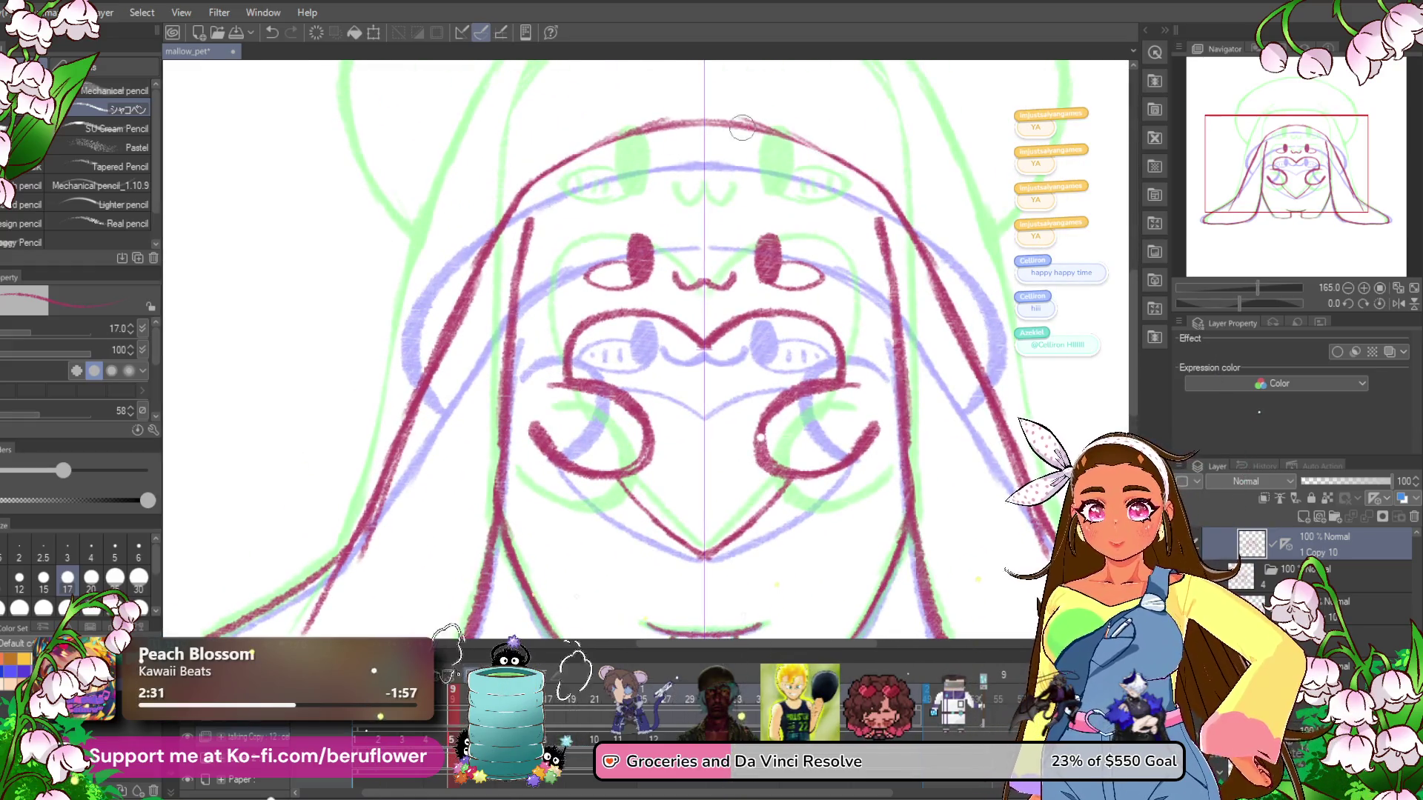
pyautogui.moveTo(712, 174); pyautogui.dragTo(710, 193)
pyautogui.scroll(-5, 710, 193)
pyautogui.scroll(5, 532, 247)
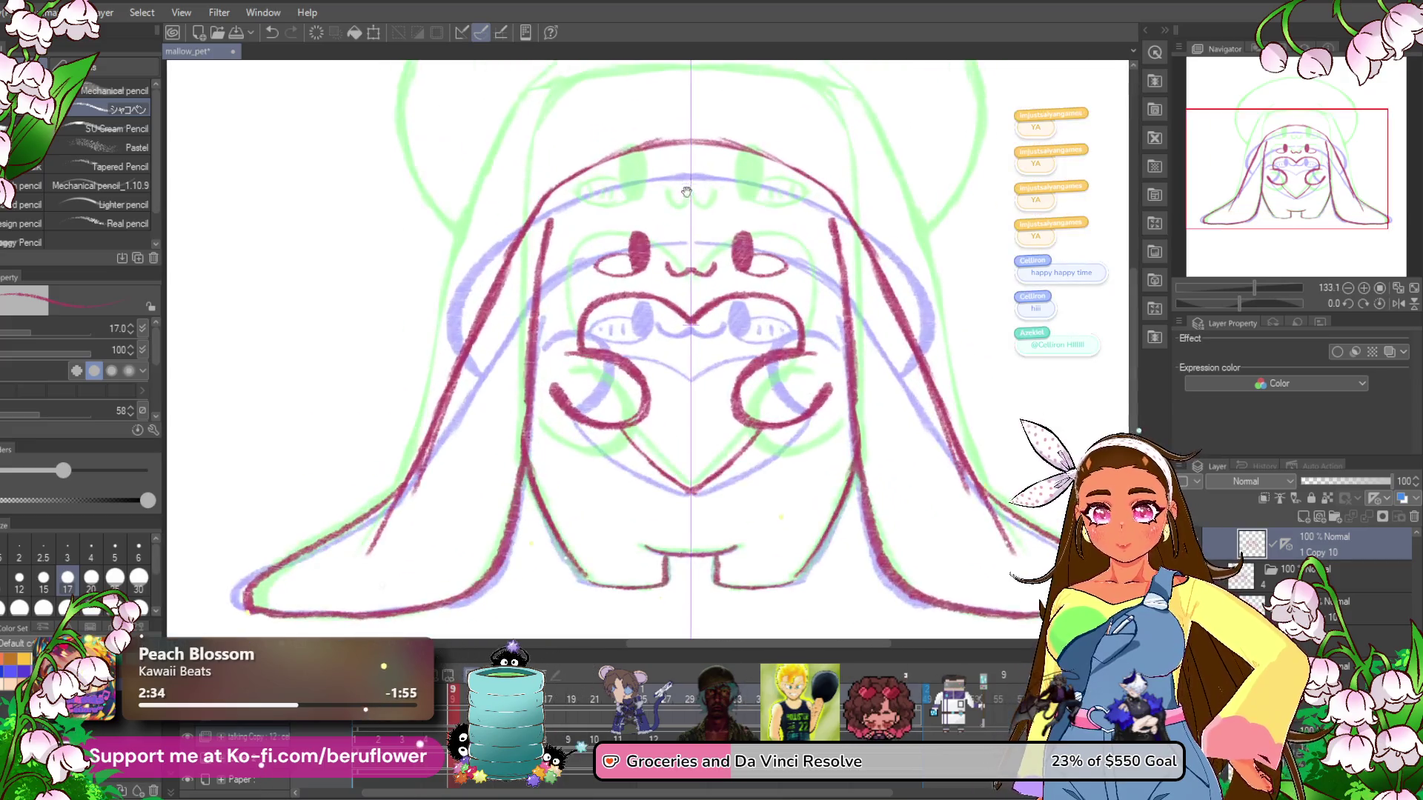
pyautogui.moveTo(532, 246); pyautogui.dragTo(707, 224)
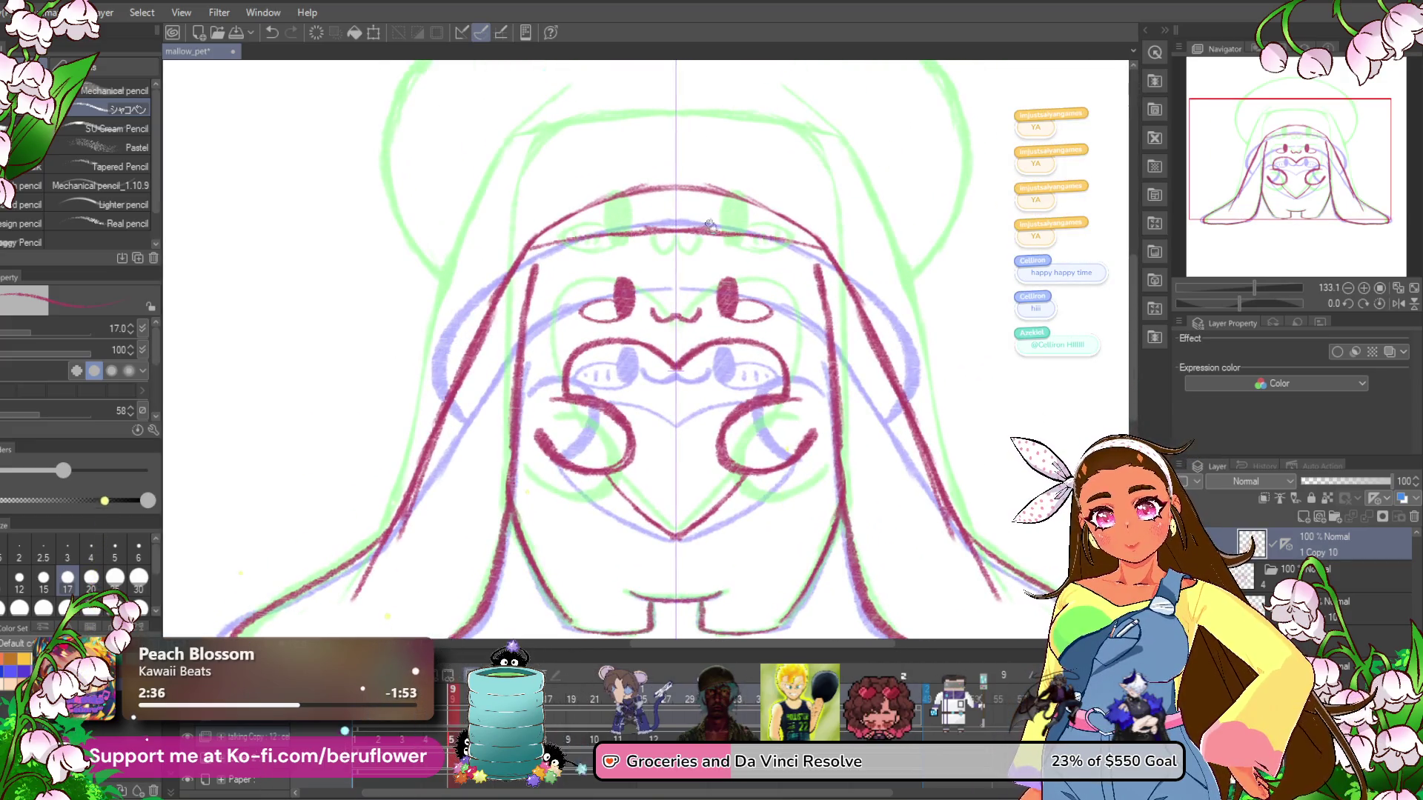
pyautogui.hotkey('ctrl', 'z')
pyautogui.hotkey('ctrl', 'z')
pyautogui.hotkey('ctrl', 'z')
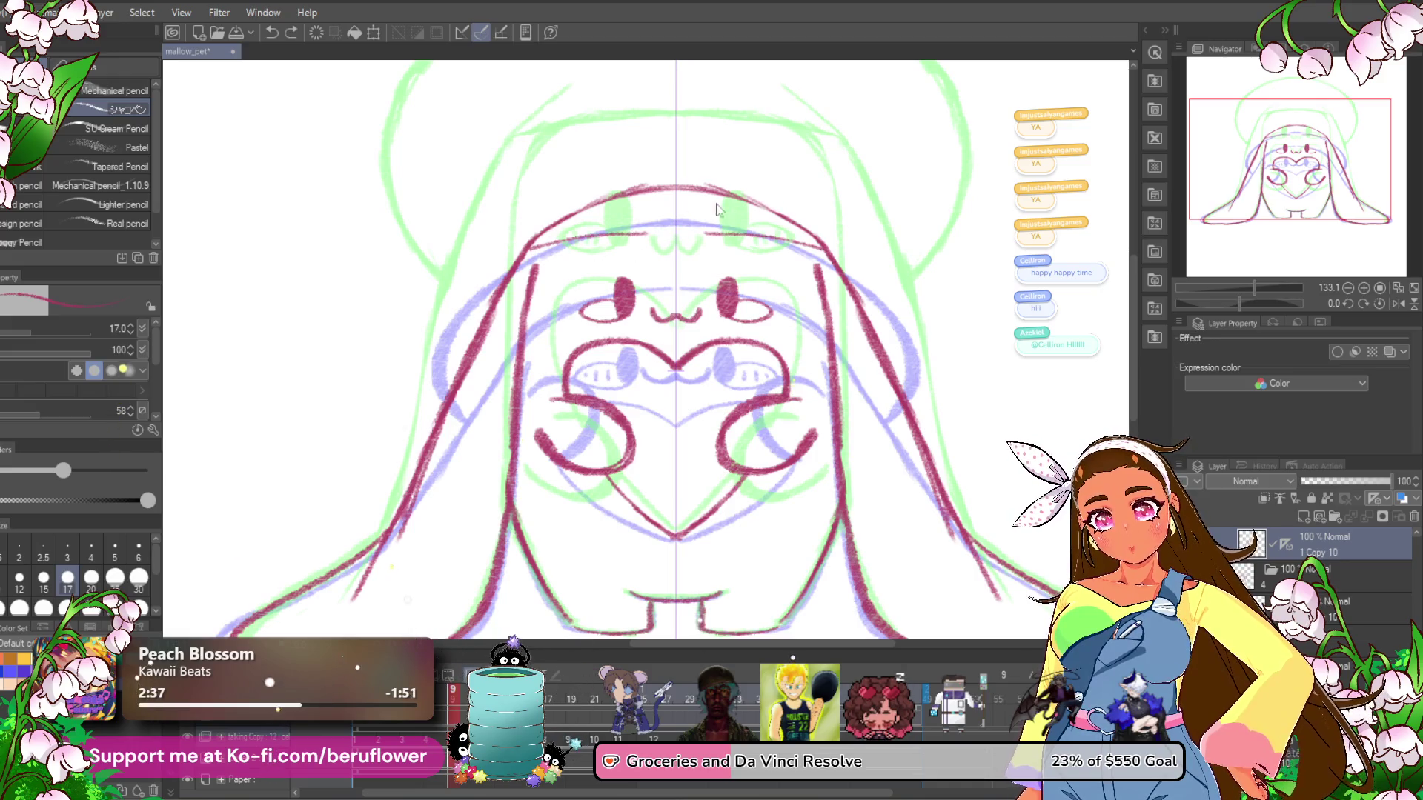
pyautogui.moveTo(539, 247); pyautogui.dragTo(709, 230)
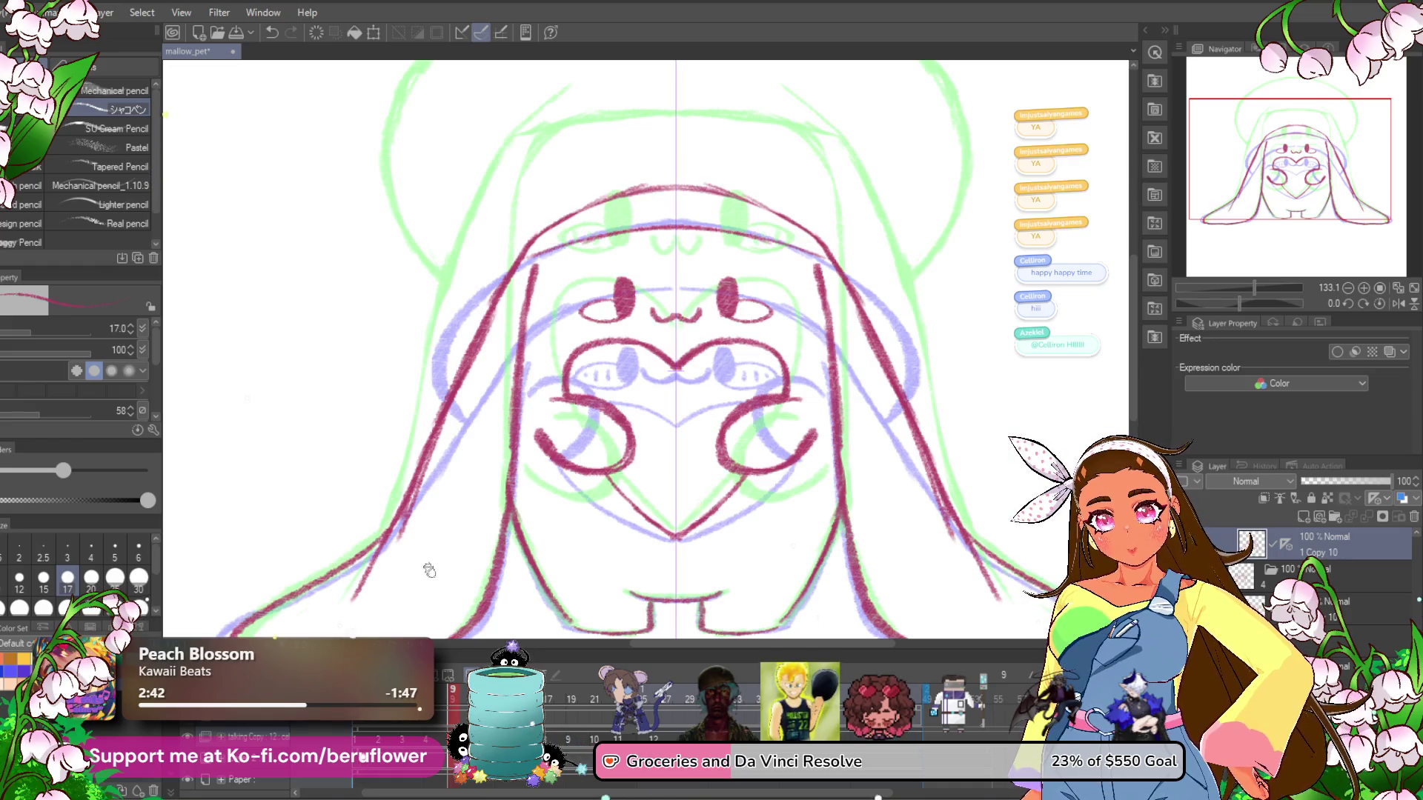
pyautogui.click(381, 741)
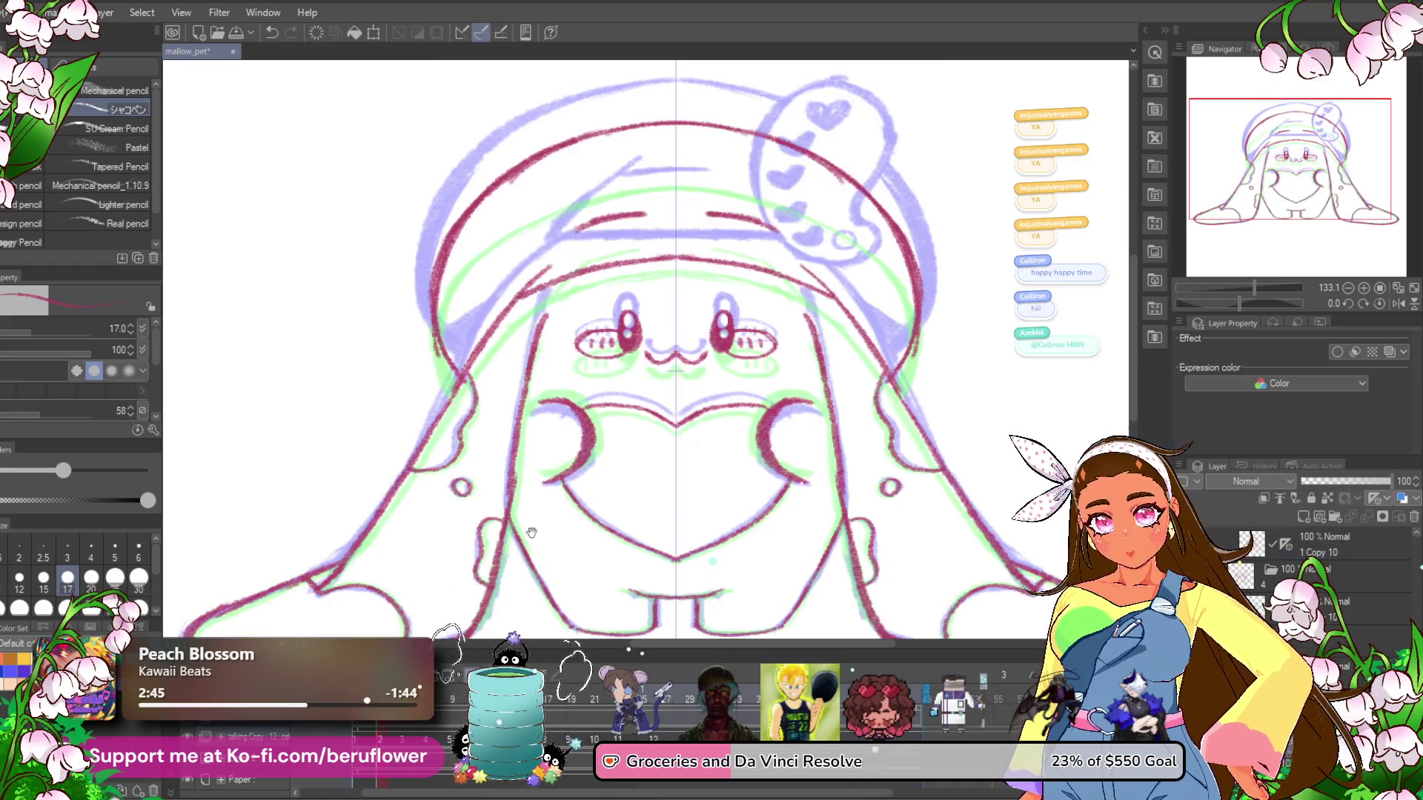
# Draw a curved brow line across the forehead on frame 3, erasing the stray upper arc.
pyautogui.click(358, 741)
pyautogui.click(401, 741)
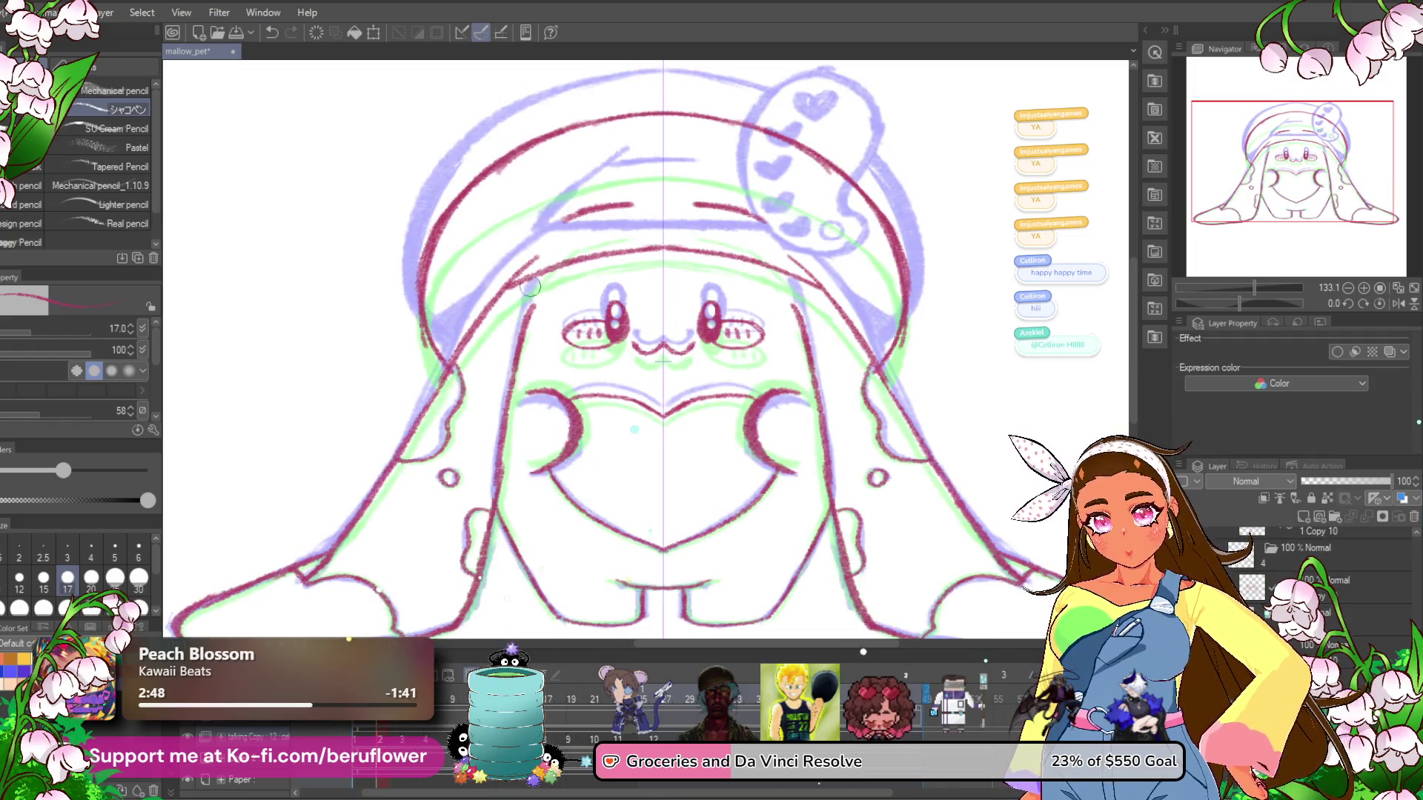
pyautogui.moveTo(525, 280); pyautogui.dragTo(626, 278)
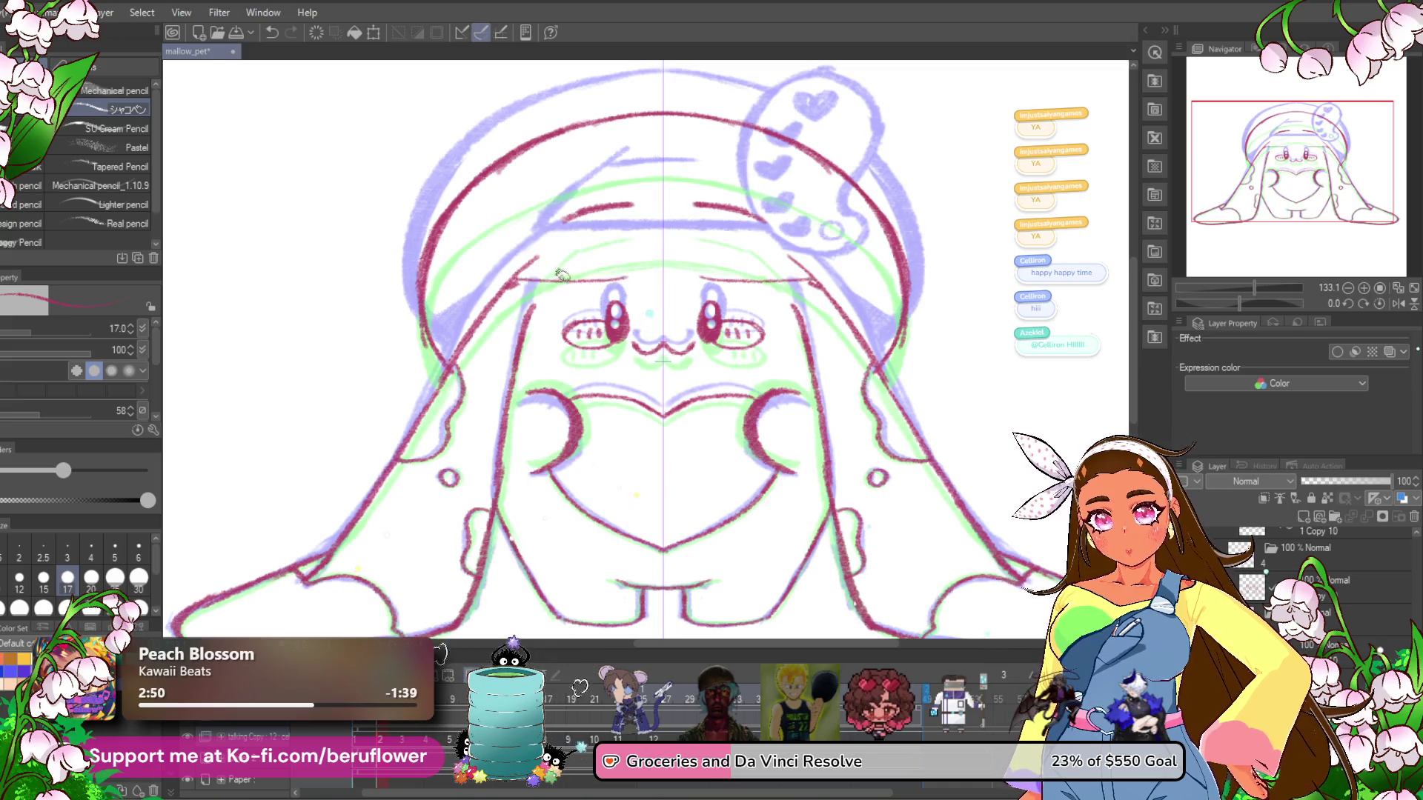
pyautogui.hotkey('ctrl', 'z')
pyautogui.moveTo(804, 264)
pyautogui.mouseDown()
pyautogui.moveTo(755, 284)
pyautogui.moveTo(667, 282)
pyautogui.mouseUp()
pyautogui.hotkey('ctrl', 'z')
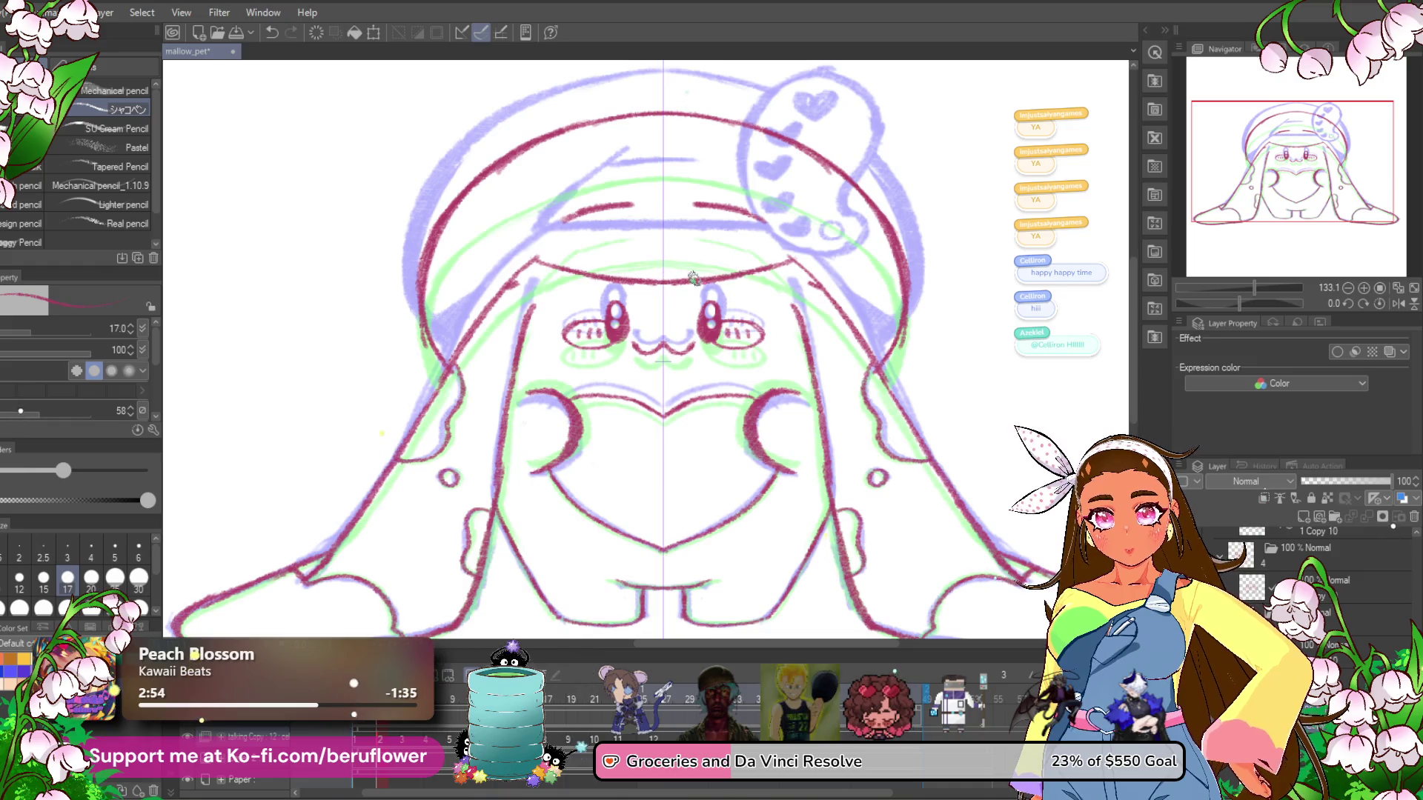
pyautogui.click(403, 740)
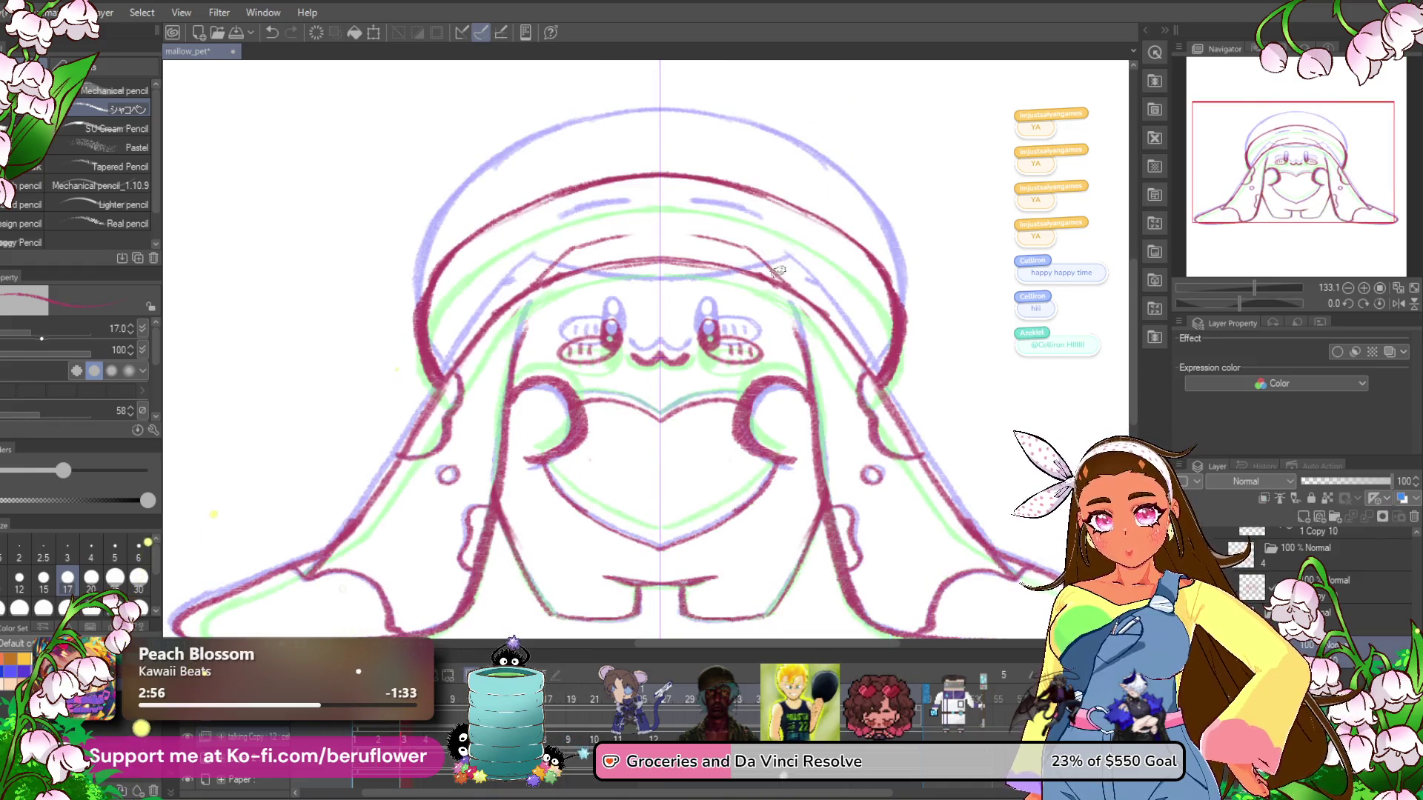
pyautogui.moveTo(781, 281); pyautogui.dragTo(667, 303)
pyautogui.moveTo(763, 261); pyautogui.dragTo(678, 263)
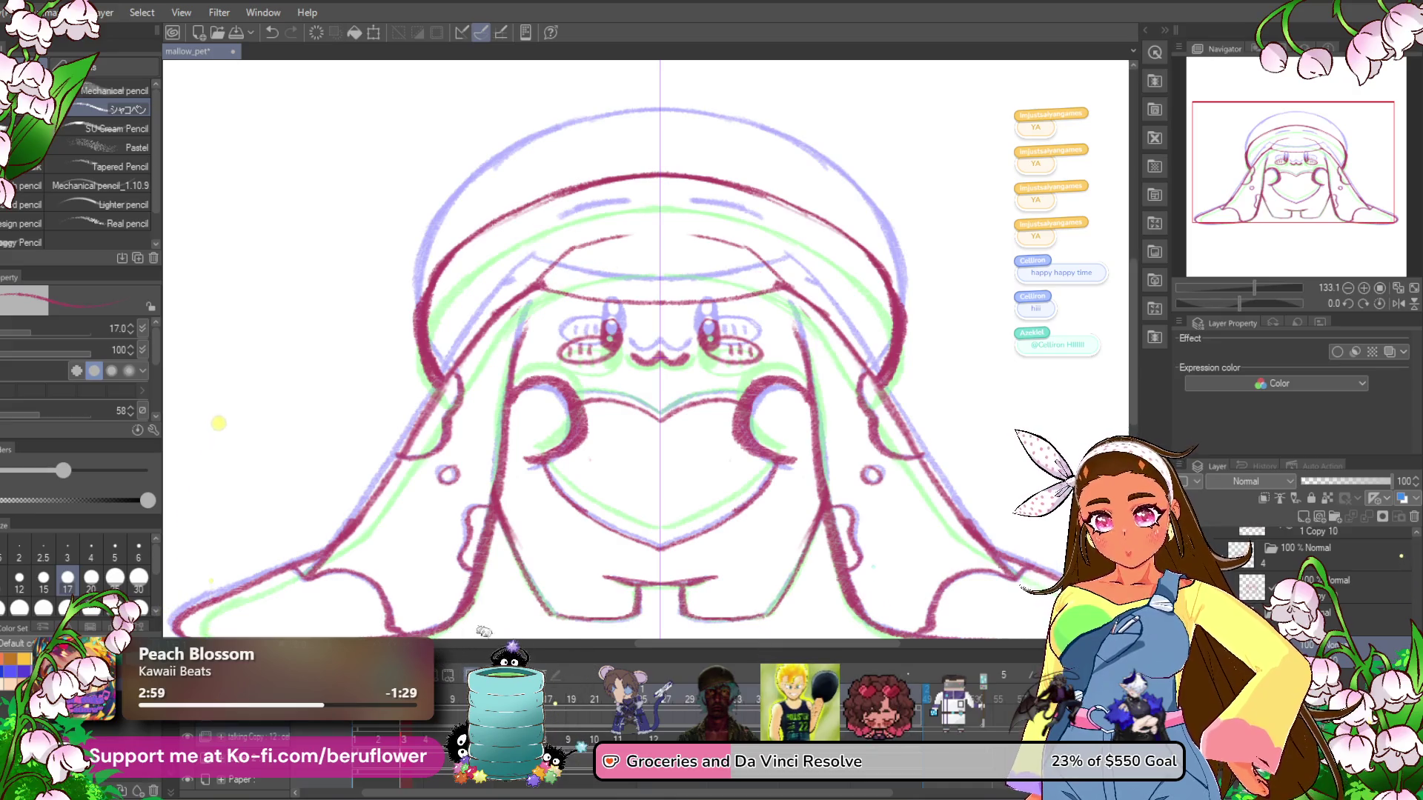
# On frame 4, draw the forehead brim stroke, trim it, and add a short end stroke.
pyautogui.press('Right')
pyautogui.moveTo(534, 305); pyautogui.dragTo(624, 310)
pyautogui.moveTo(533, 300); pyautogui.dragTo(630, 274)
pyautogui.moveTo(527, 297)
pyautogui.mouseDown()
pyautogui.moveTo(563, 306)
pyautogui.moveTo(534, 294)
pyautogui.mouseUp()
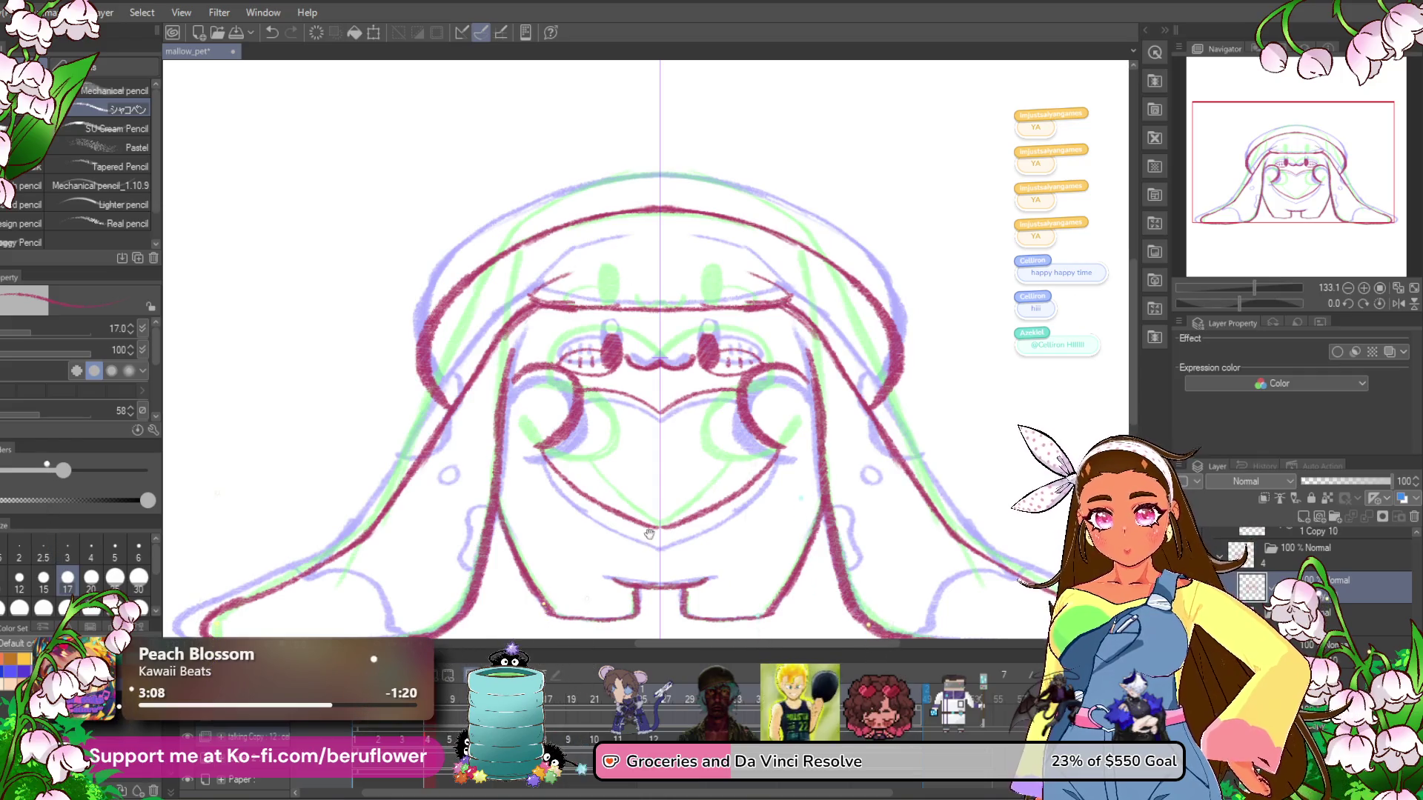
pyautogui.hotkey('ctrl', 'Right')
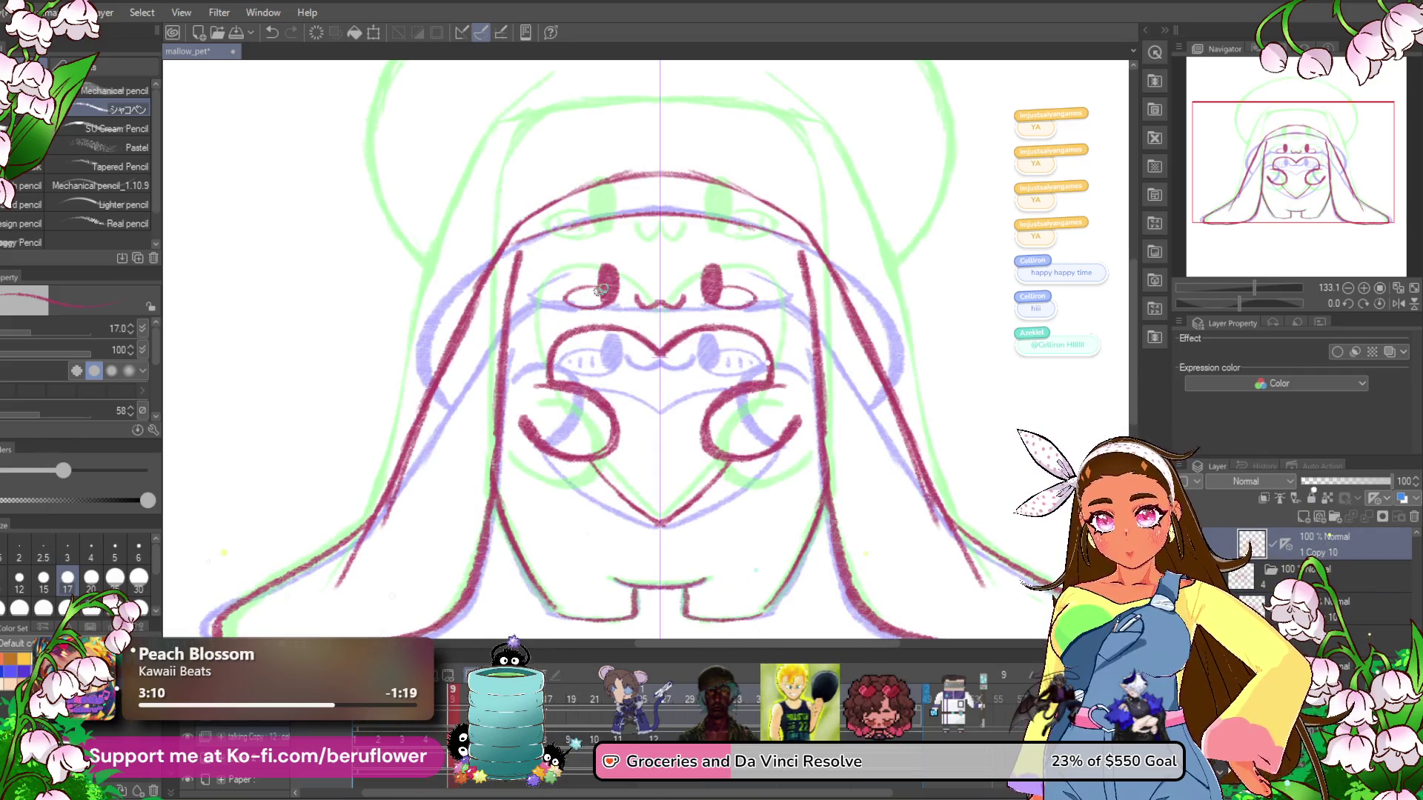
# Rebuild the rounded hood top, joining the mirrored side outlines up to a top arc.
pyautogui.moveTo(600, 289); pyautogui.dragTo(583, 410)
pyautogui.moveTo(438, 449)
pyautogui.mouseDown()
pyautogui.moveTo(411, 437)
pyautogui.moveTo(371, 375)
pyautogui.moveTo(400, 252)
pyautogui.moveTo(482, 191)
pyautogui.mouseUp()
pyautogui.moveTo(420, 230)
pyautogui.mouseDown()
pyautogui.moveTo(638, 154)
pyautogui.moveTo(523, 178)
pyautogui.moveTo(443, 233)
pyautogui.moveTo(379, 378)
pyautogui.moveTo(387, 324)
pyautogui.mouseUp()
pyautogui.hotkey('ctrl', 'z')
pyautogui.hotkey('ctrl', 'z')
pyautogui.hotkey('ctrl', 'z')
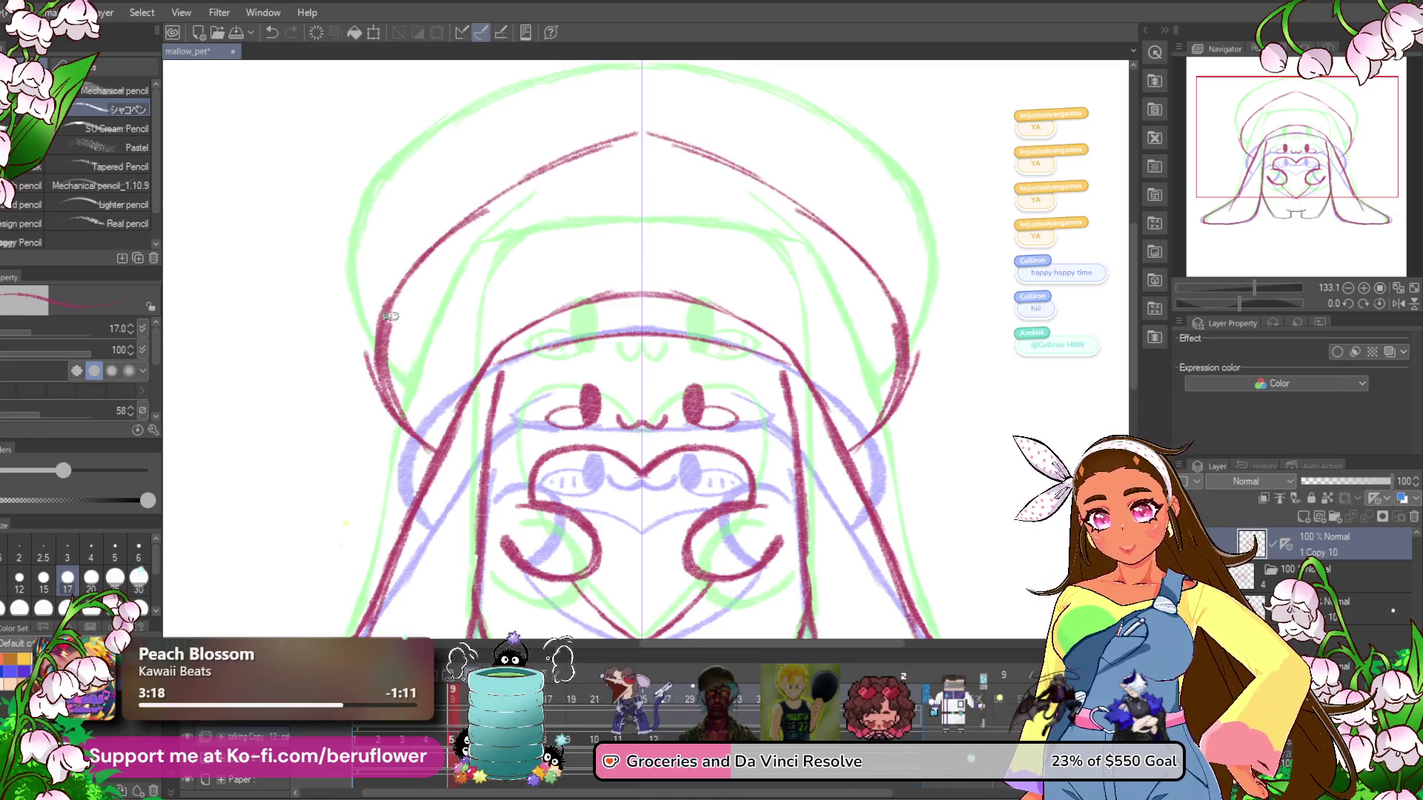
pyautogui.moveTo(563, 158)
pyautogui.mouseDown()
pyautogui.moveTo(702, 134)
pyautogui.moveTo(495, 183)
pyautogui.moveTo(415, 278)
pyautogui.moveTo(435, 341)
pyautogui.mouseUp()
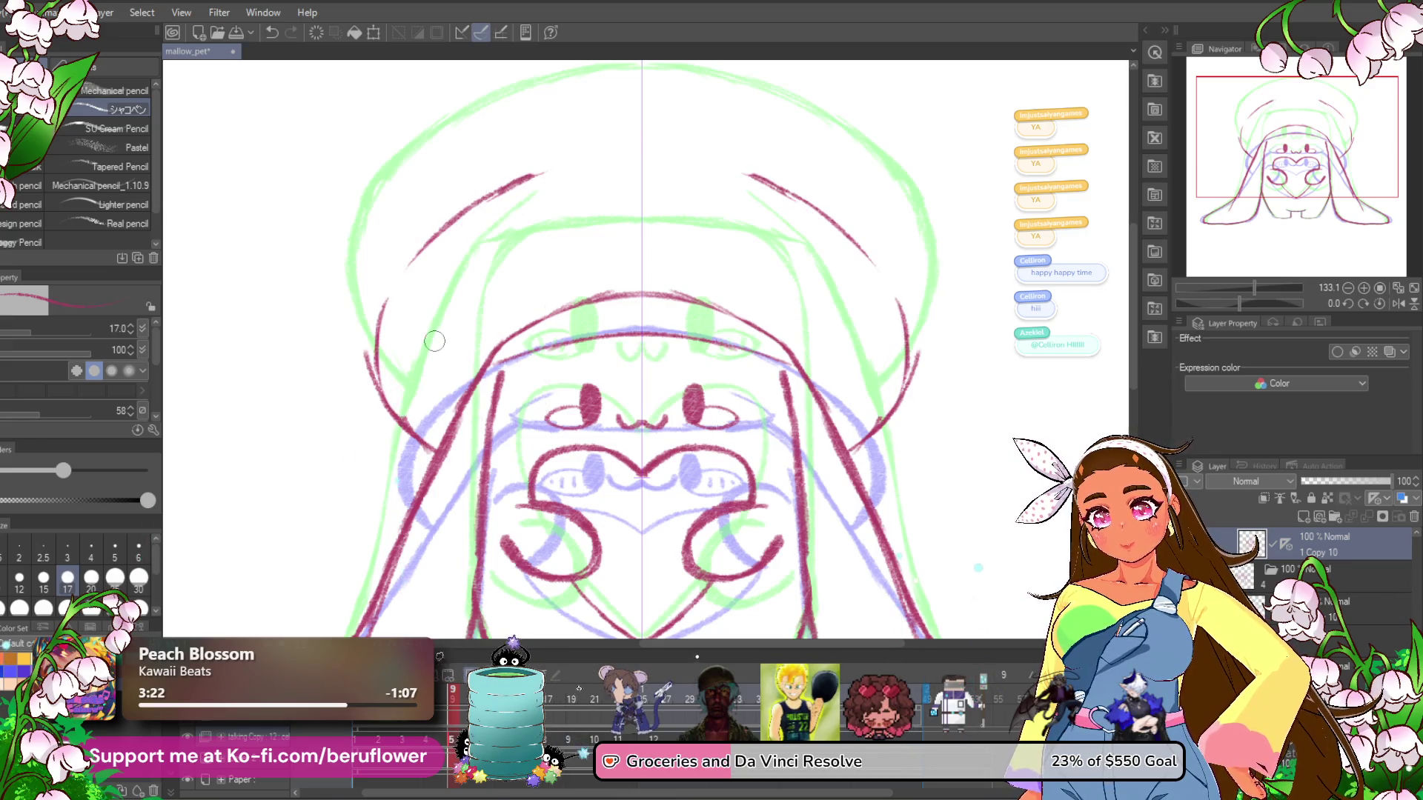
pyautogui.moveTo(415, 433)
pyautogui.mouseDown()
pyautogui.moveTo(366, 348)
pyautogui.moveTo(548, 177)
pyautogui.moveTo(637, 158)
pyautogui.moveTo(533, 177)
pyautogui.moveTo(649, 164)
pyautogui.mouseUp()
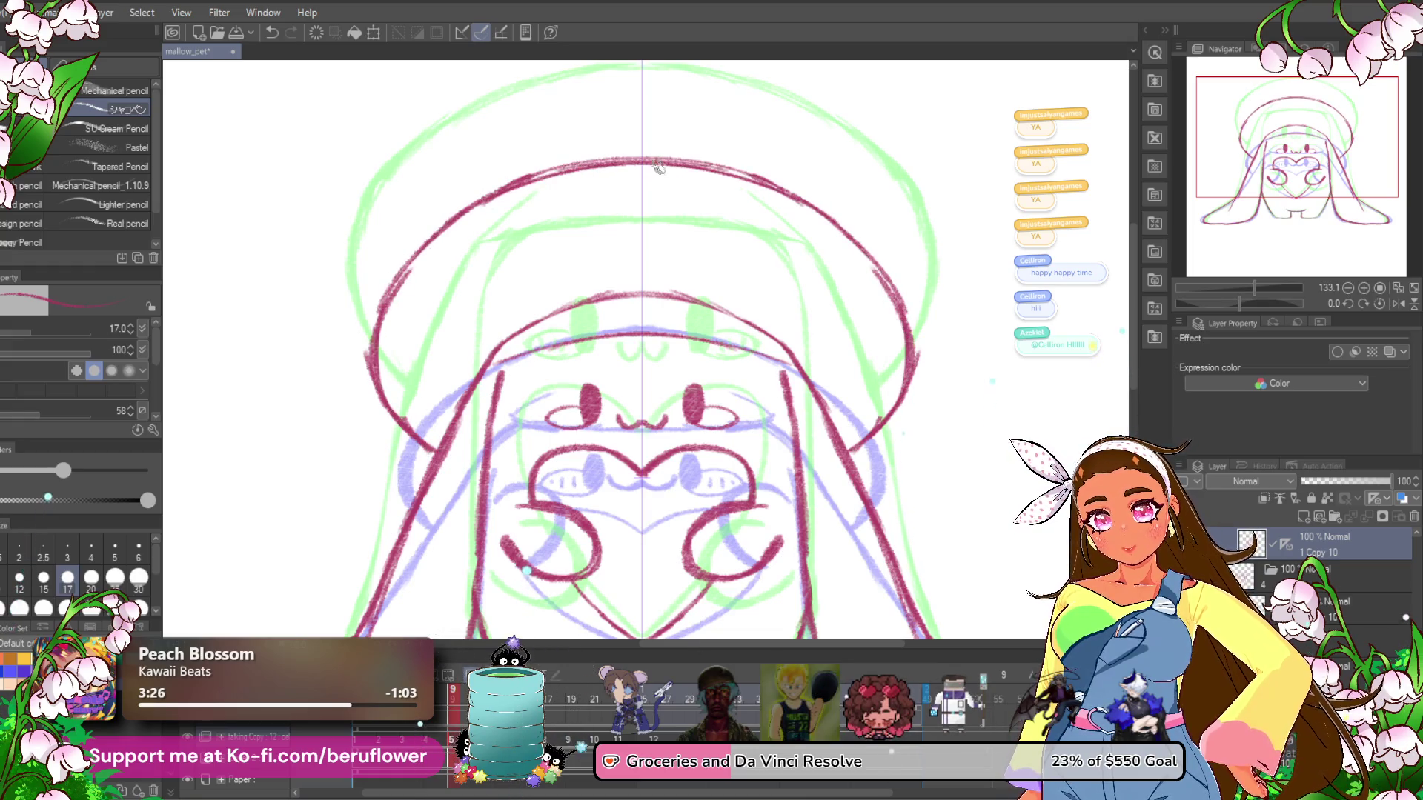
# Erase the inner brim arc and strand tip, extend the brim toward the centre, and save.
pyautogui.scroll(-5, 652, 179)
pyautogui.scroll(4, 653, 178)
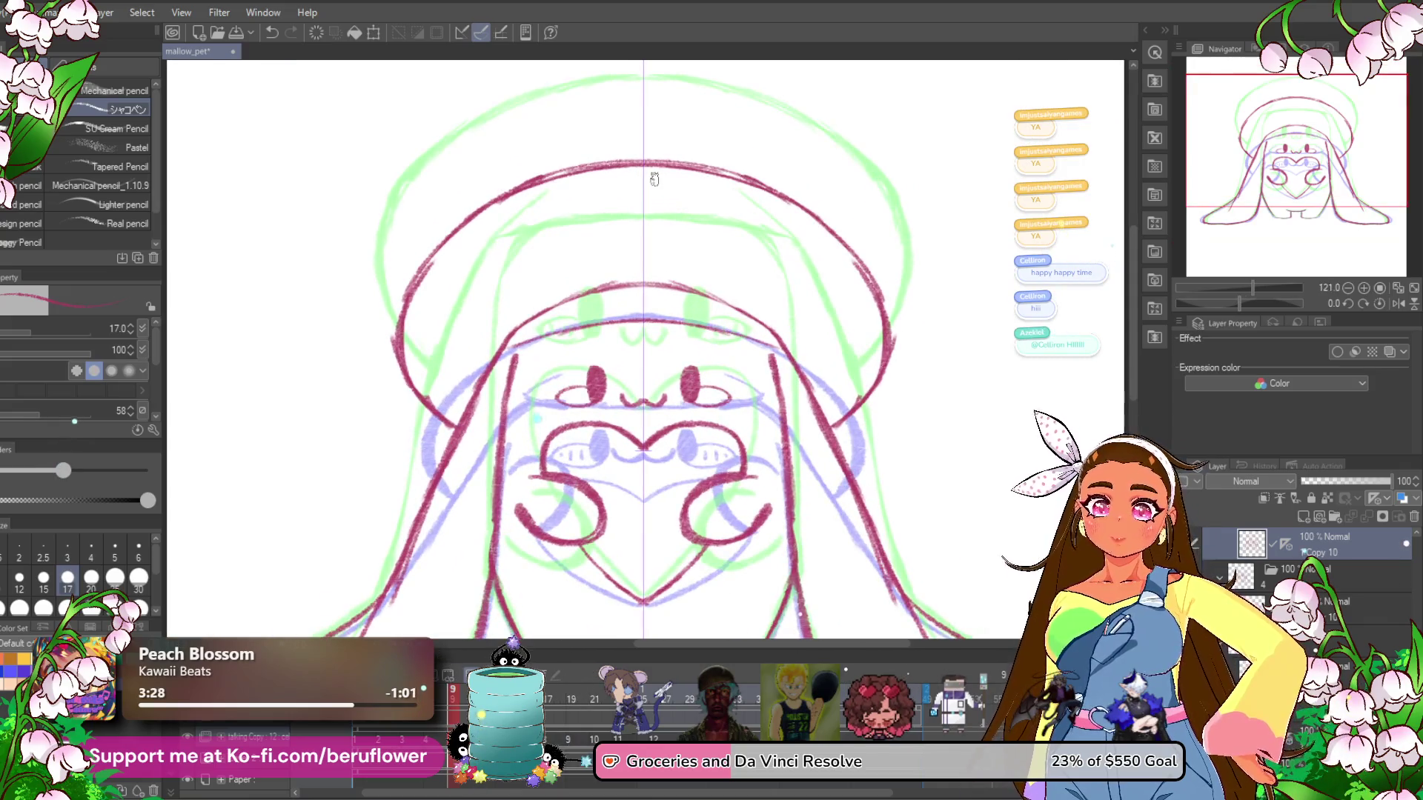
pyautogui.moveTo(522, 322); pyautogui.dragTo(672, 280)
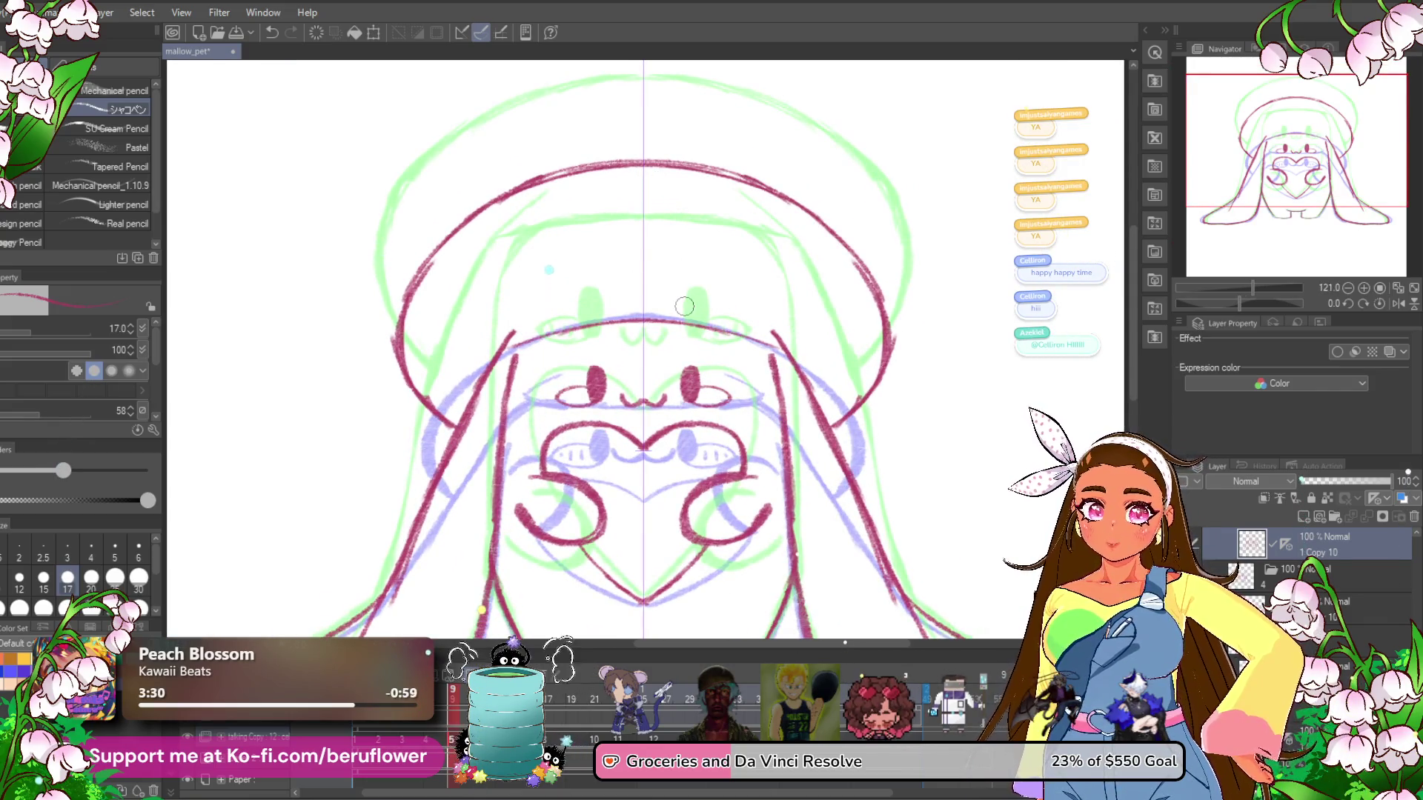
pyautogui.moveTo(519, 315)
pyautogui.mouseDown()
pyautogui.moveTo(506, 337)
pyautogui.moveTo(566, 330)
pyautogui.moveTo(546, 296)
pyautogui.mouseUp()
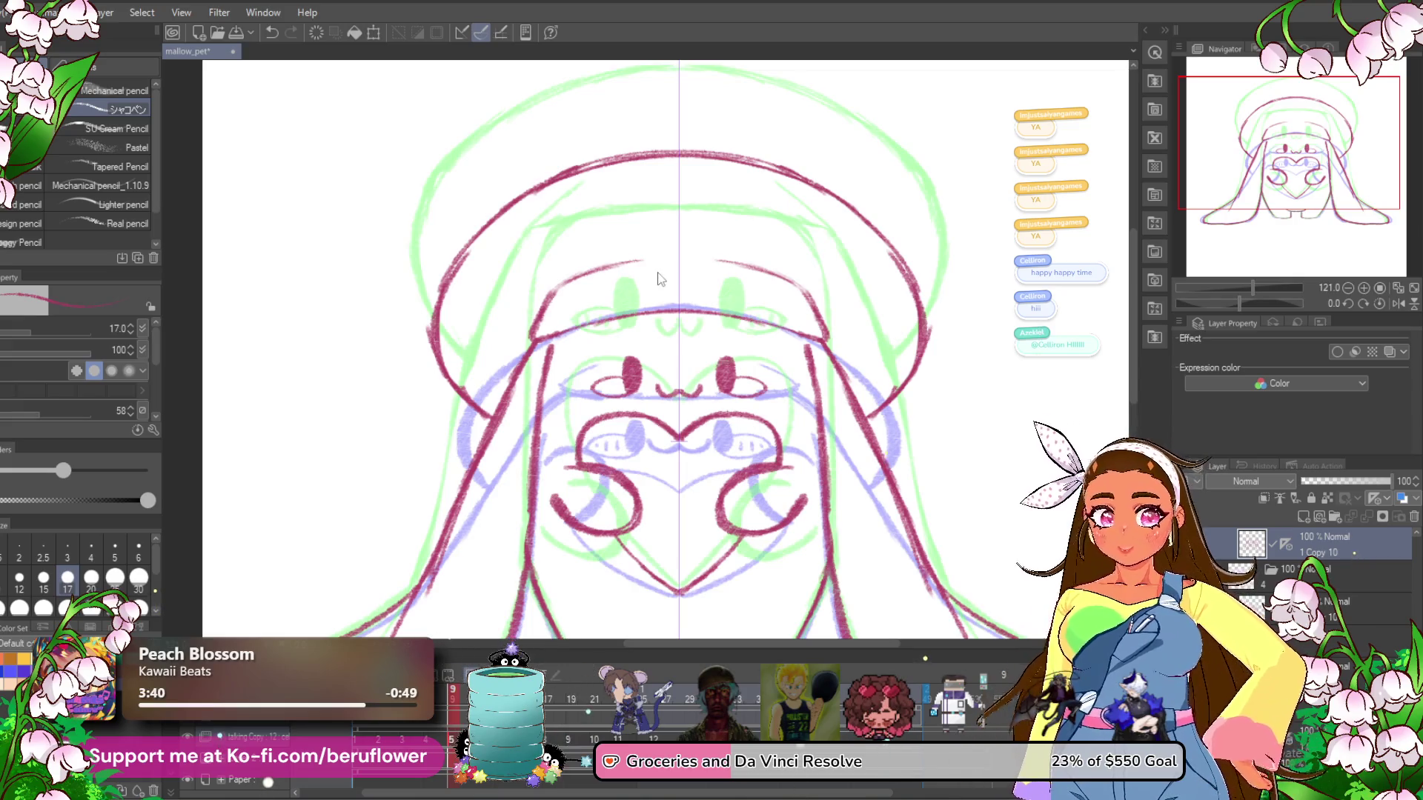
pyautogui.moveTo(580, 273); pyautogui.dragTo(619, 254)
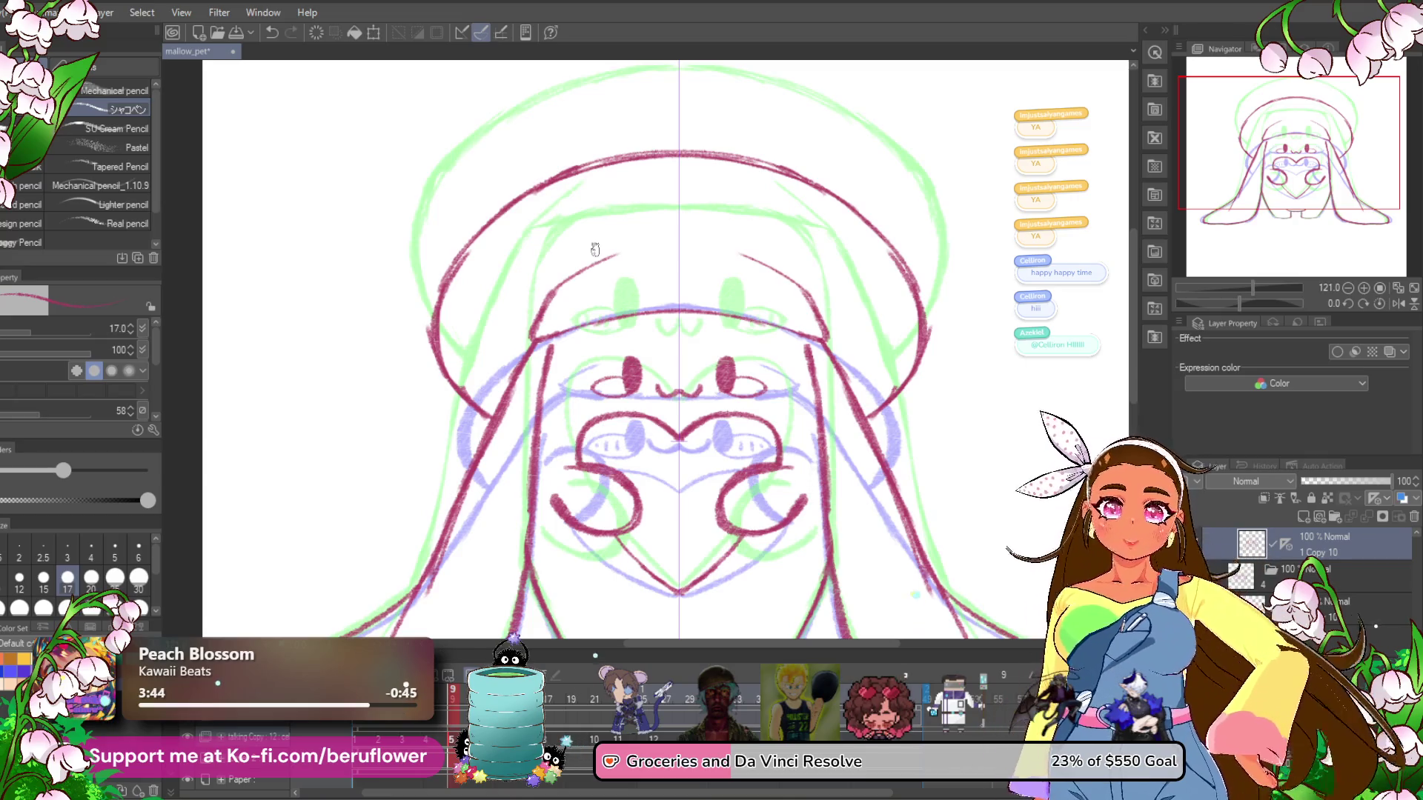
pyautogui.hotkey('ctrl', 's')
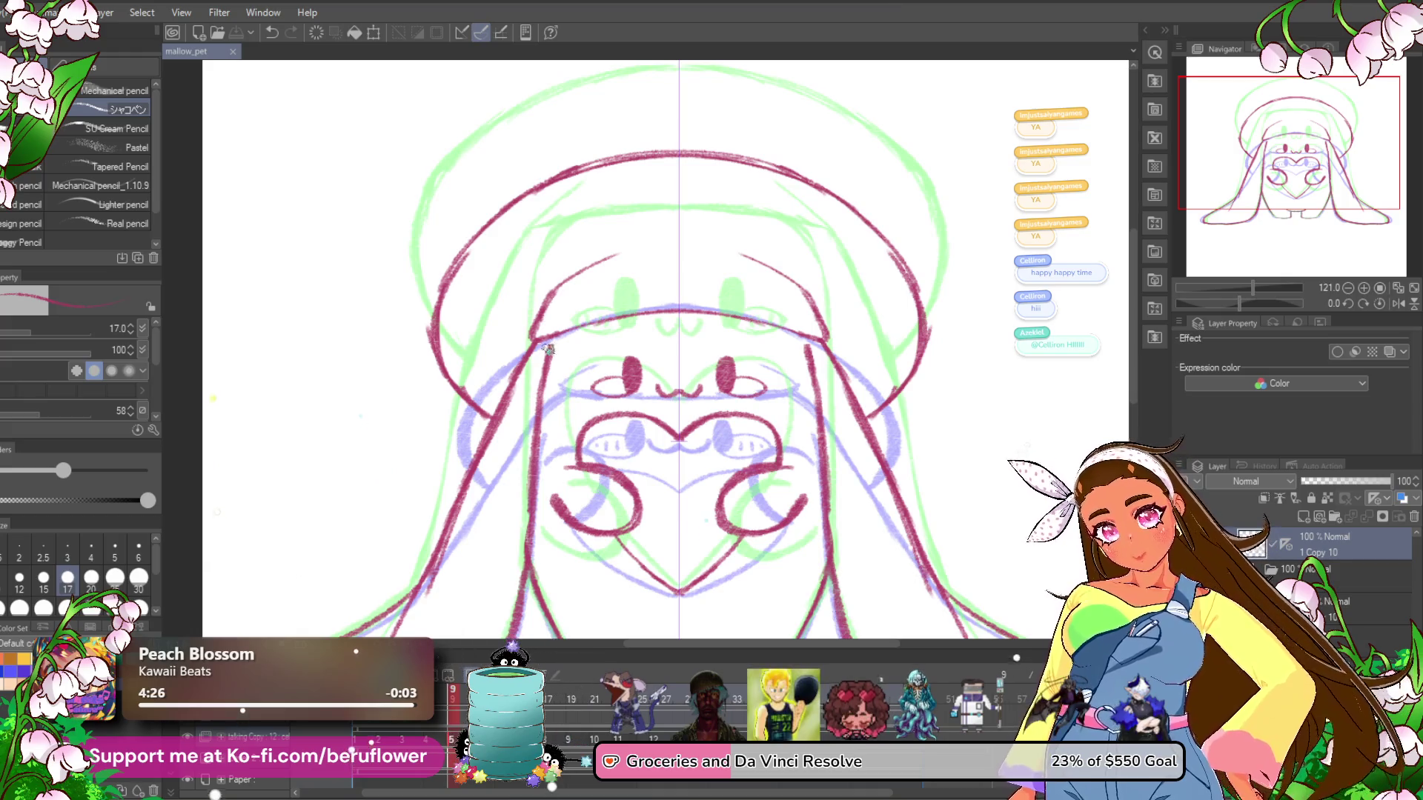
# Add a short stroke near the left hood edge and check the feet.
pyautogui.moveTo(552, 344); pyautogui.dragTo(543, 354)
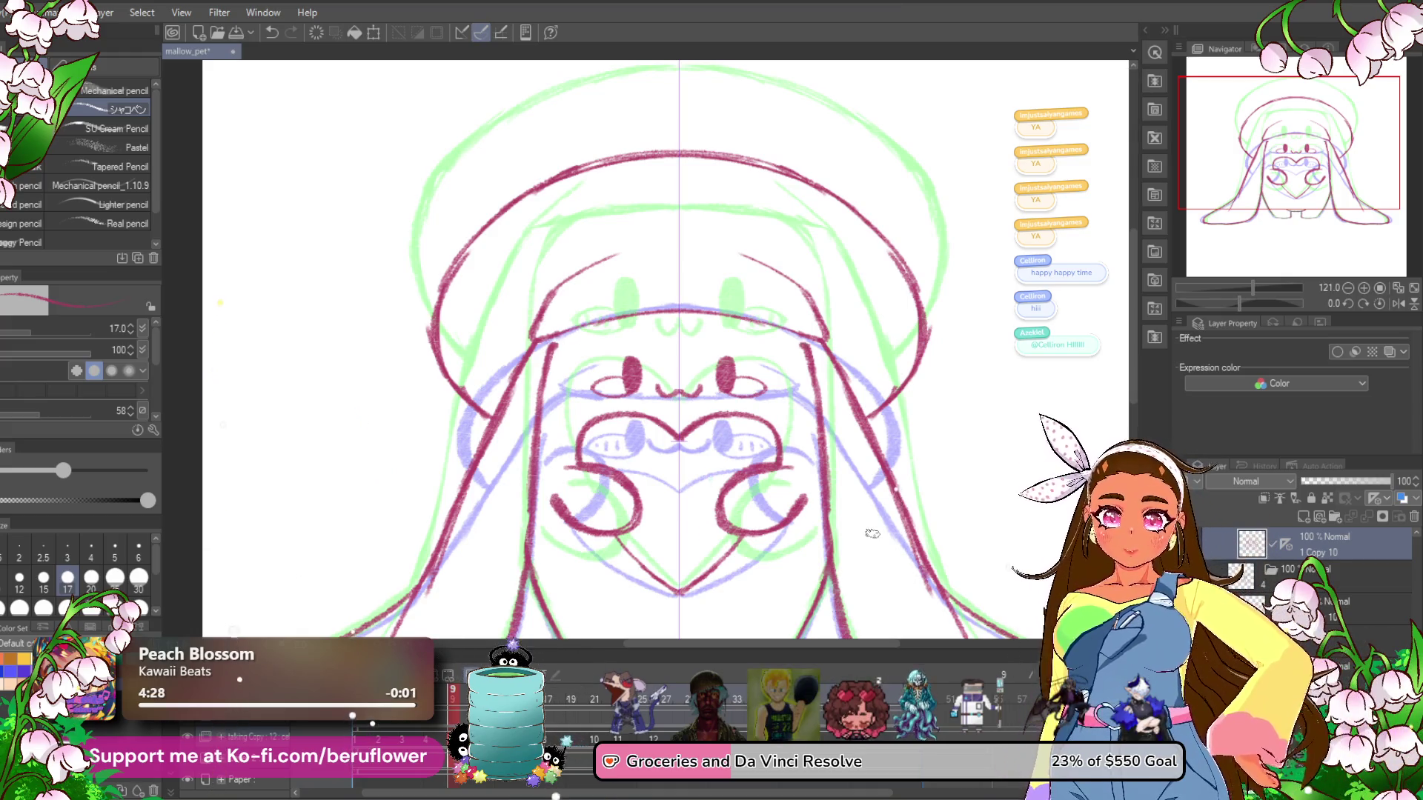
pyautogui.scroll(-4, 872, 533)
pyautogui.scroll(5, 872, 533)
pyautogui.moveTo(703, 638)
pyautogui.mouseDown()
pyautogui.moveTo(735, 455)
pyautogui.moveTo(736, 566)
pyautogui.mouseUp()
pyautogui.scroll(5, 720, 213)
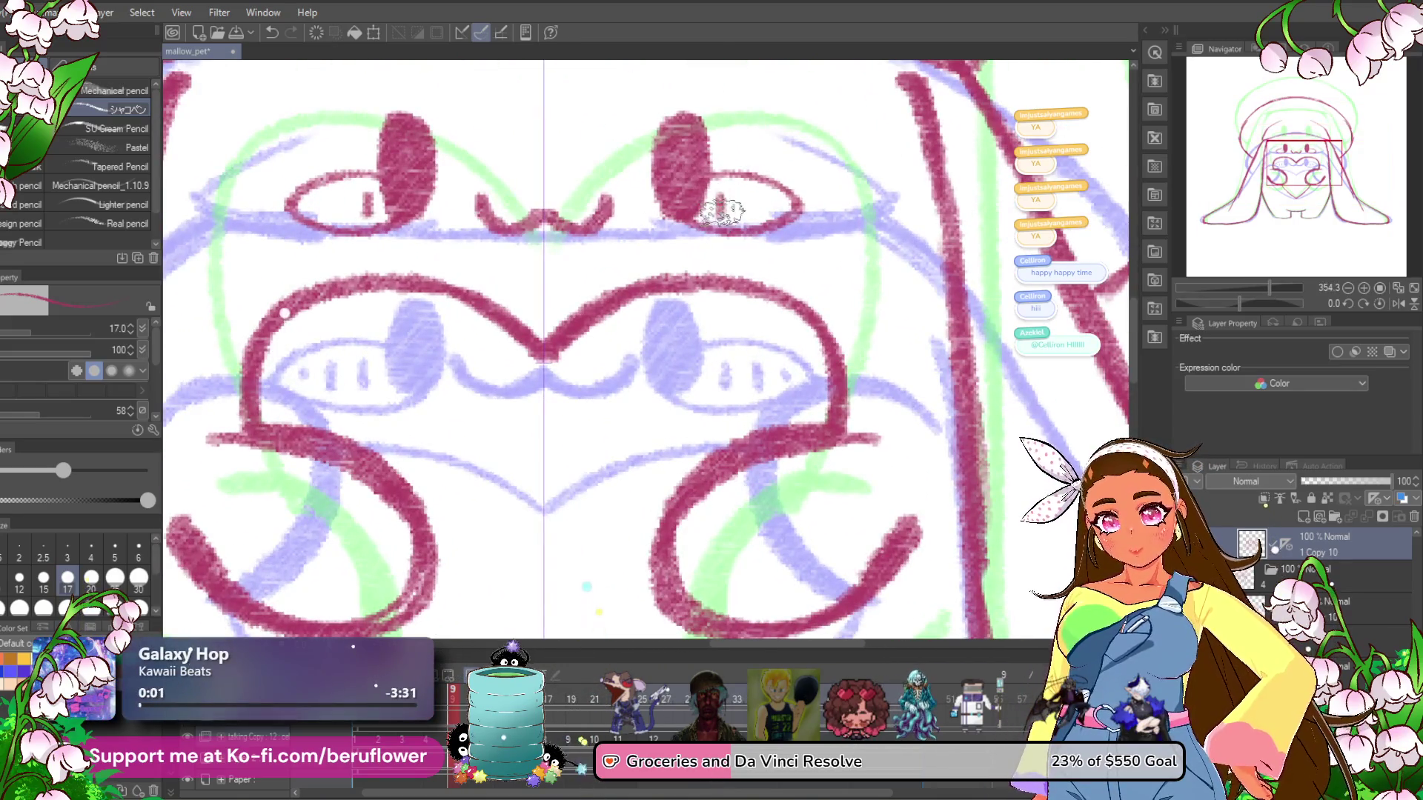
# Add a white highlight dot to the left eye.
pyautogui.scroll(-7, 778, 215)
pyautogui.moveTo(910, 583); pyautogui.dragTo(837, 584)
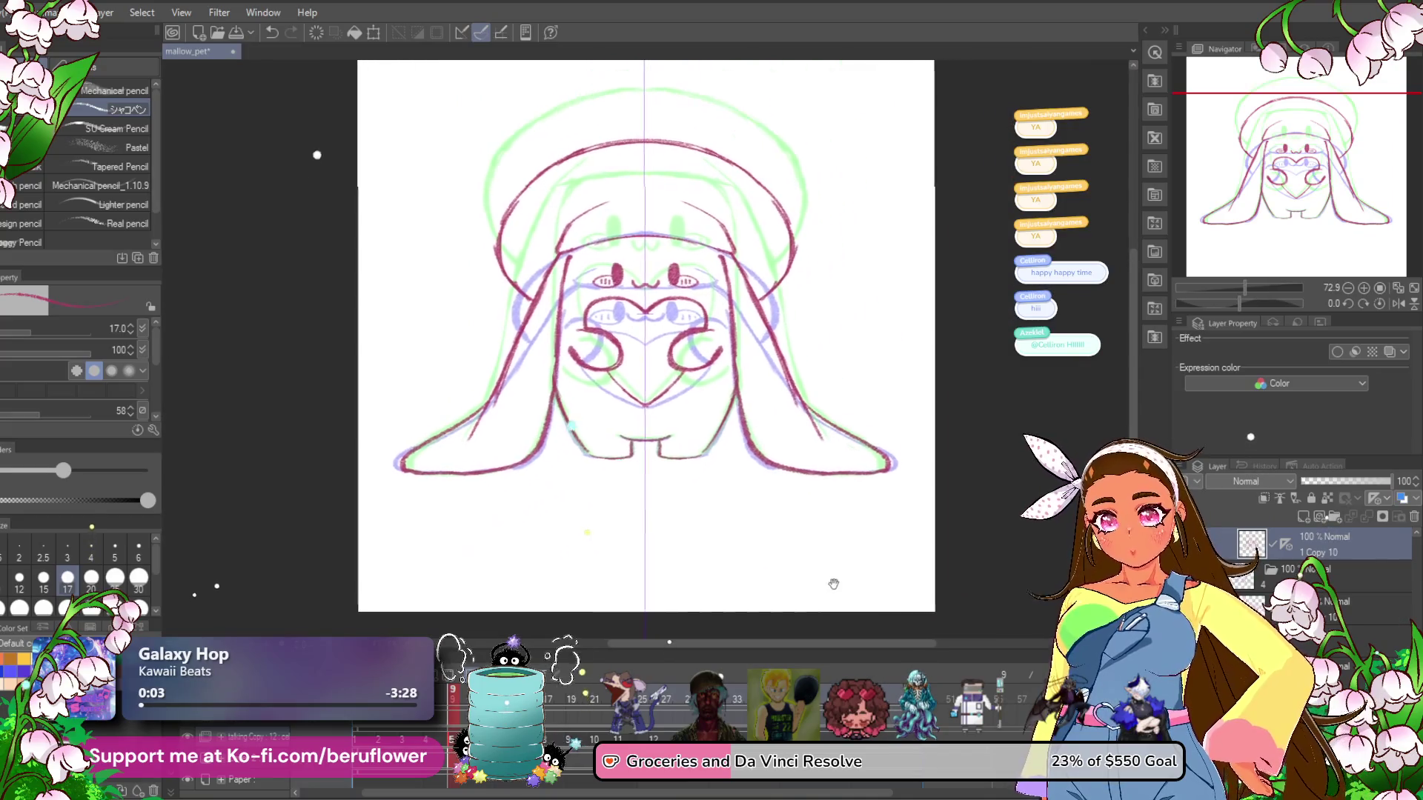
pyautogui.scroll(5, 730, 582)
pyautogui.moveTo(667, 74)
pyautogui.mouseDown()
pyautogui.moveTo(730, 328)
pyautogui.moveTo(701, 328)
pyautogui.mouseUp()
pyautogui.click(520, 341)
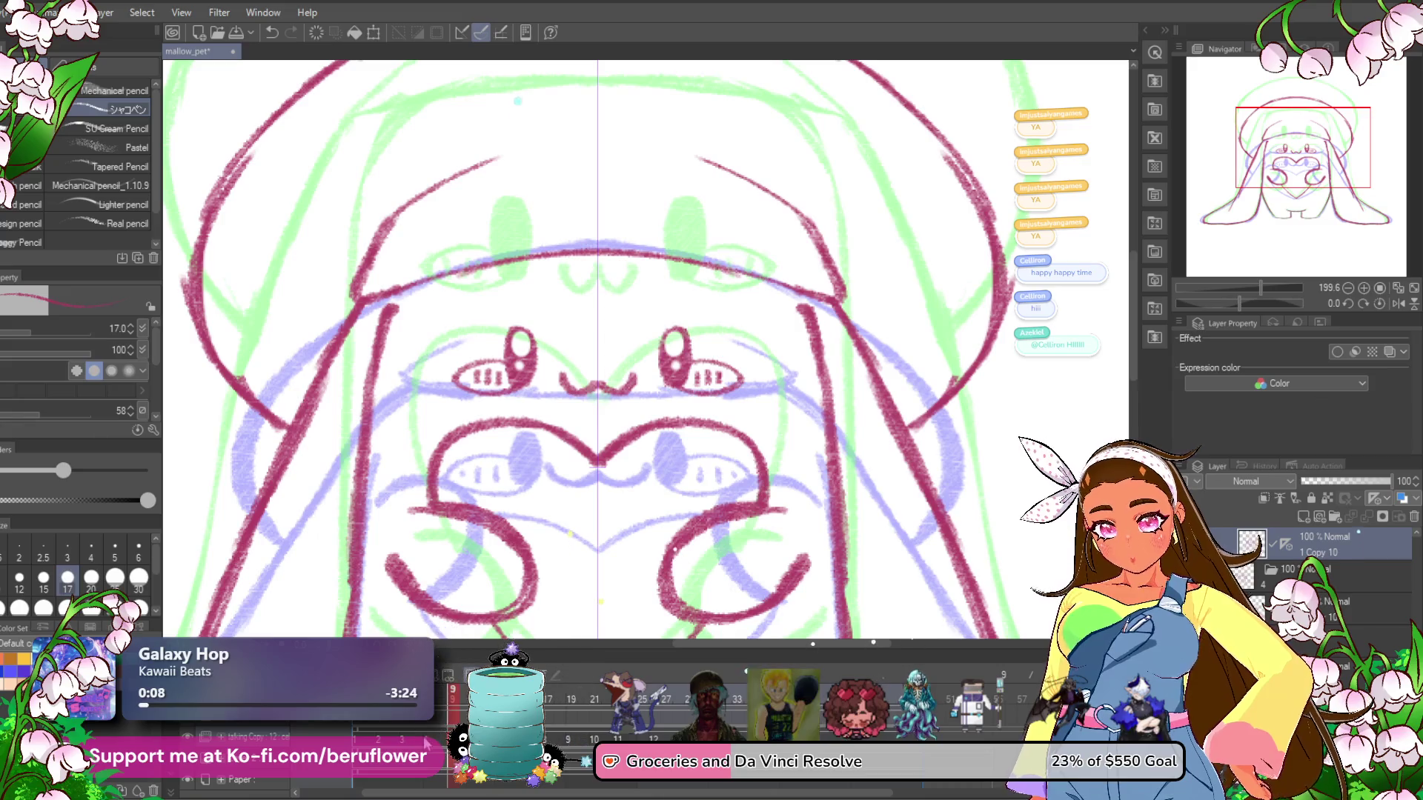
# Step back two frames, then play the animation and stop it.
pyautogui.press('Left')
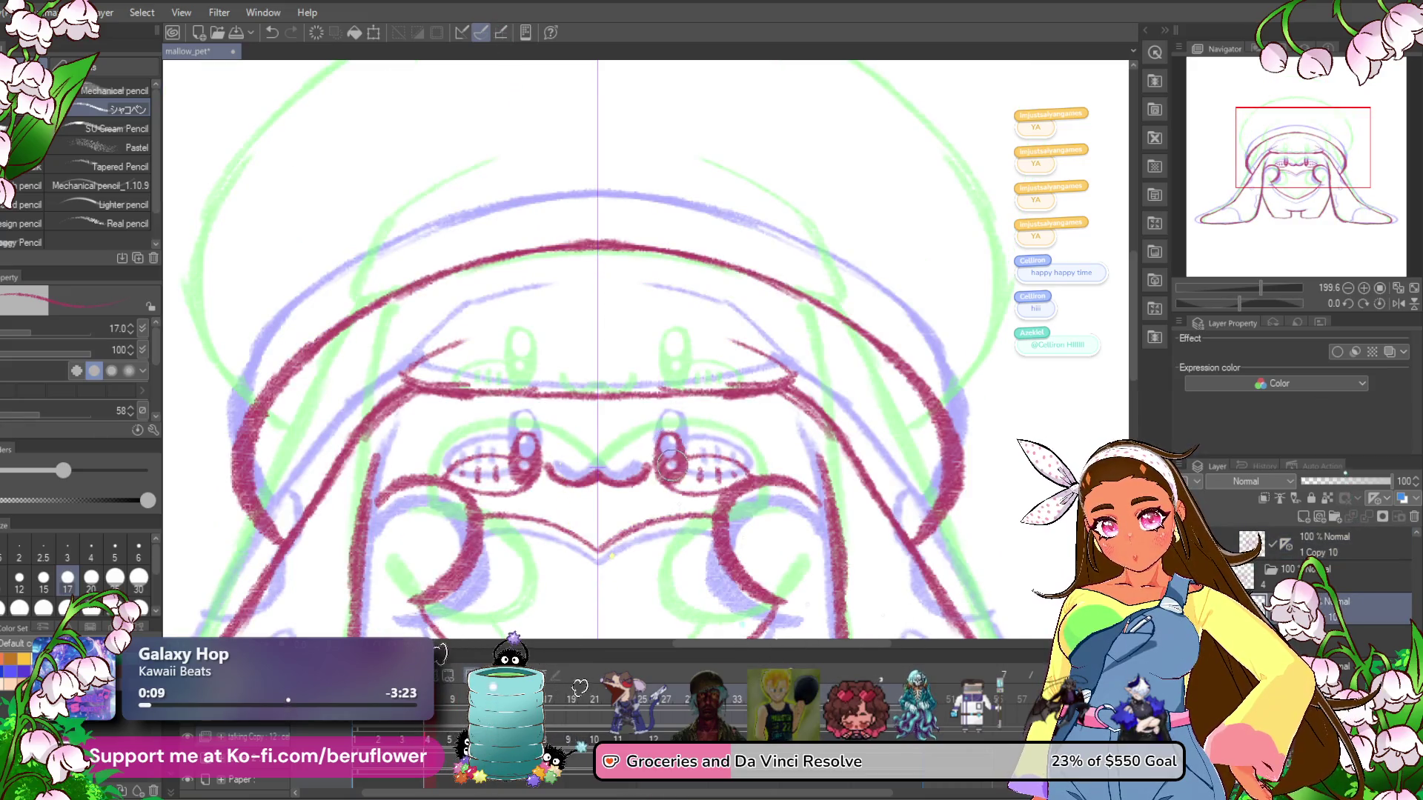
pyautogui.press('Left')
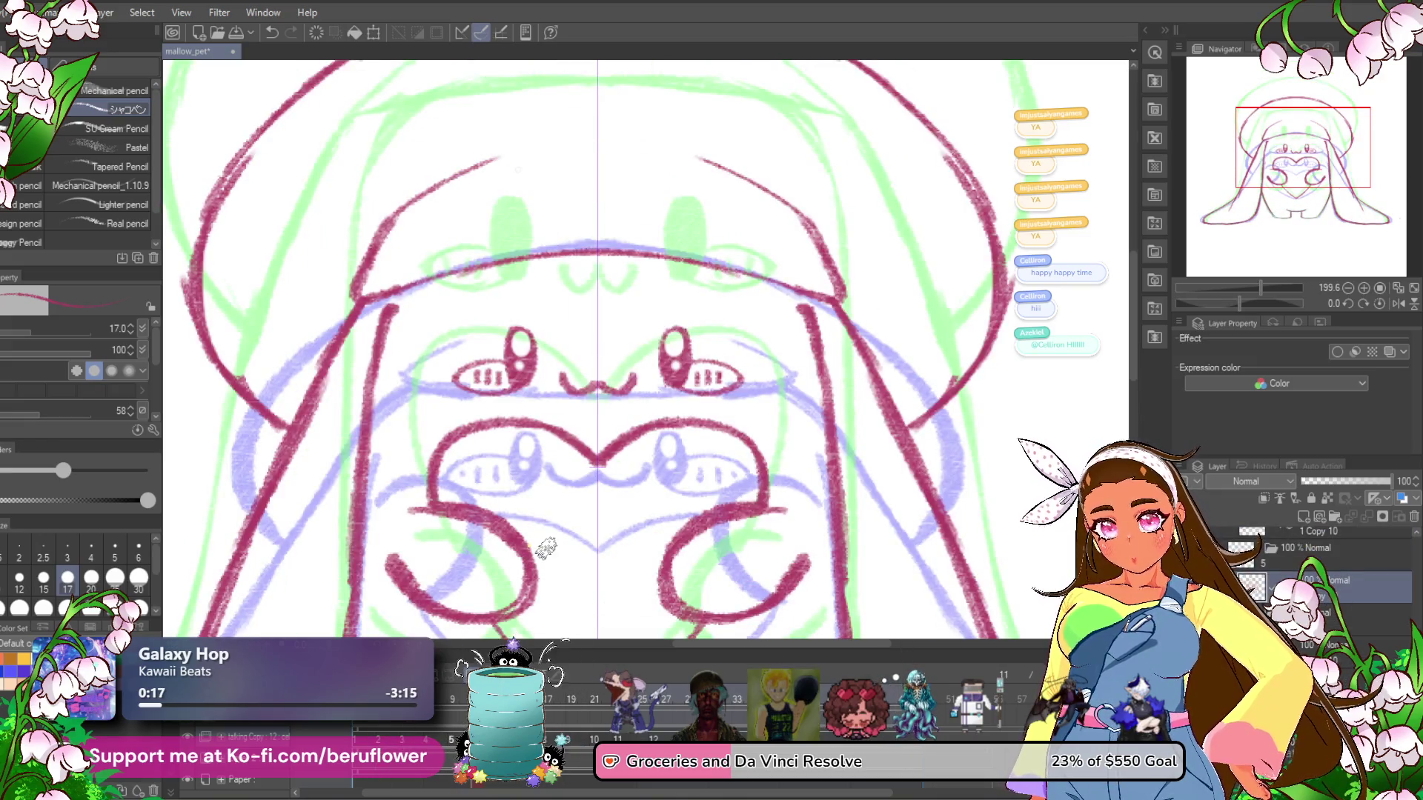
pyautogui.scroll(-5, 546, 548)
pyautogui.scroll(2, 546, 548)
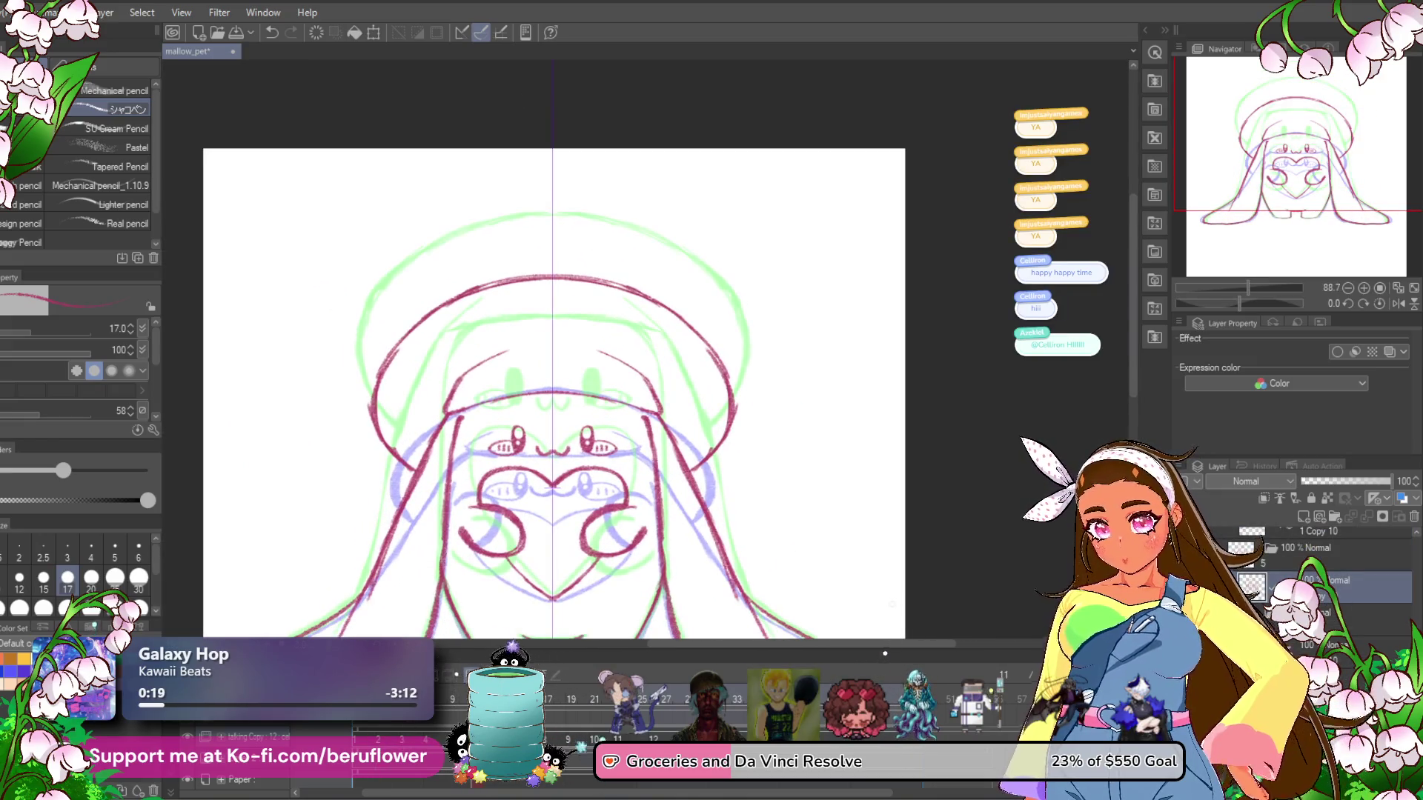
pyautogui.press('Return')
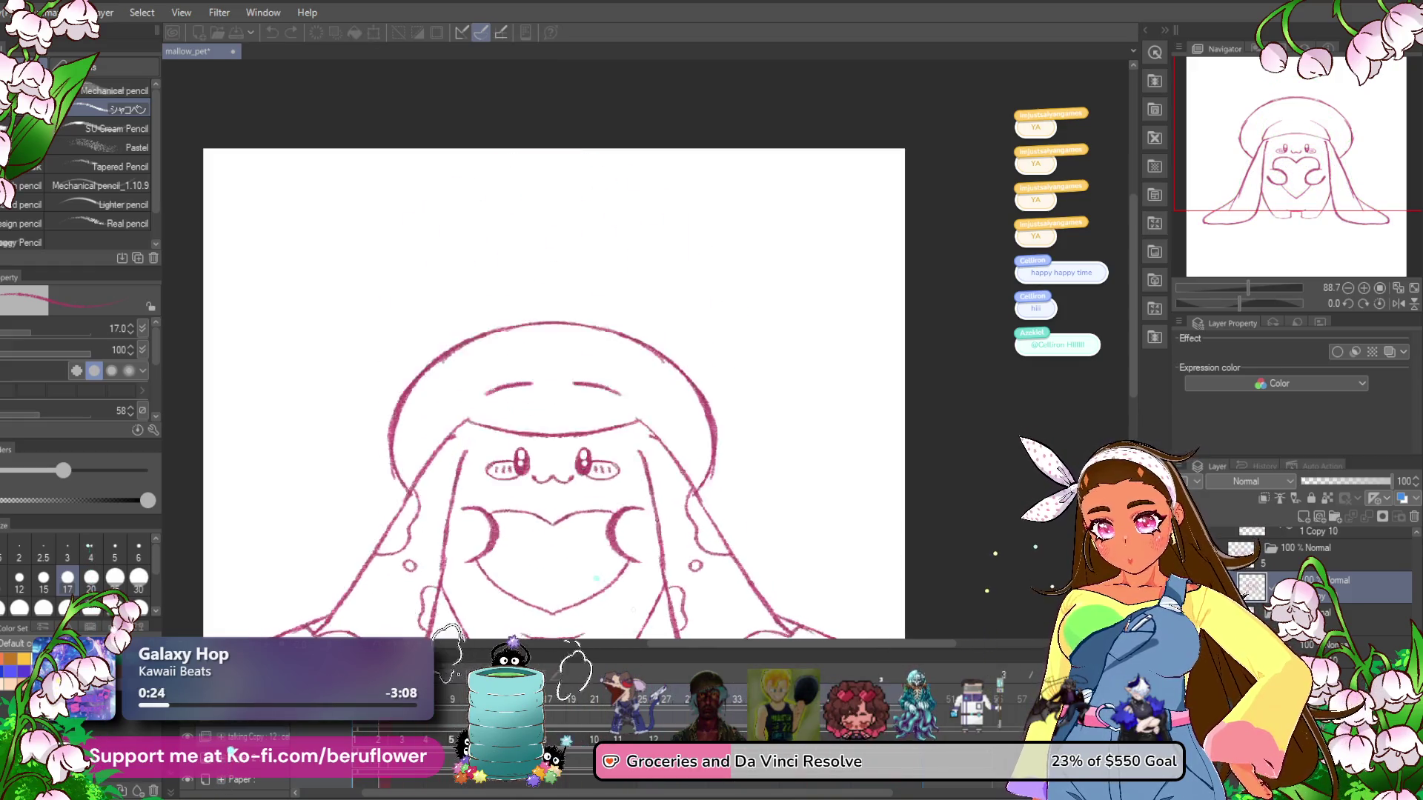
pyautogui.moveTo(386, 588); pyautogui.dragTo(417, 500)
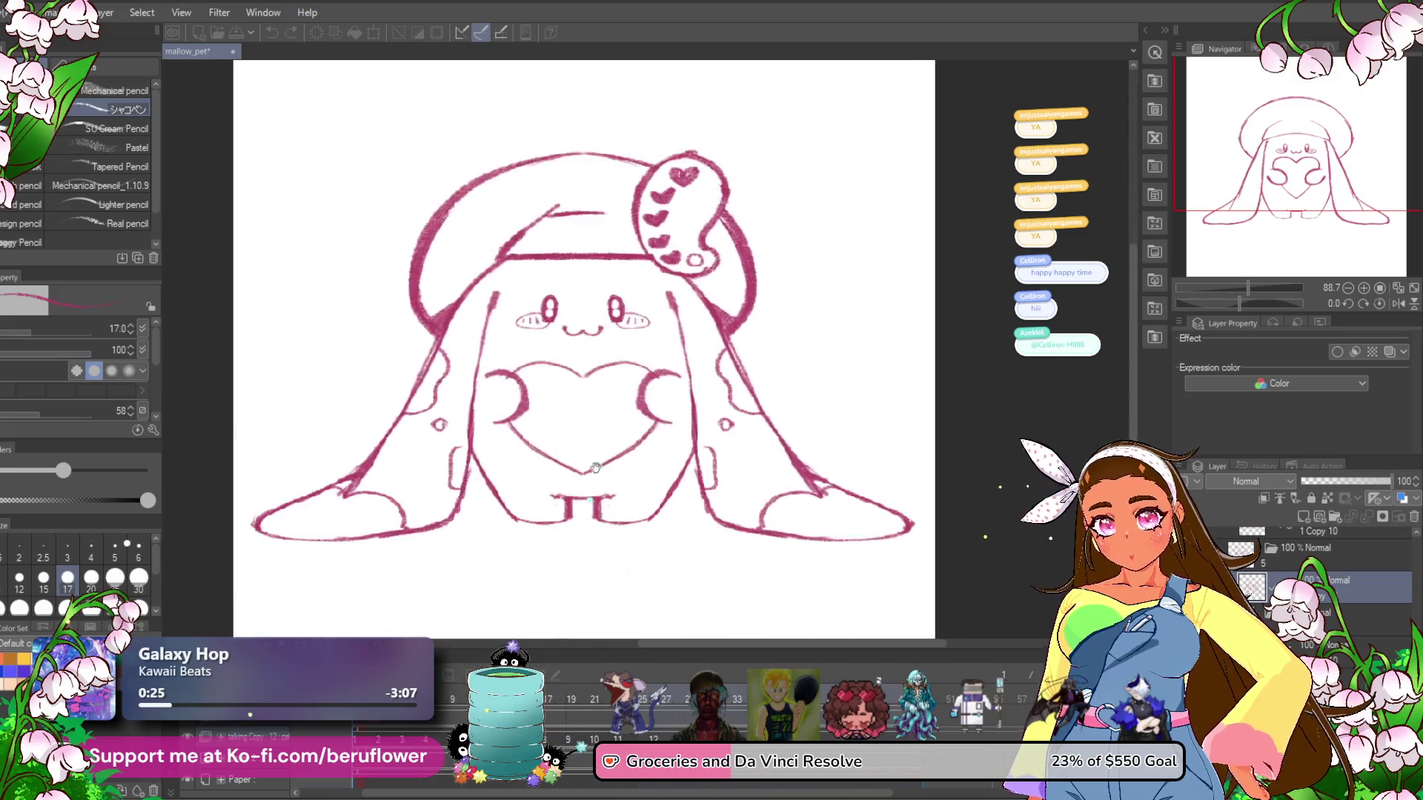
pyautogui.moveTo(549, 513); pyautogui.dragTo(502, 513)
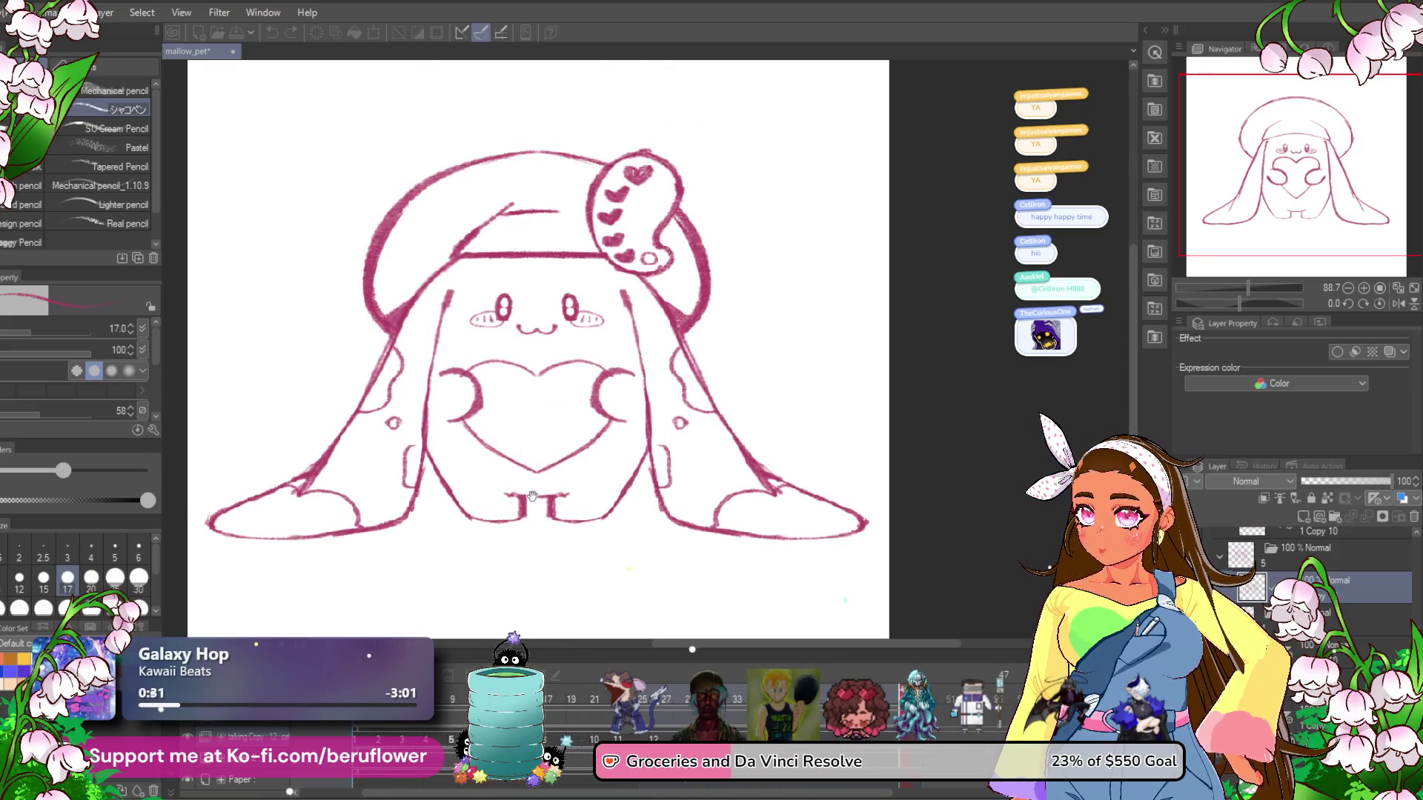
pyautogui.moveTo(531, 495); pyautogui.dragTo(543, 512)
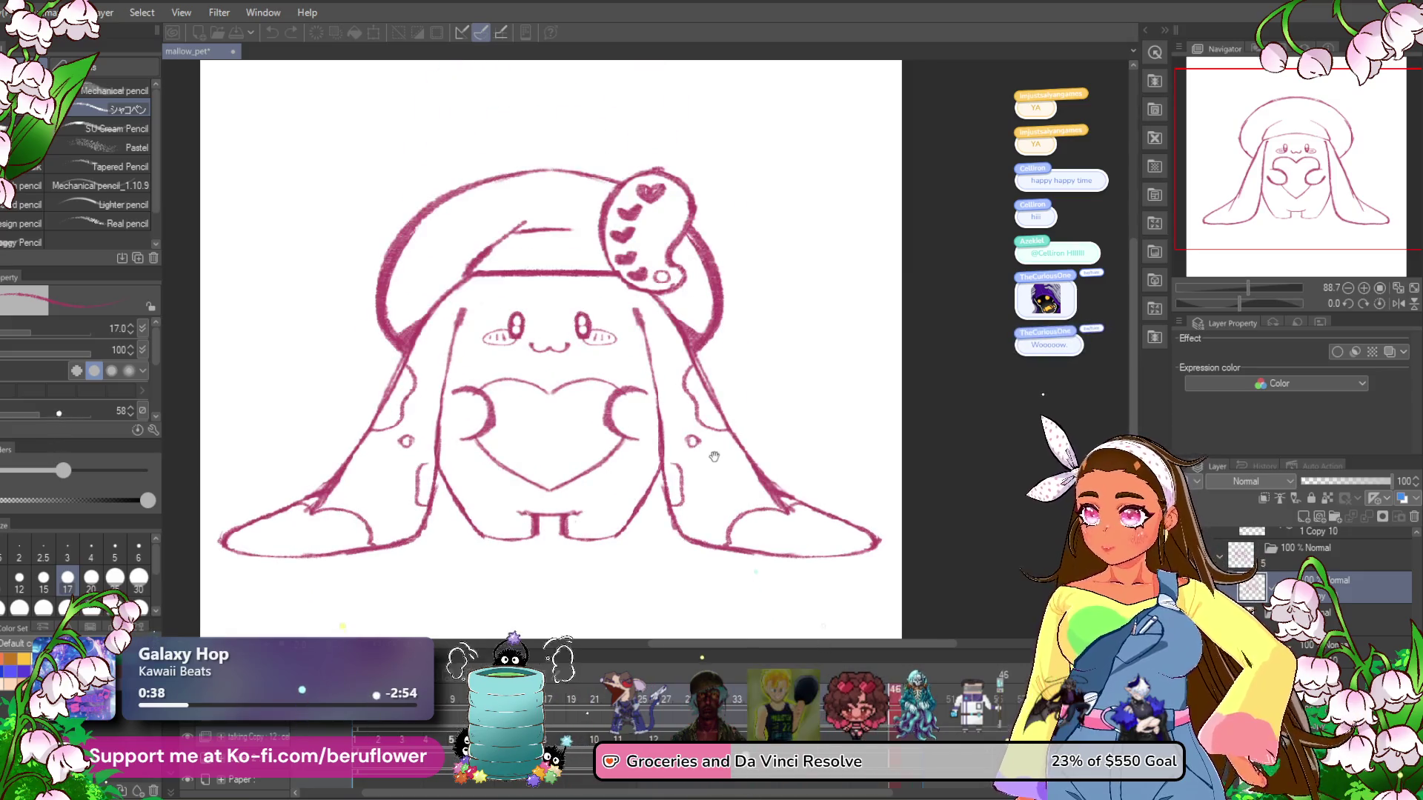
pyautogui.moveTo(710, 453); pyautogui.dragTo(730, 461)
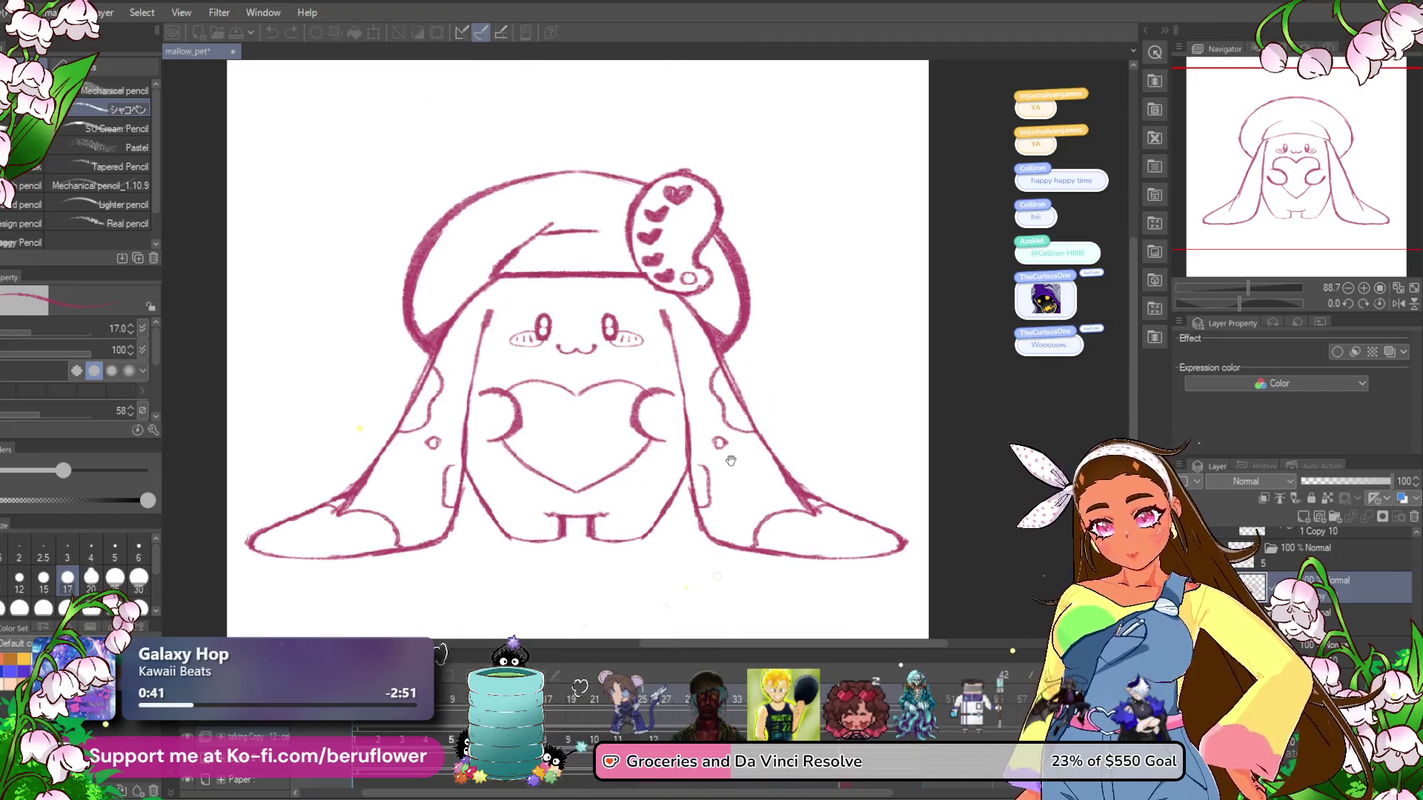
pyautogui.press('Return')
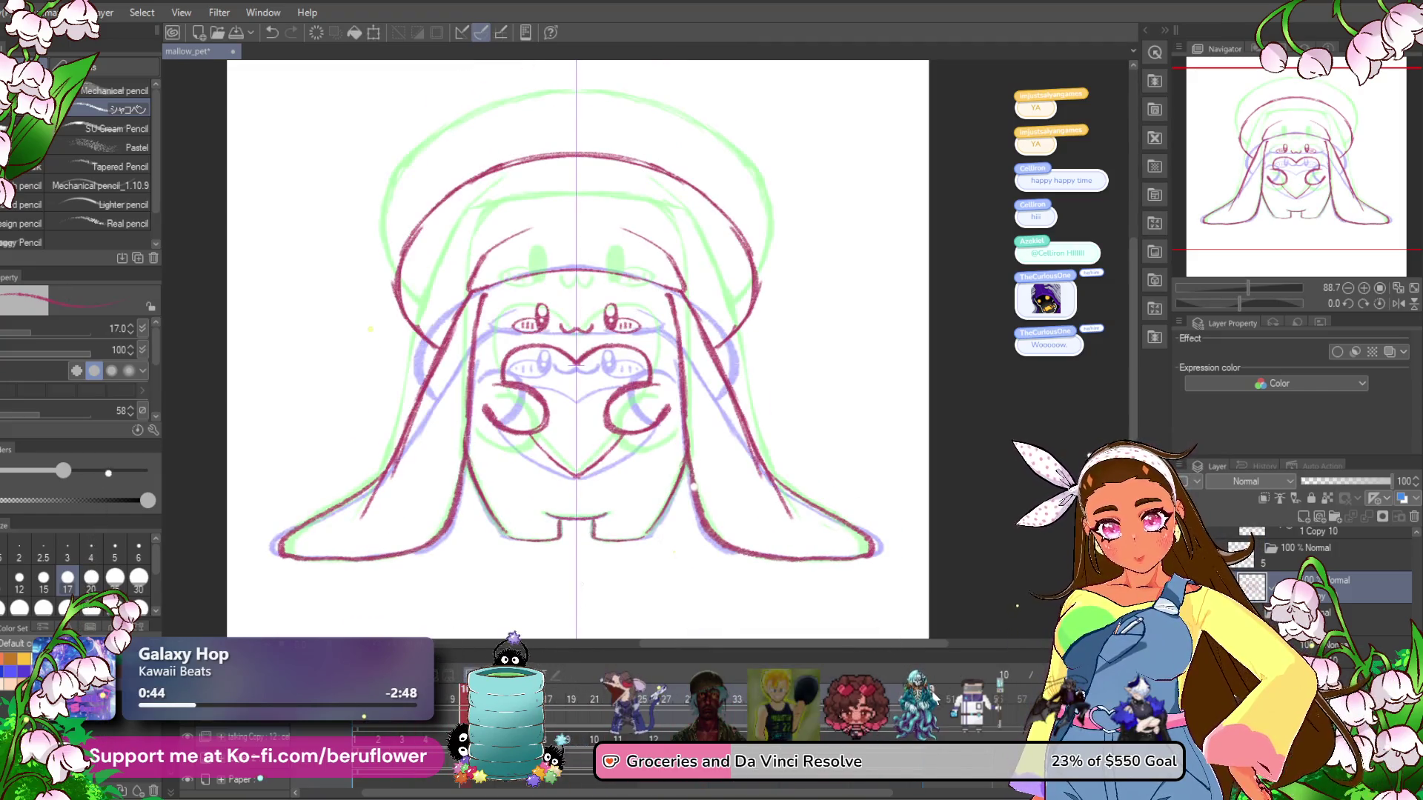
# Switch between the palette-beret and lower-beret frames, then step forward through the next frames.
pyautogui.click(942, 695)
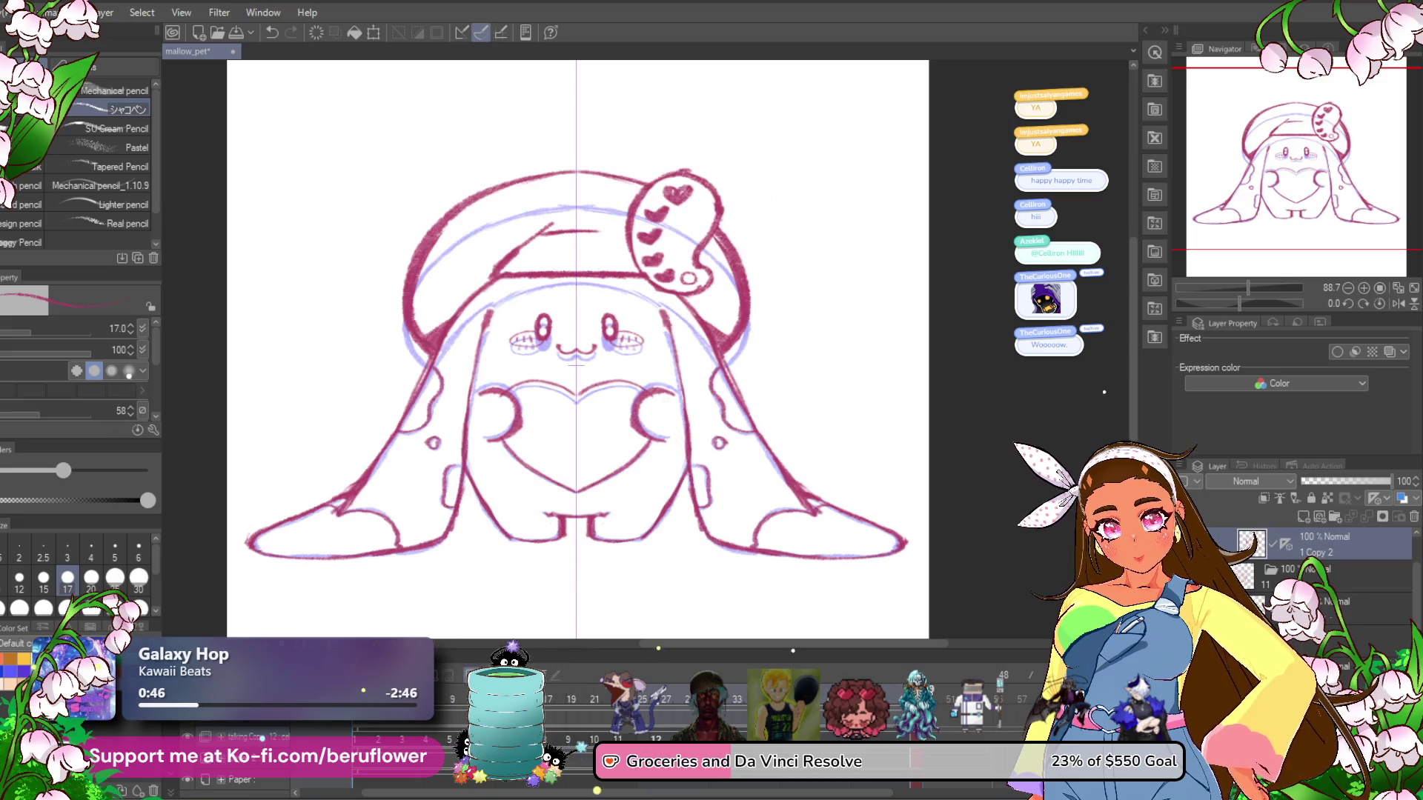
pyautogui.click(944, 696)
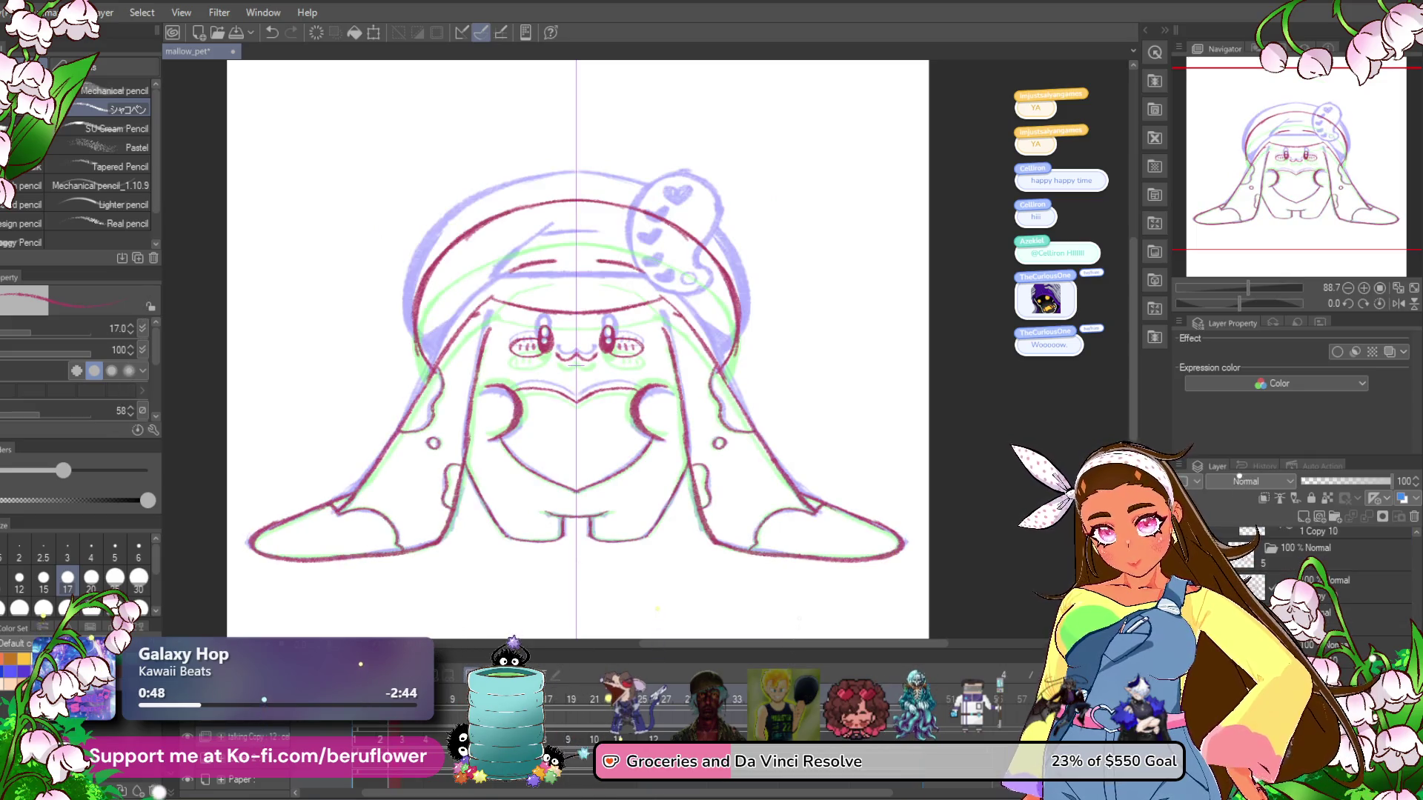
pyautogui.click(943, 695)
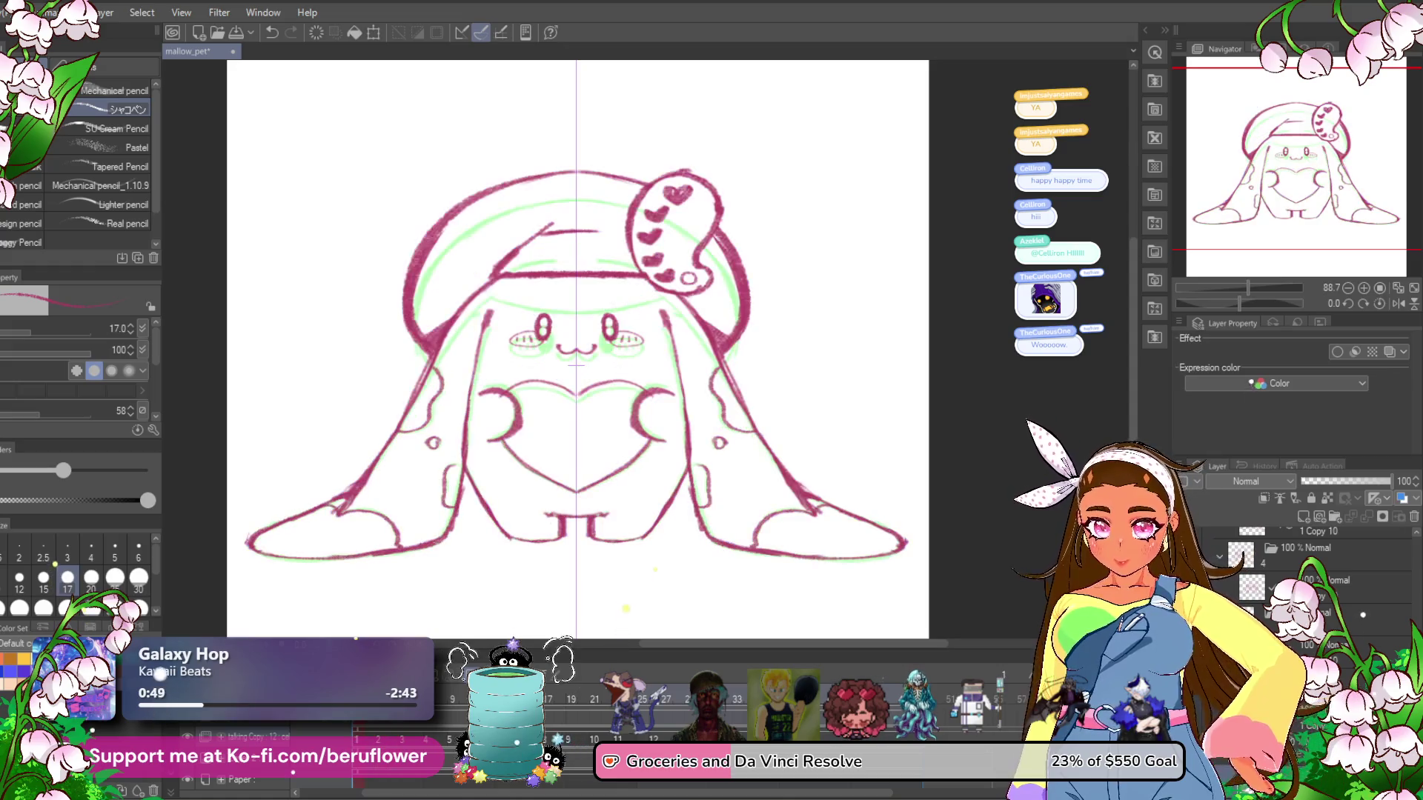
pyautogui.click(942, 695)
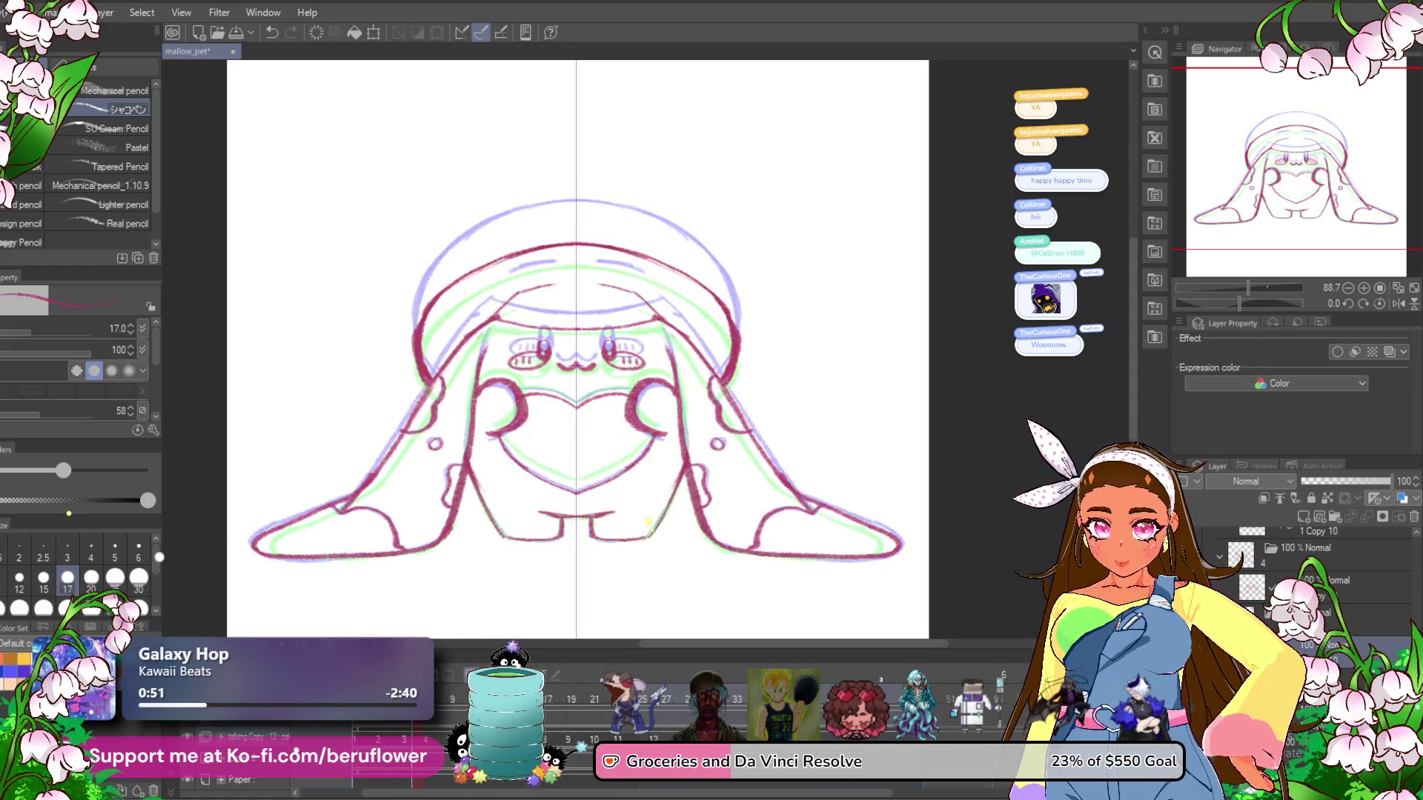
pyautogui.press('Right')
pyautogui.press('Right')
pyautogui.press('Right')
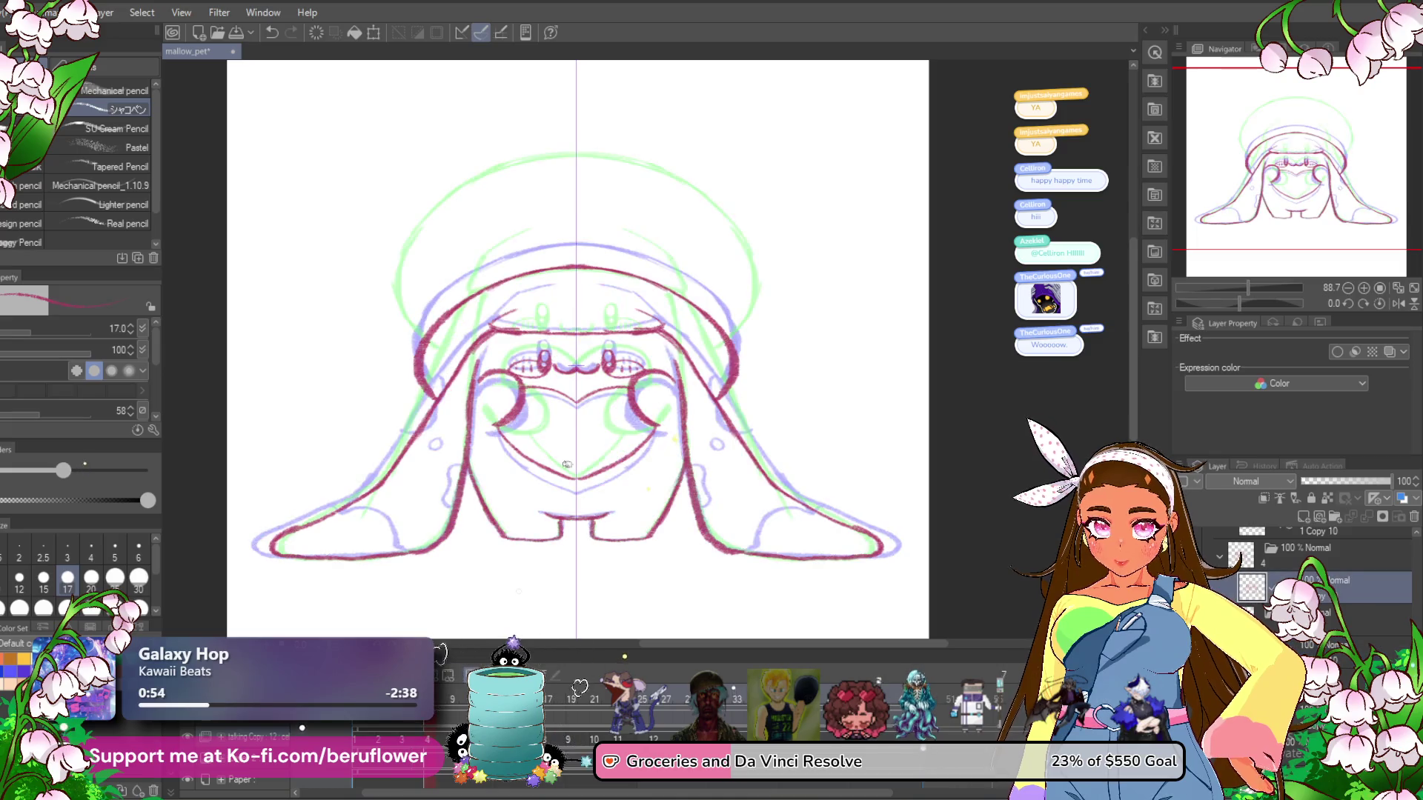
# Reshape the eye and mouth marks and add mirrored angry eyebrow slashes.
pyautogui.scroll(5, 623, 343)
pyautogui.moveTo(595, 361); pyautogui.dragTo(559, 432)
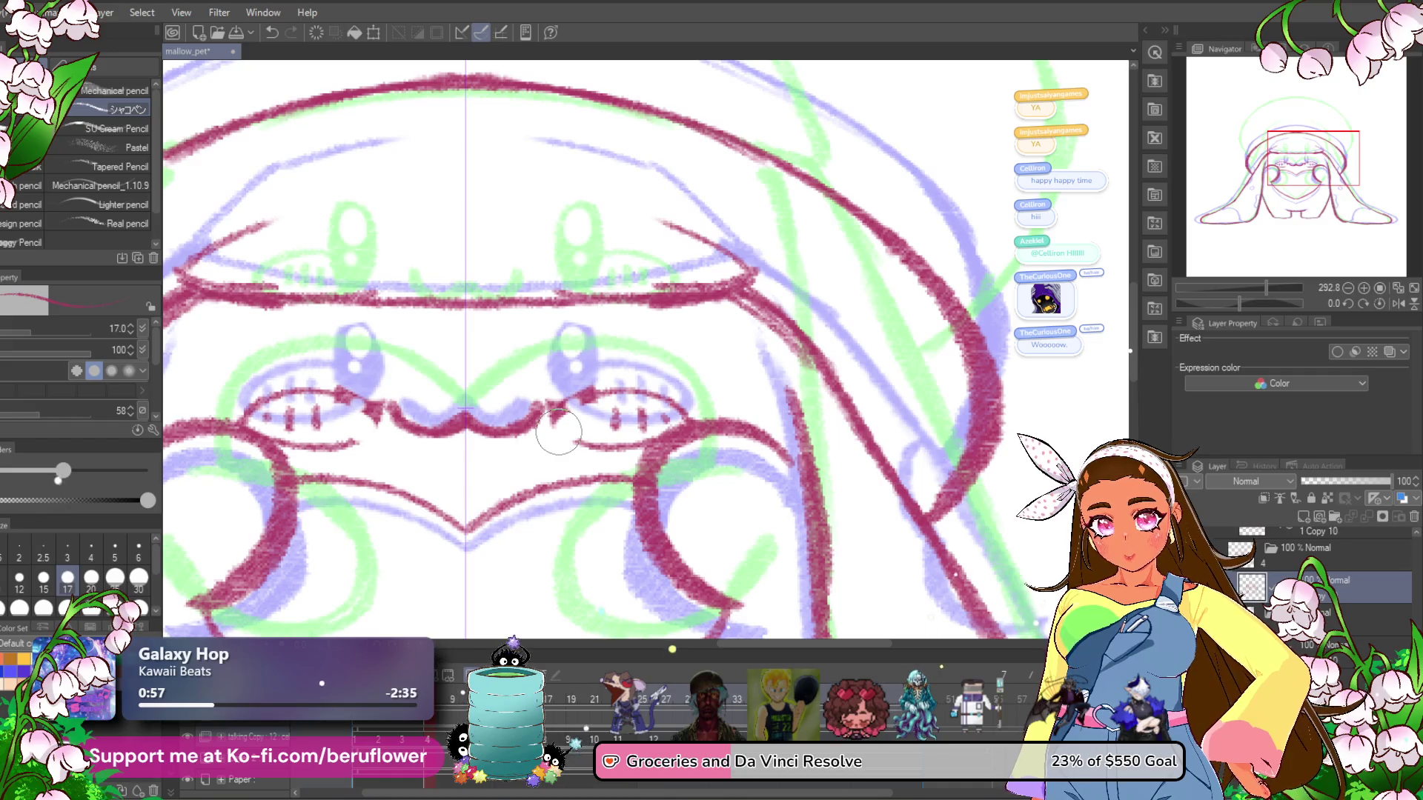
pyautogui.moveTo(613, 372)
pyautogui.mouseDown()
pyautogui.moveTo(552, 404)
pyautogui.moveTo(619, 437)
pyautogui.moveTo(590, 423)
pyautogui.mouseUp()
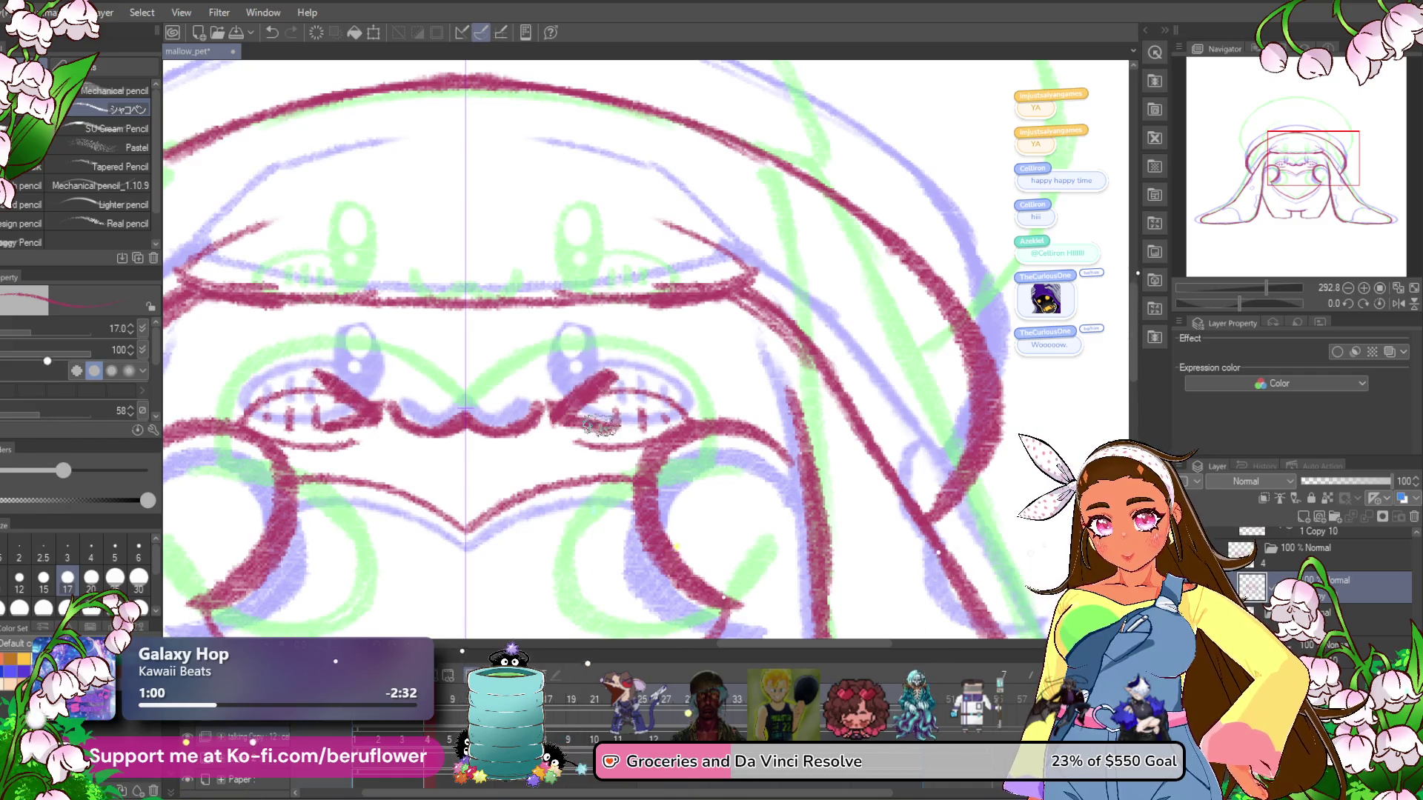
pyautogui.moveTo(461, 549); pyautogui.dragTo(470, 481)
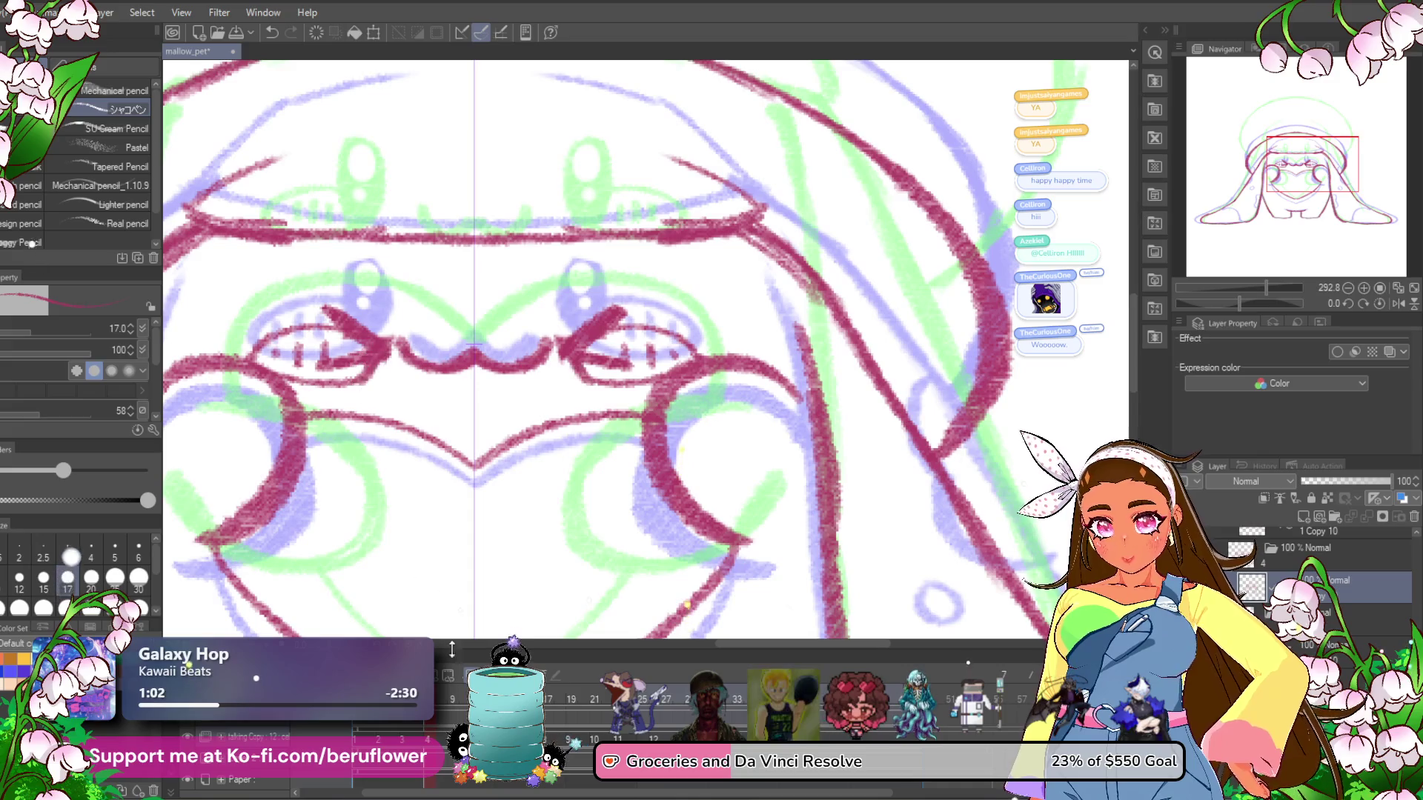
# On the next frame, redraw angled strokes at both inner eye corners.
pyautogui.click(446, 722)
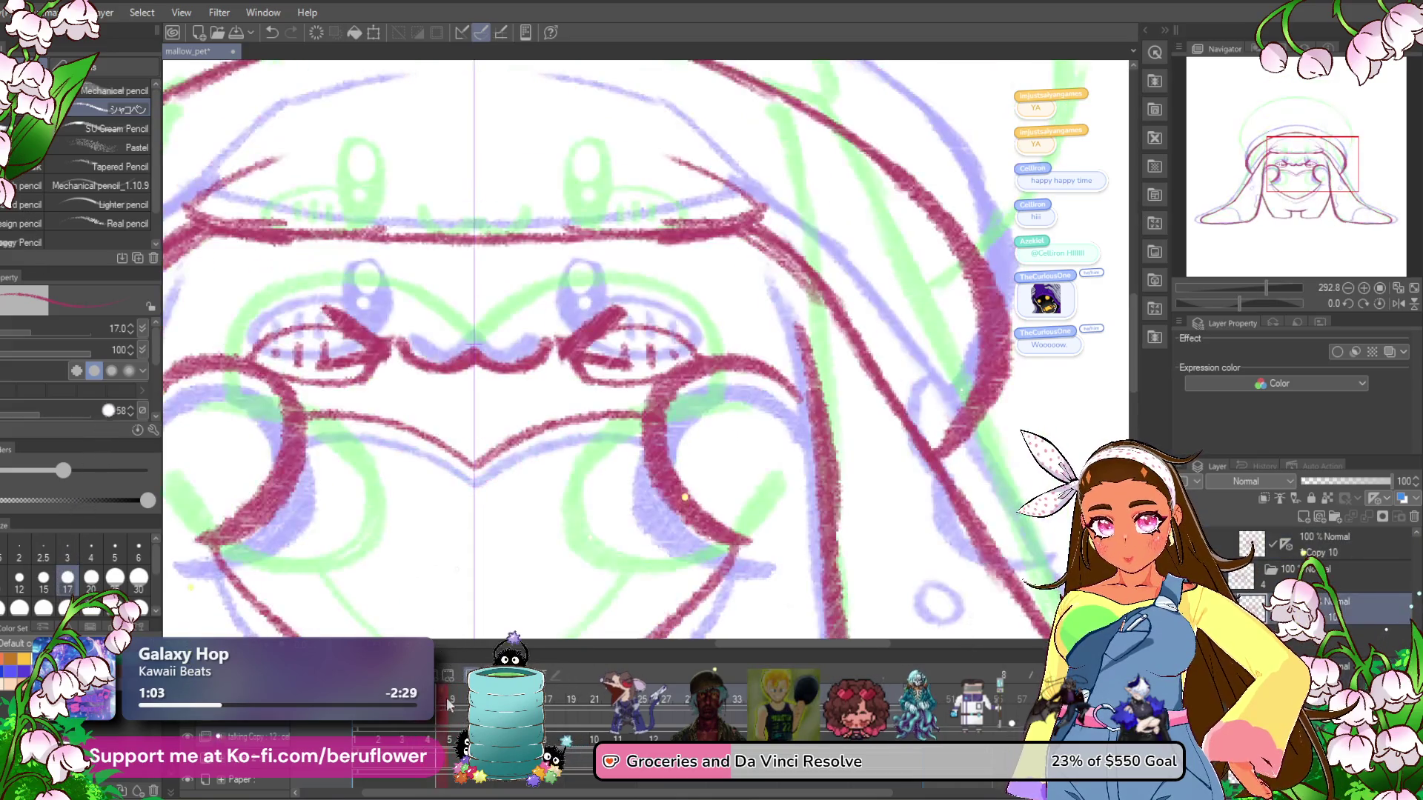
pyautogui.click(454, 700)
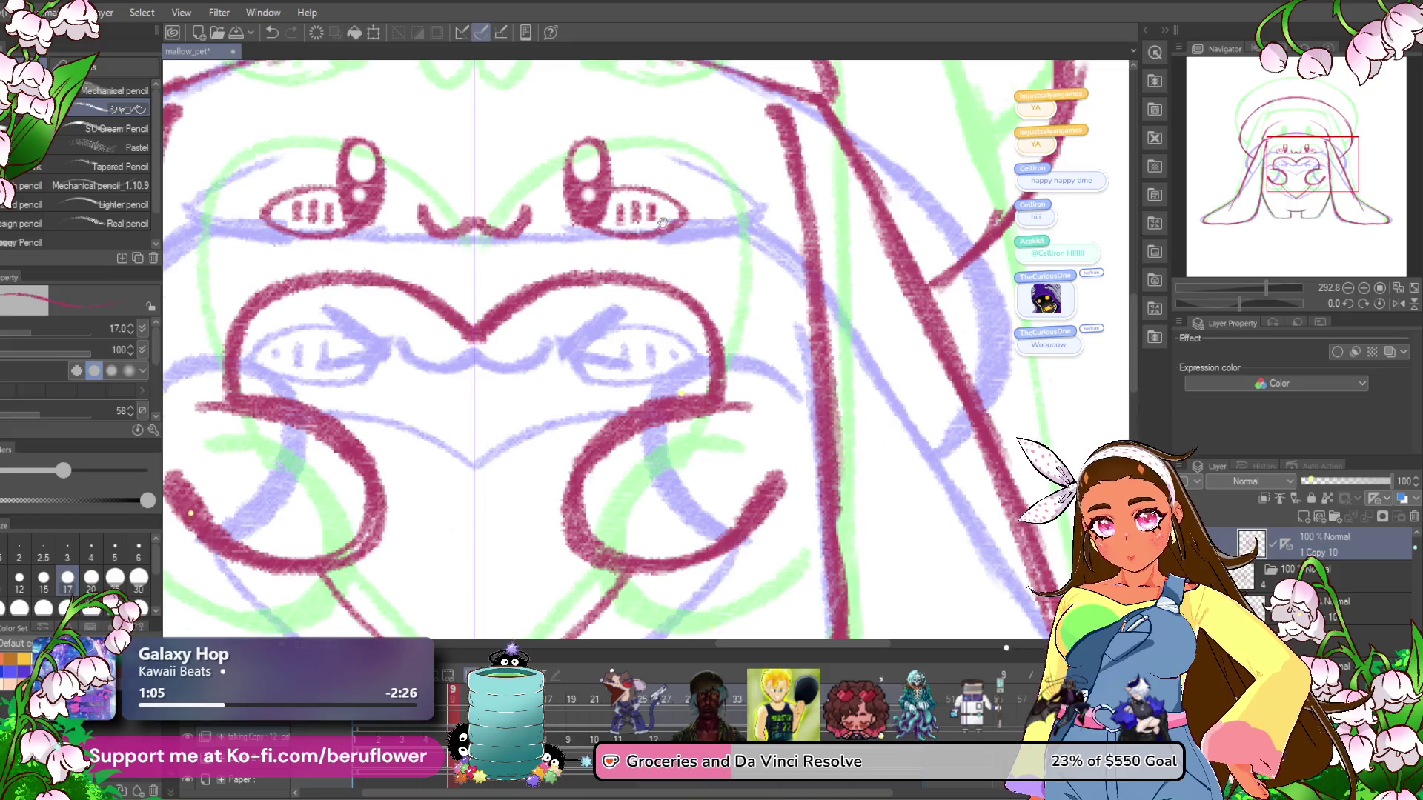
pyautogui.moveTo(658, 225); pyautogui.dragTo(638, 339)
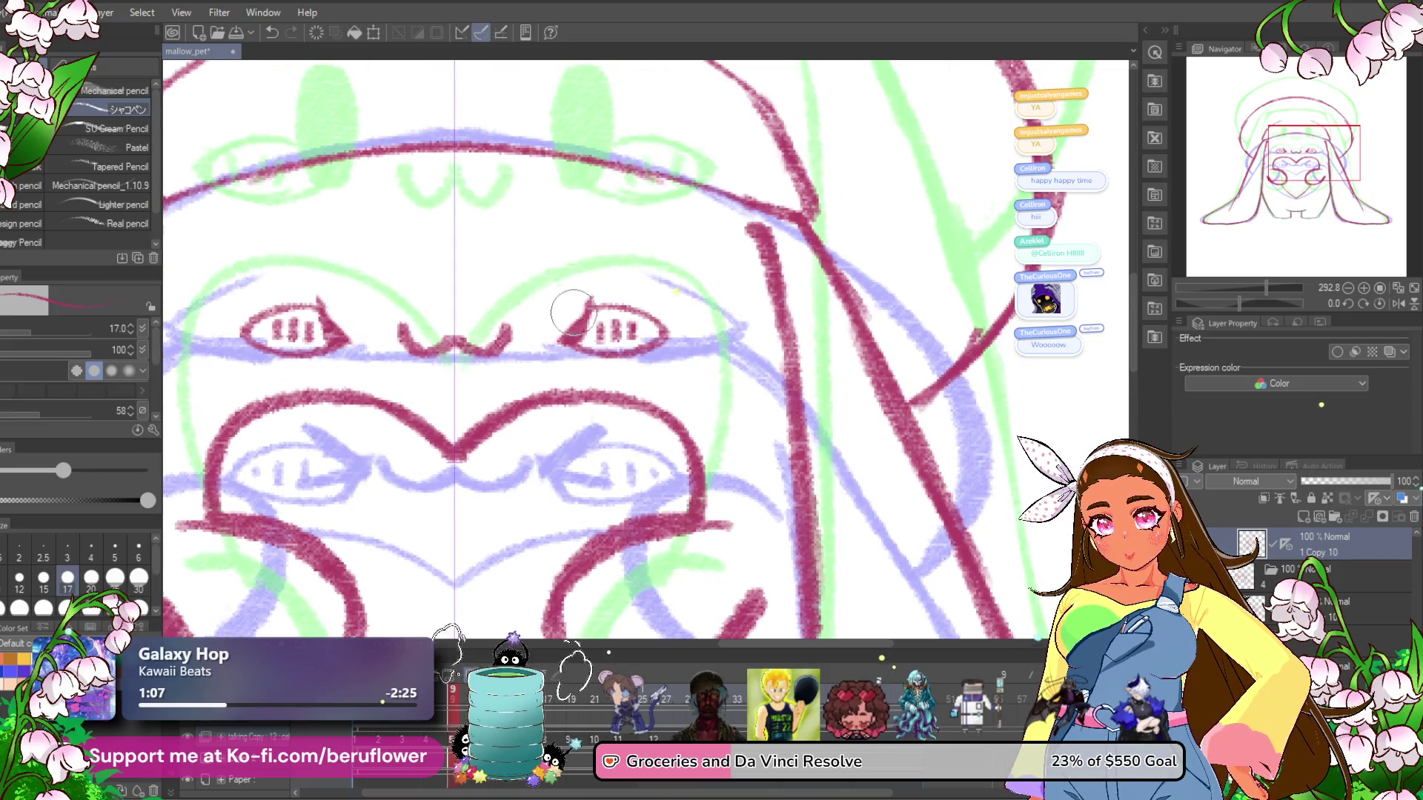
pyautogui.hotkey('ctrl', 'z')
pyautogui.moveTo(599, 280)
pyautogui.mouseDown()
pyautogui.moveTo(548, 318)
pyautogui.moveTo(590, 348)
pyautogui.moveTo(604, 278)
pyautogui.moveTo(543, 323)
pyautogui.mouseUp()
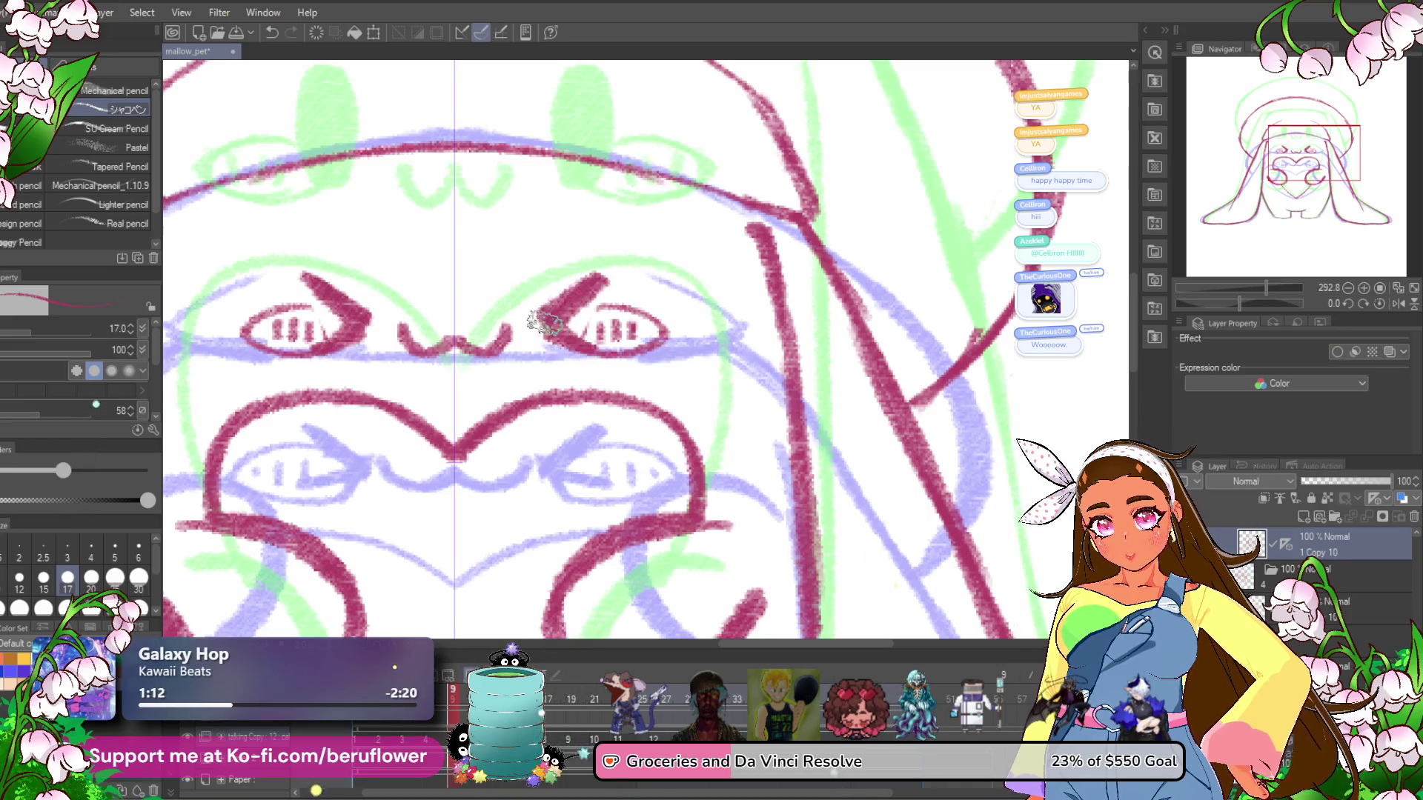
pyautogui.scroll(-5, 599, 304)
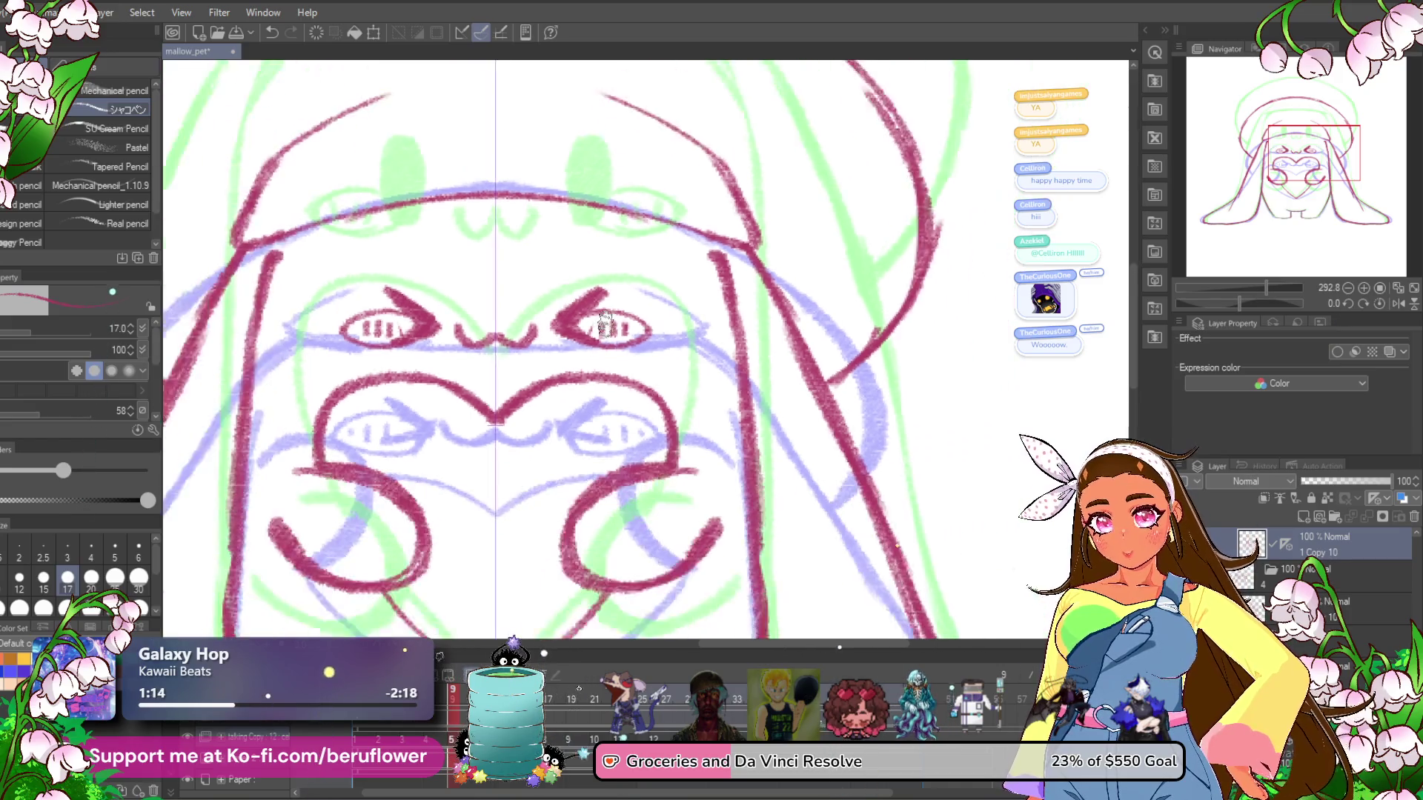
pyautogui.scroll(3, 605, 325)
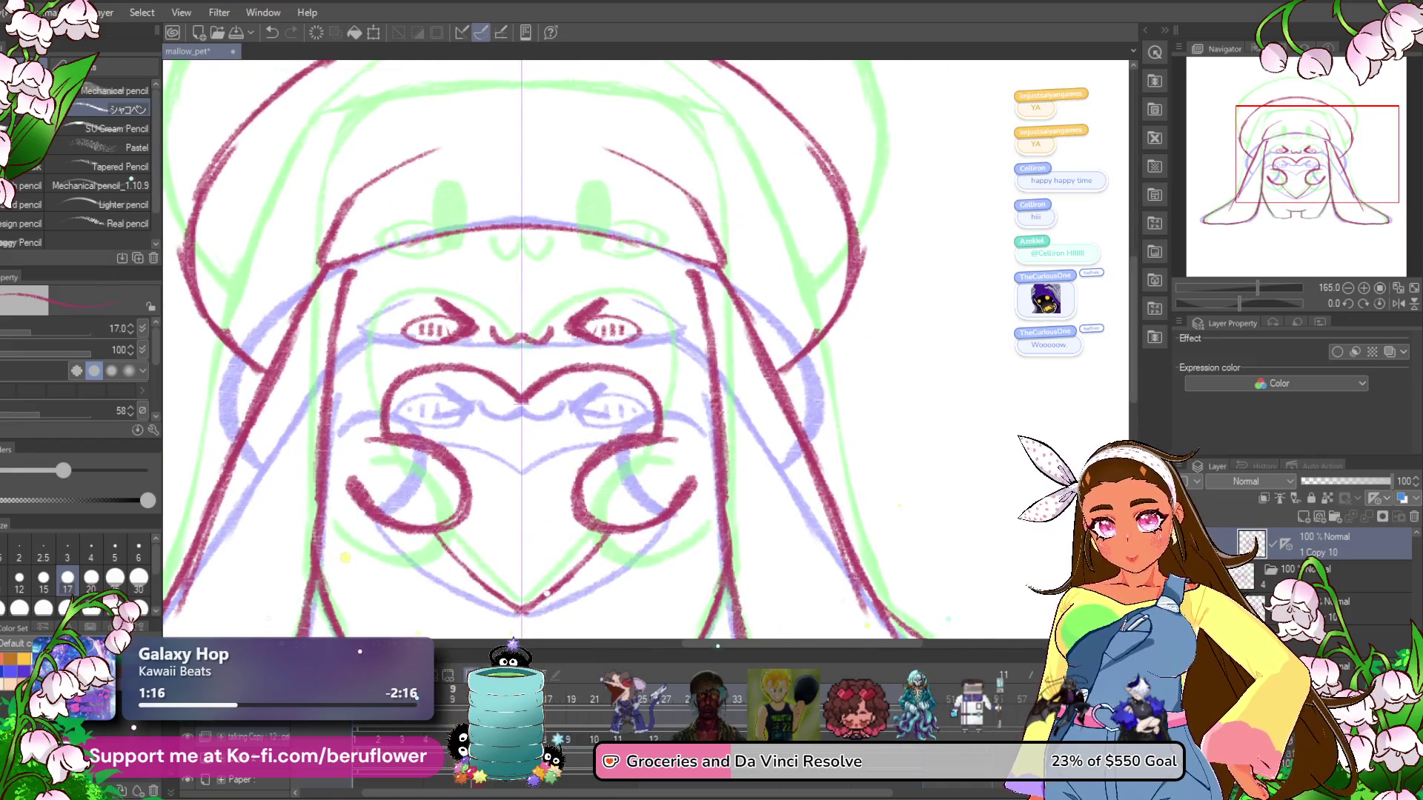
# Flip between neighbouring frames to compare the eyes, fitting the whole drawing in view.
pyautogui.press('Right')
pyautogui.press('Right')
pyautogui.press('Left')
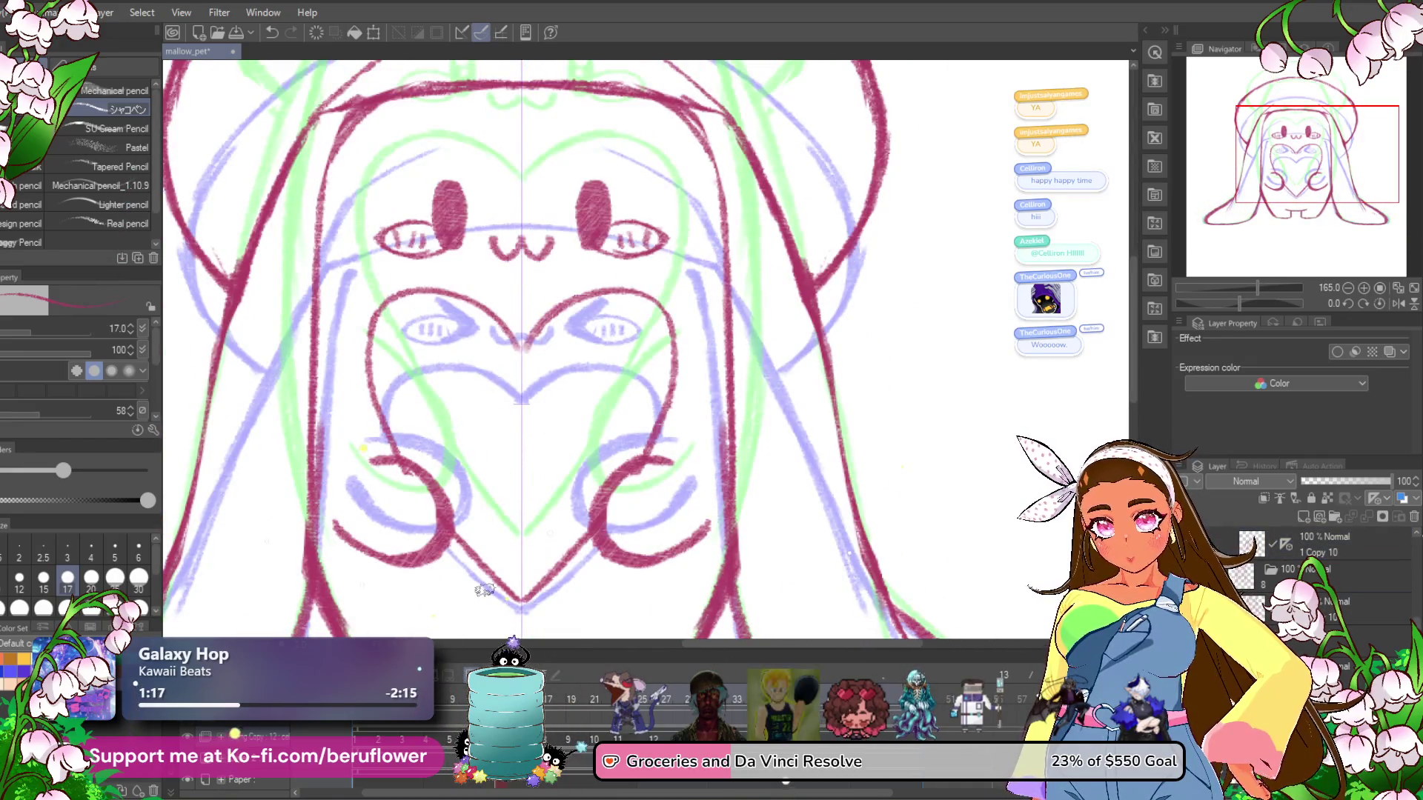
pyautogui.press('Right')
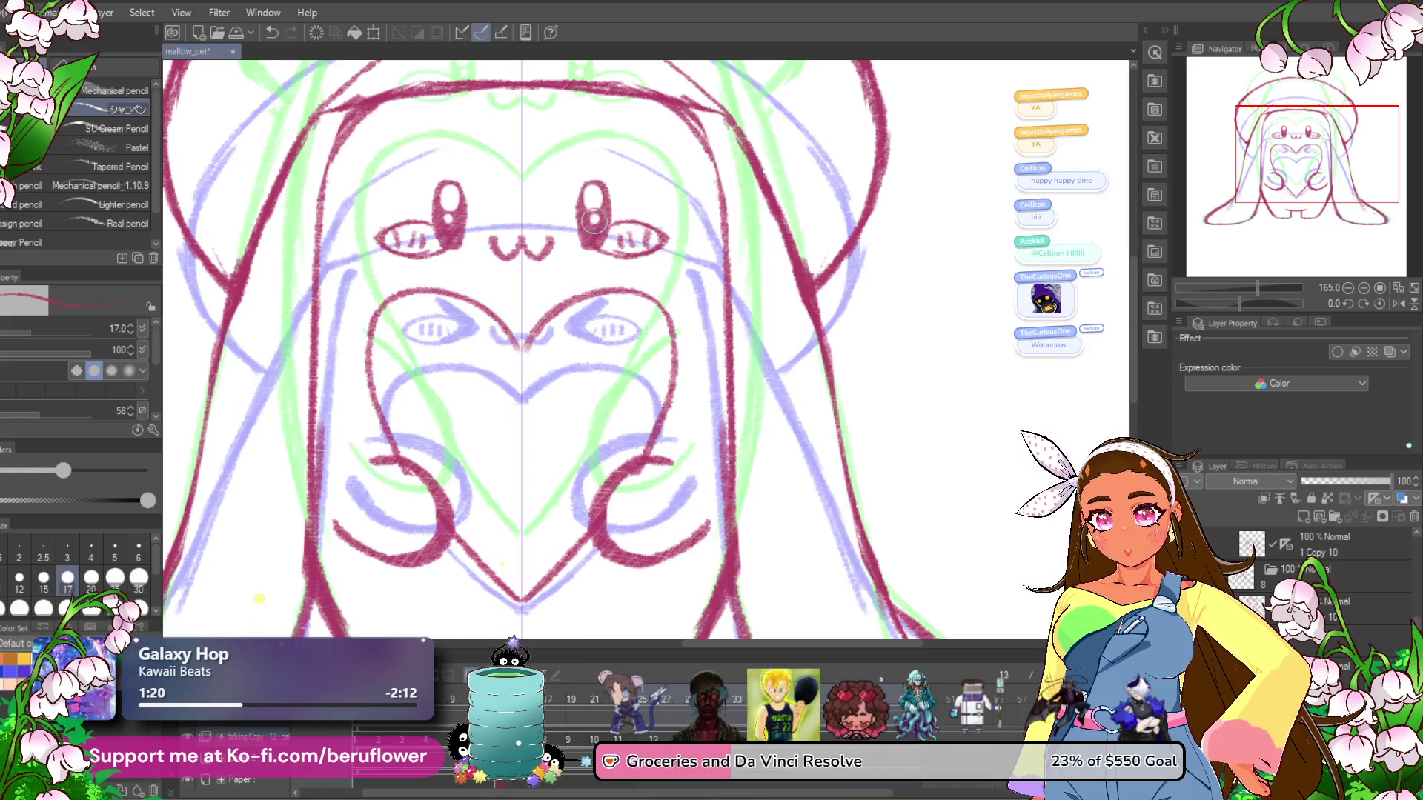
pyautogui.hotkey('ctrl', '0')
pyautogui.press('Right')
pyautogui.press('Right')
pyautogui.press('Right')
# Centre the face in view and save the mallow_pet file.
pyautogui.moveTo(661, 226); pyautogui.dragTo(670, 383)
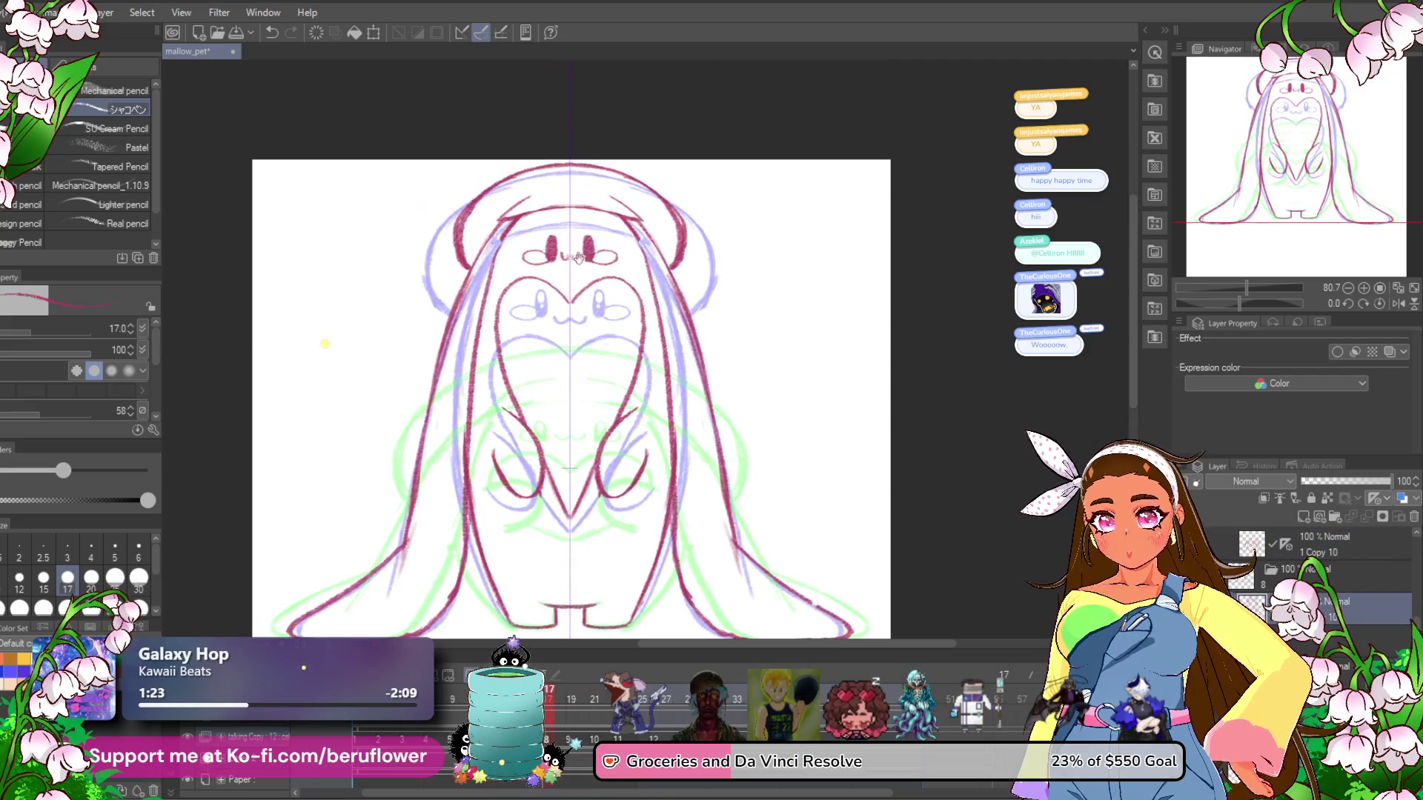
pyautogui.scroll(5, 615, 218)
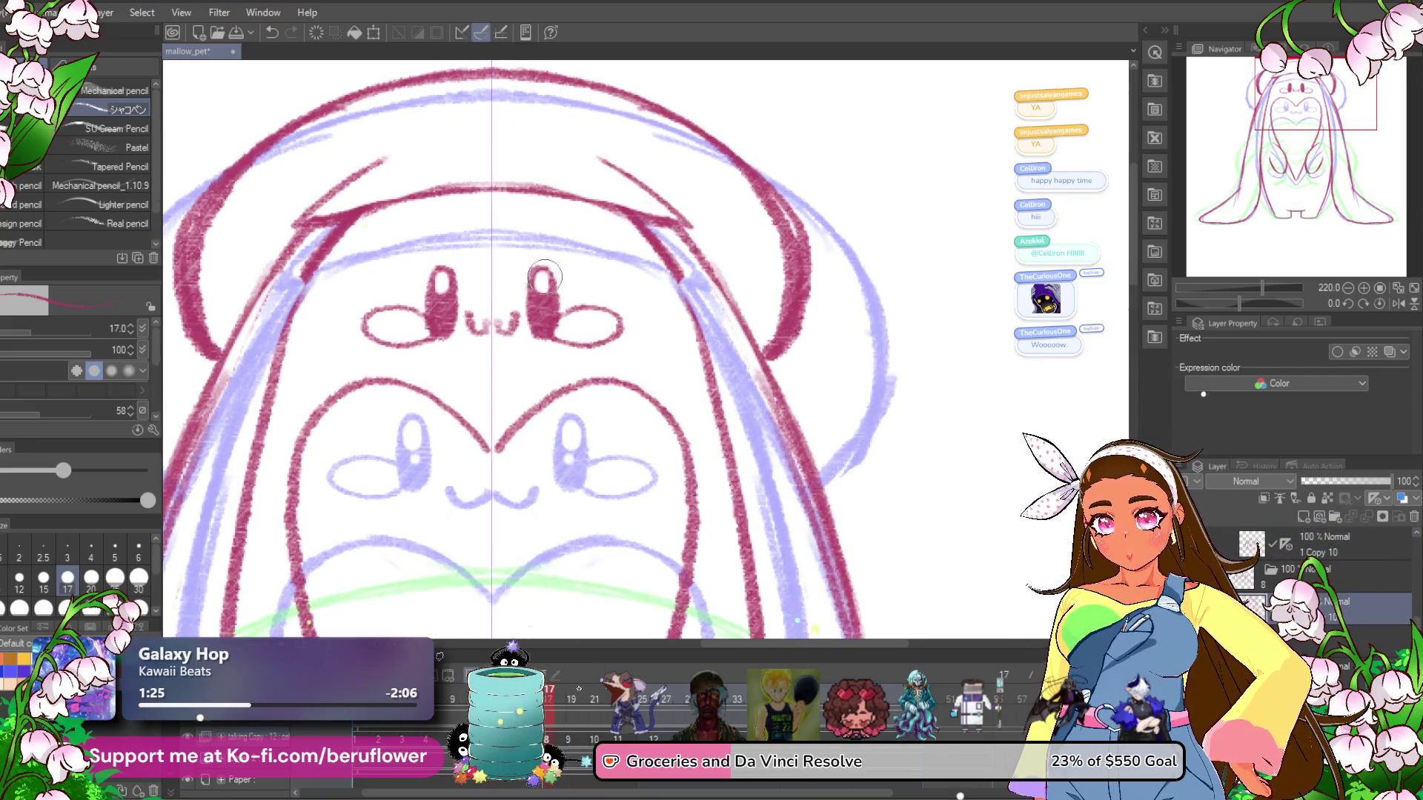
pyautogui.scroll(-2, 548, 281)
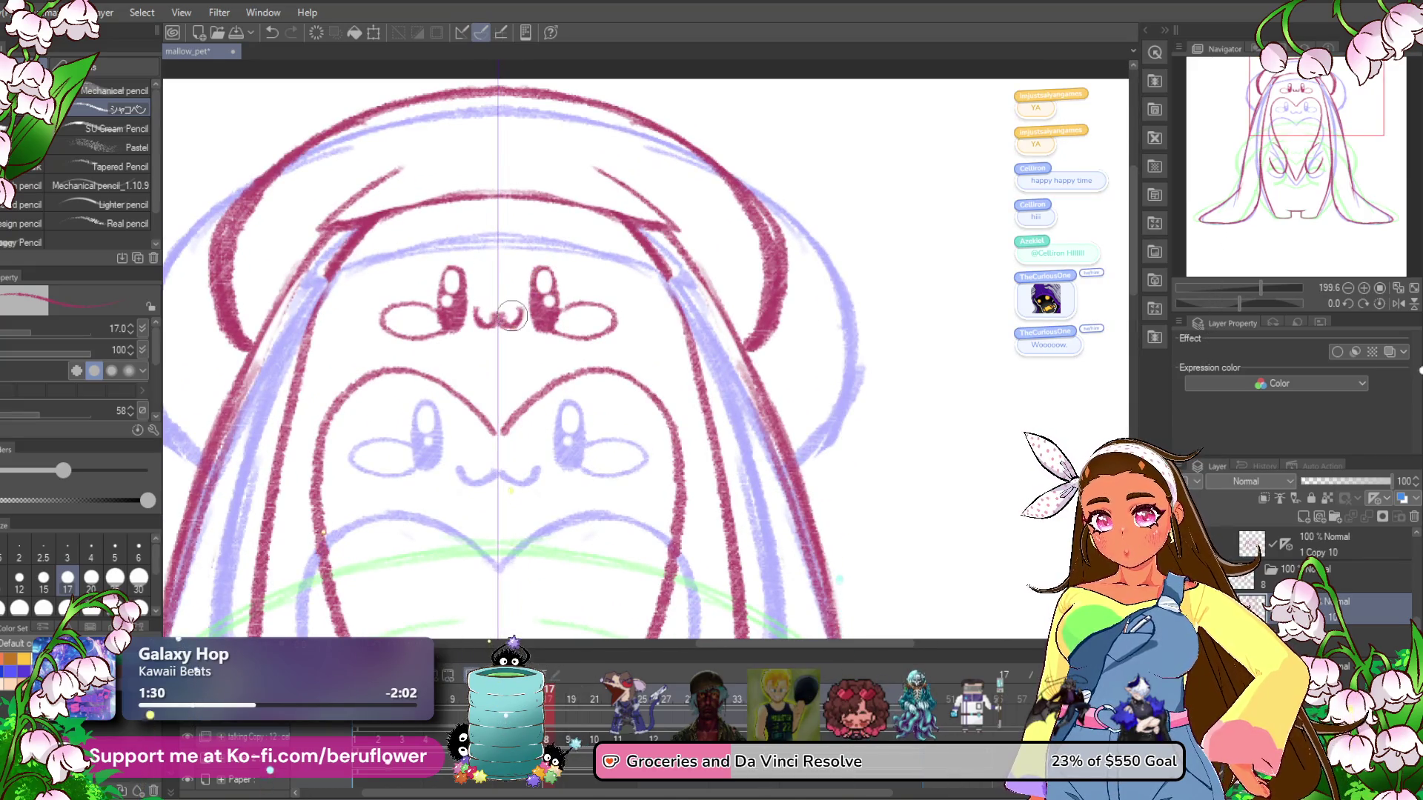
pyautogui.scroll(-6, 506, 262)
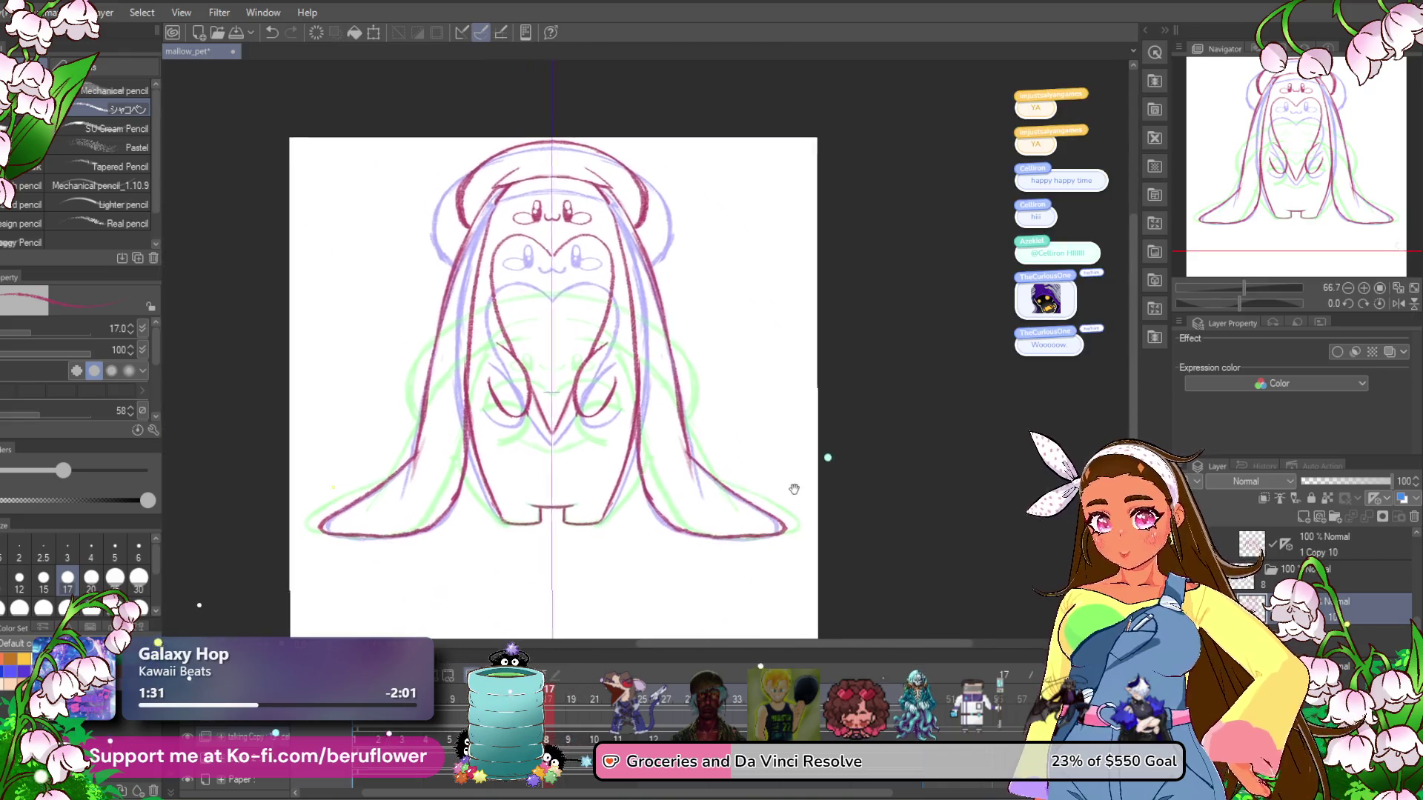
pyautogui.hotkey('ctrl', 's')
# Play the animation from the beret drawing, stop it, and return to frame 1 via frame 2.
pyautogui.moveTo(548, 707); pyautogui.dragTo(670, 713)
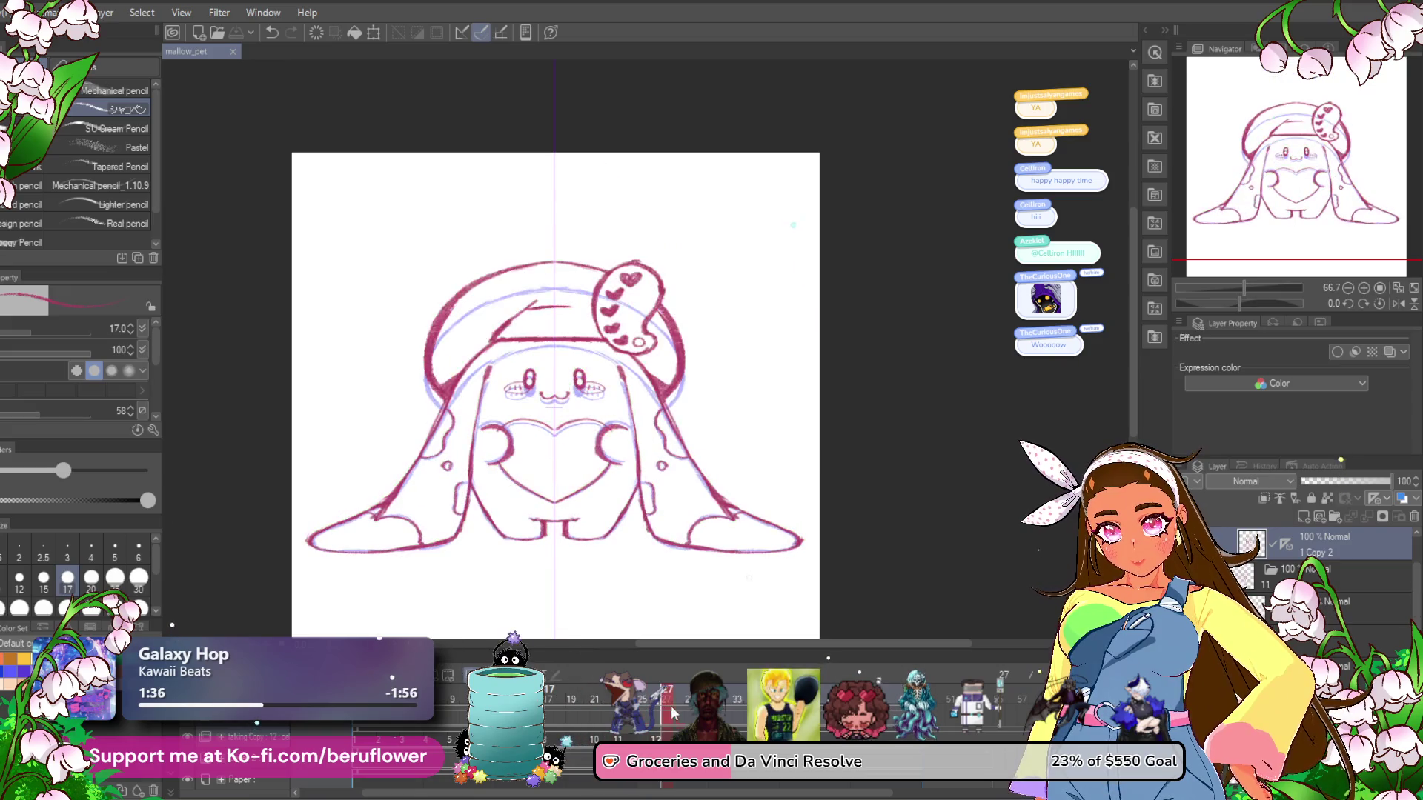
pyautogui.press('space')
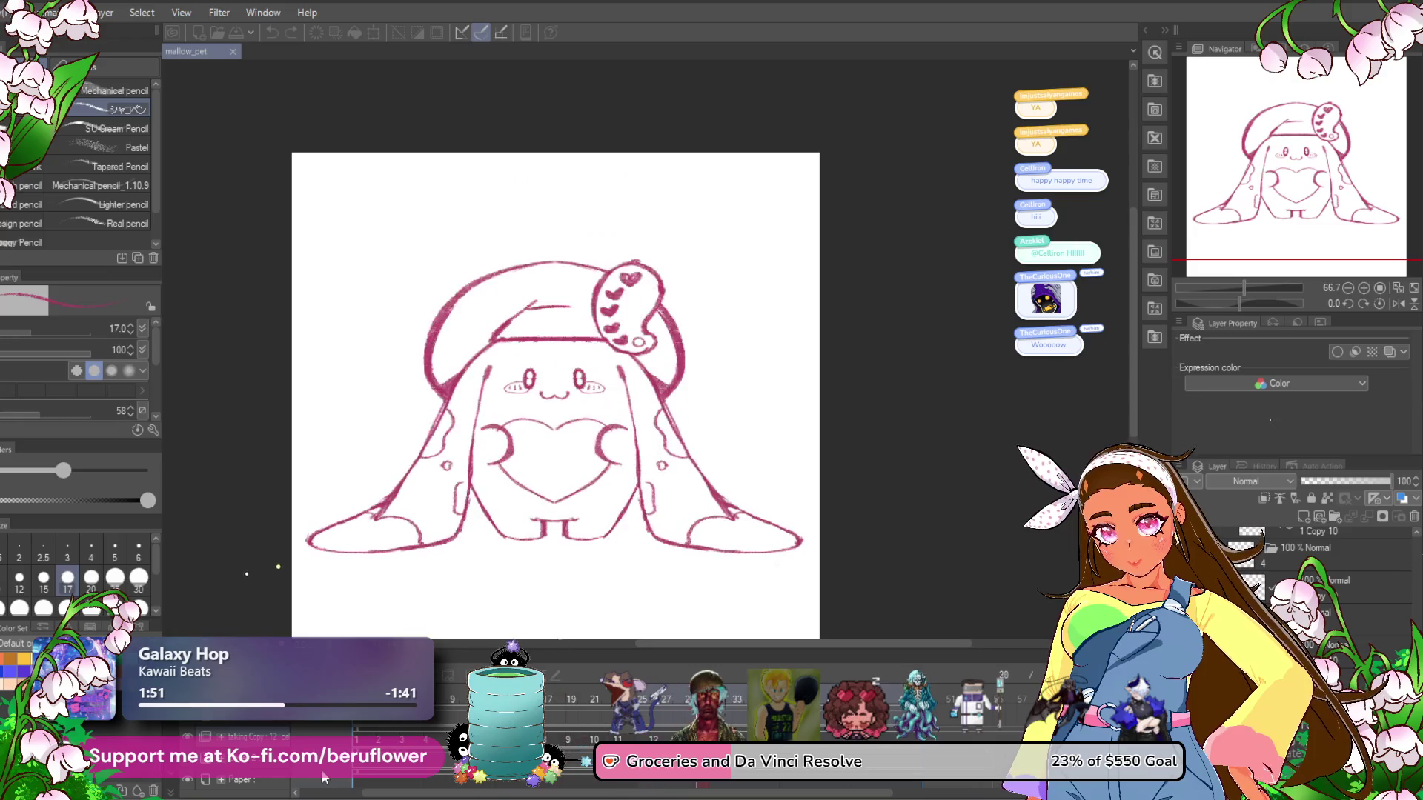
pyautogui.click(359, 744)
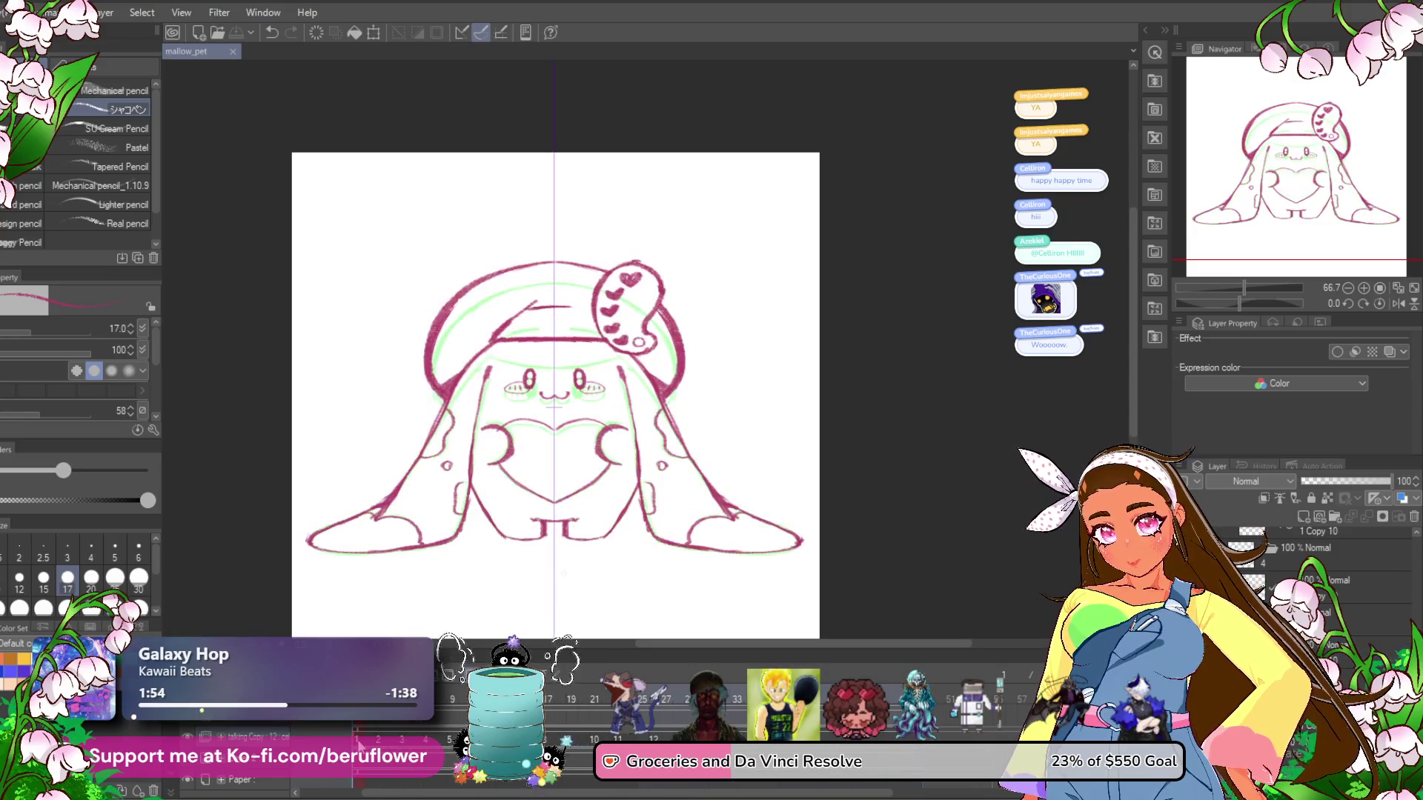
pyautogui.click(389, 742)
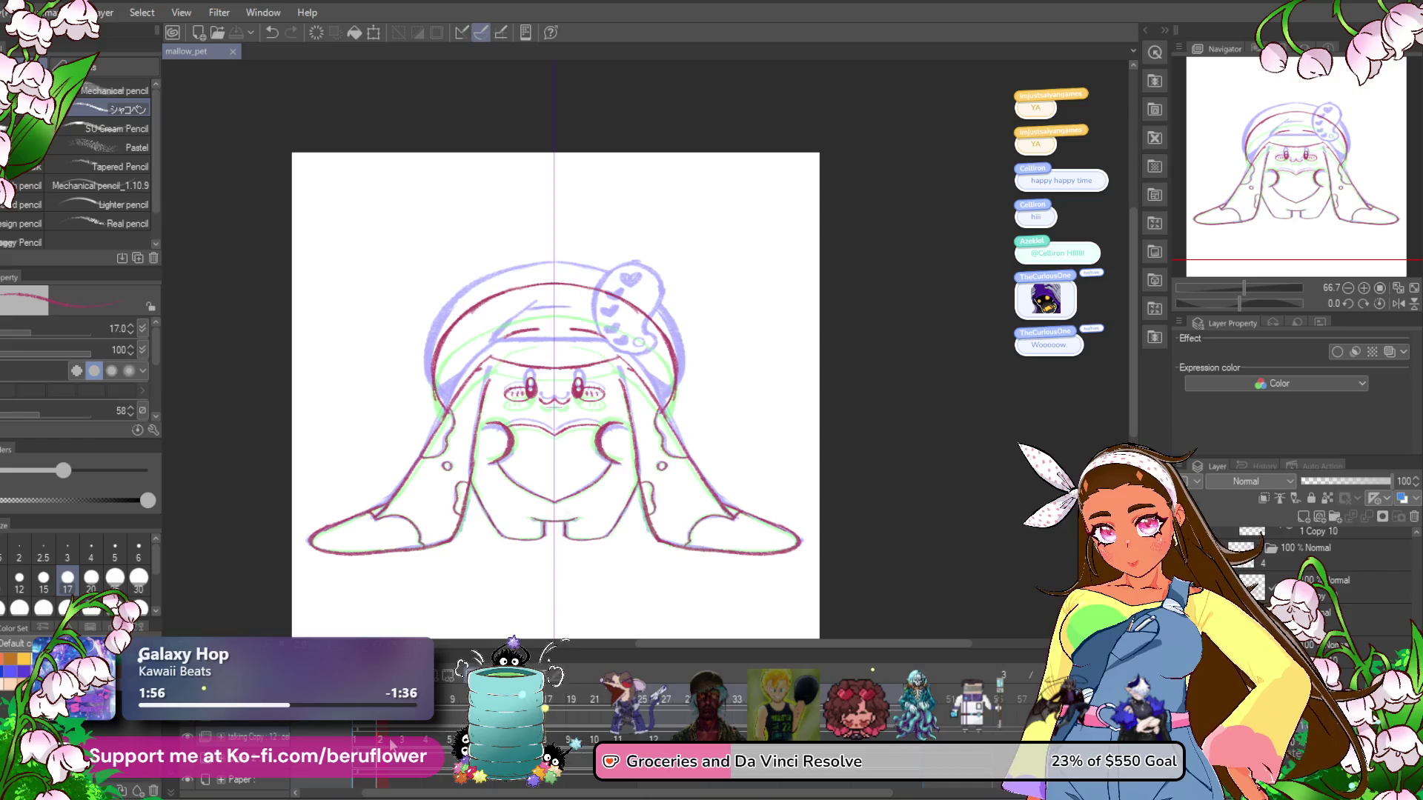
pyautogui.click(359, 741)
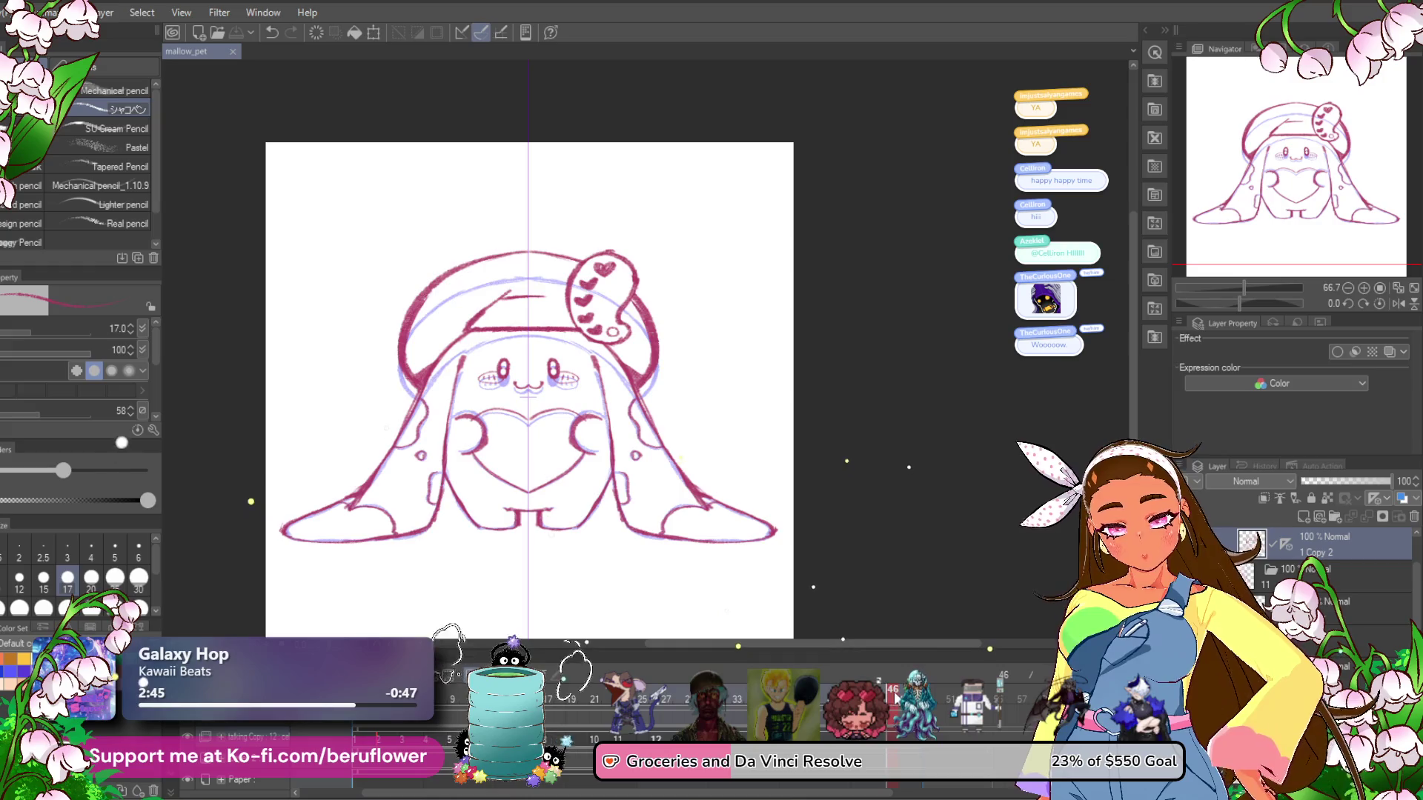
# Scrub back through the frames, then play the animation and stop on the '1 Copy' cel.
pyautogui.moveTo(665, 670)
pyautogui.mouseDown()
pyautogui.moveTo(569, 675)
pyautogui.moveTo(663, 685)
pyautogui.moveTo(459, 660)
pyautogui.moveTo(595, 691)
pyautogui.moveTo(574, 689)
pyautogui.mouseUp()
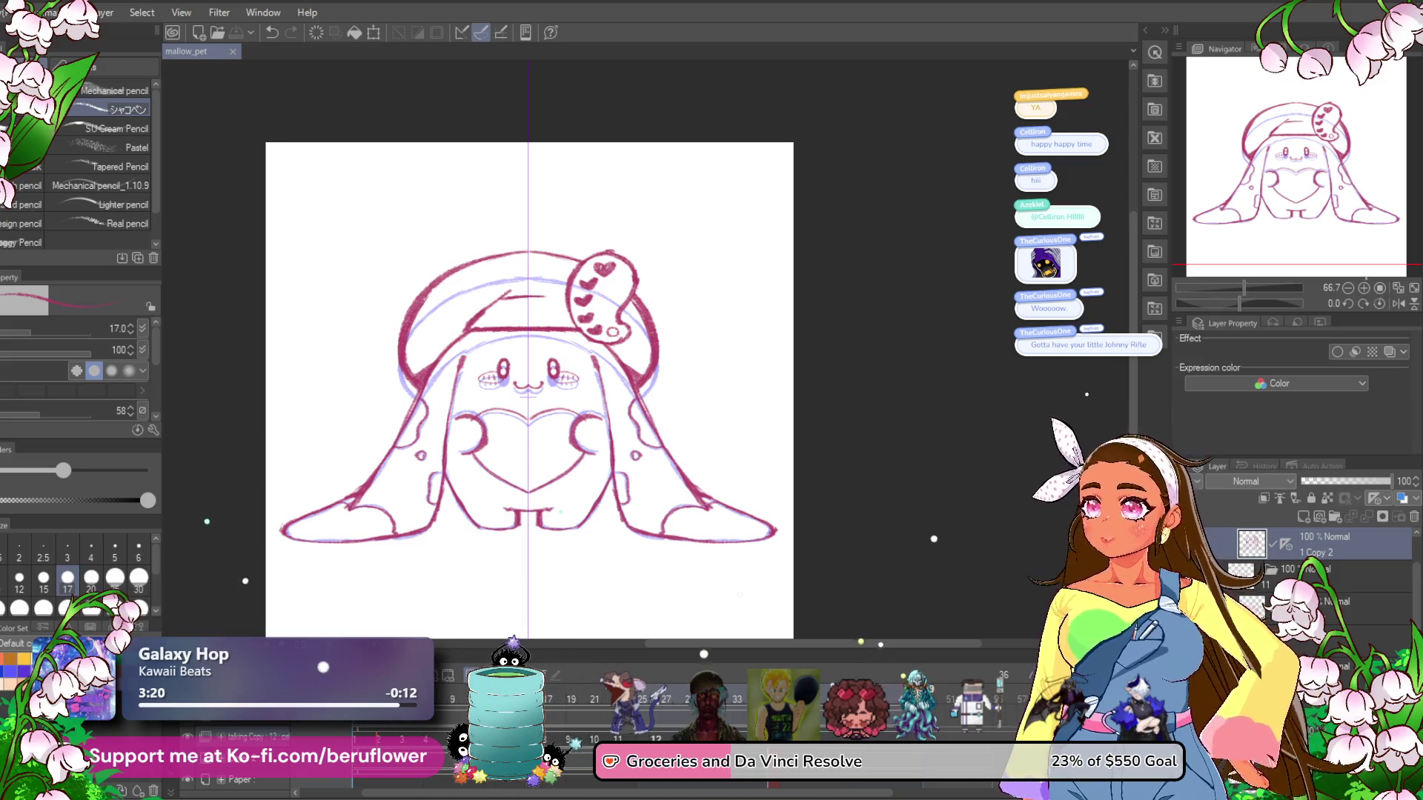
pyautogui.click(554, 467)
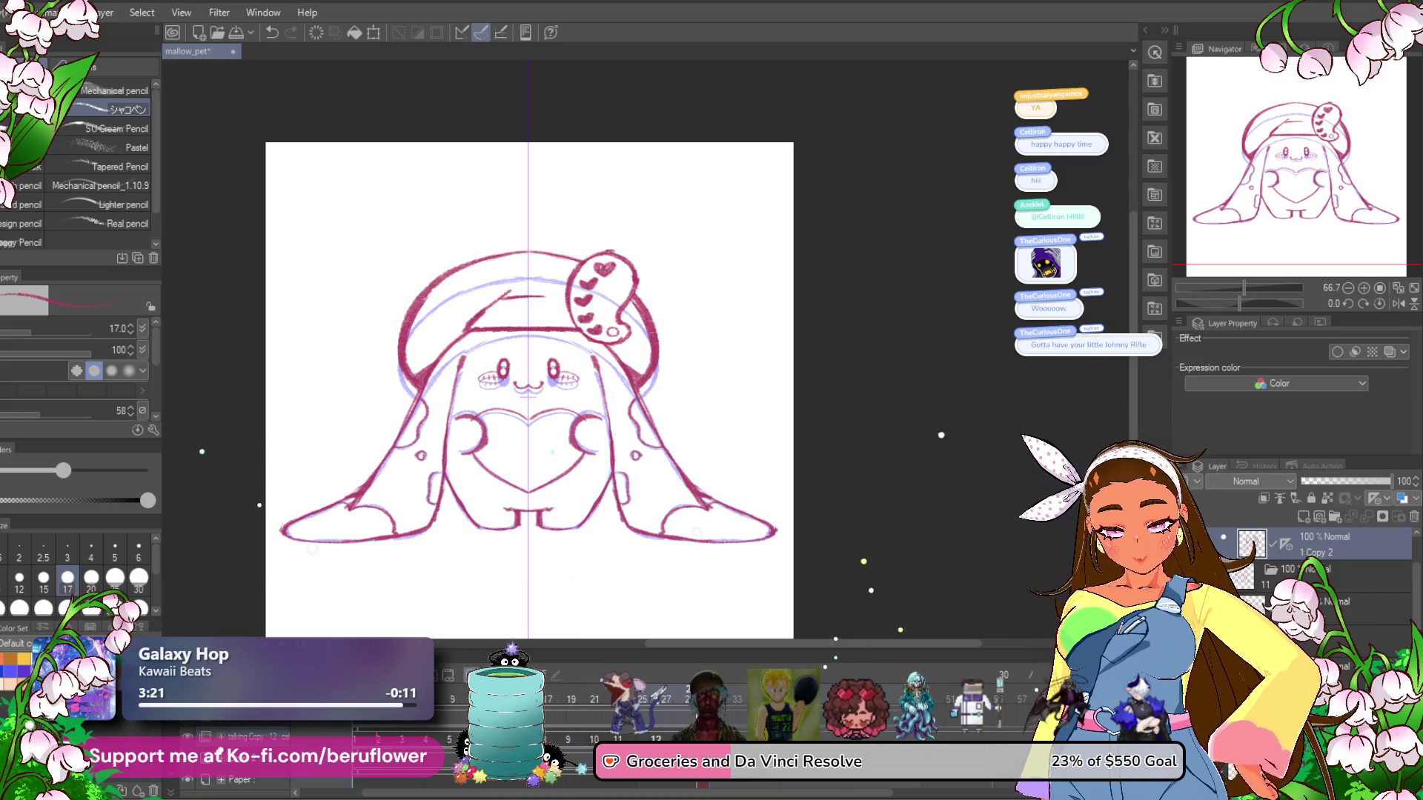
pyautogui.press('space')
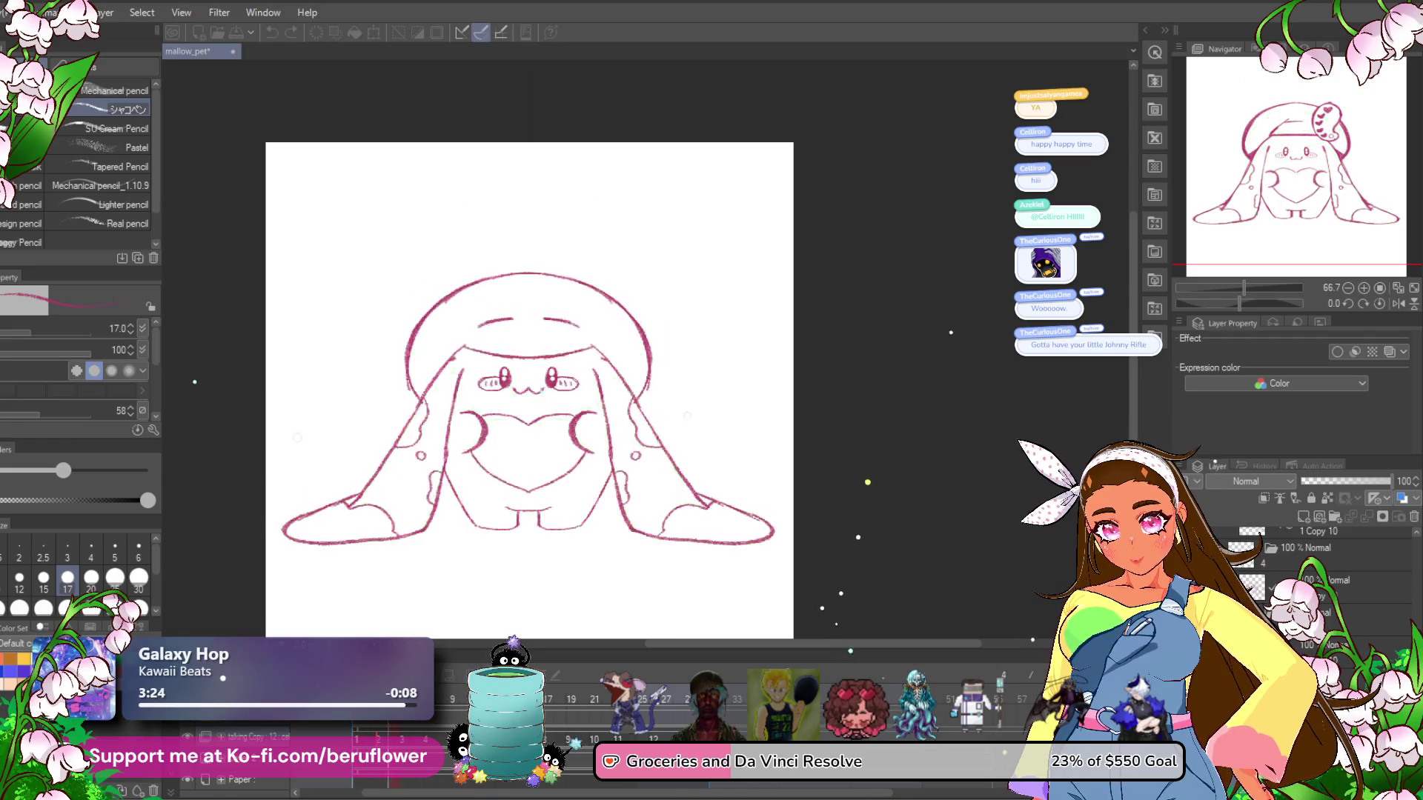
pyautogui.press('space')
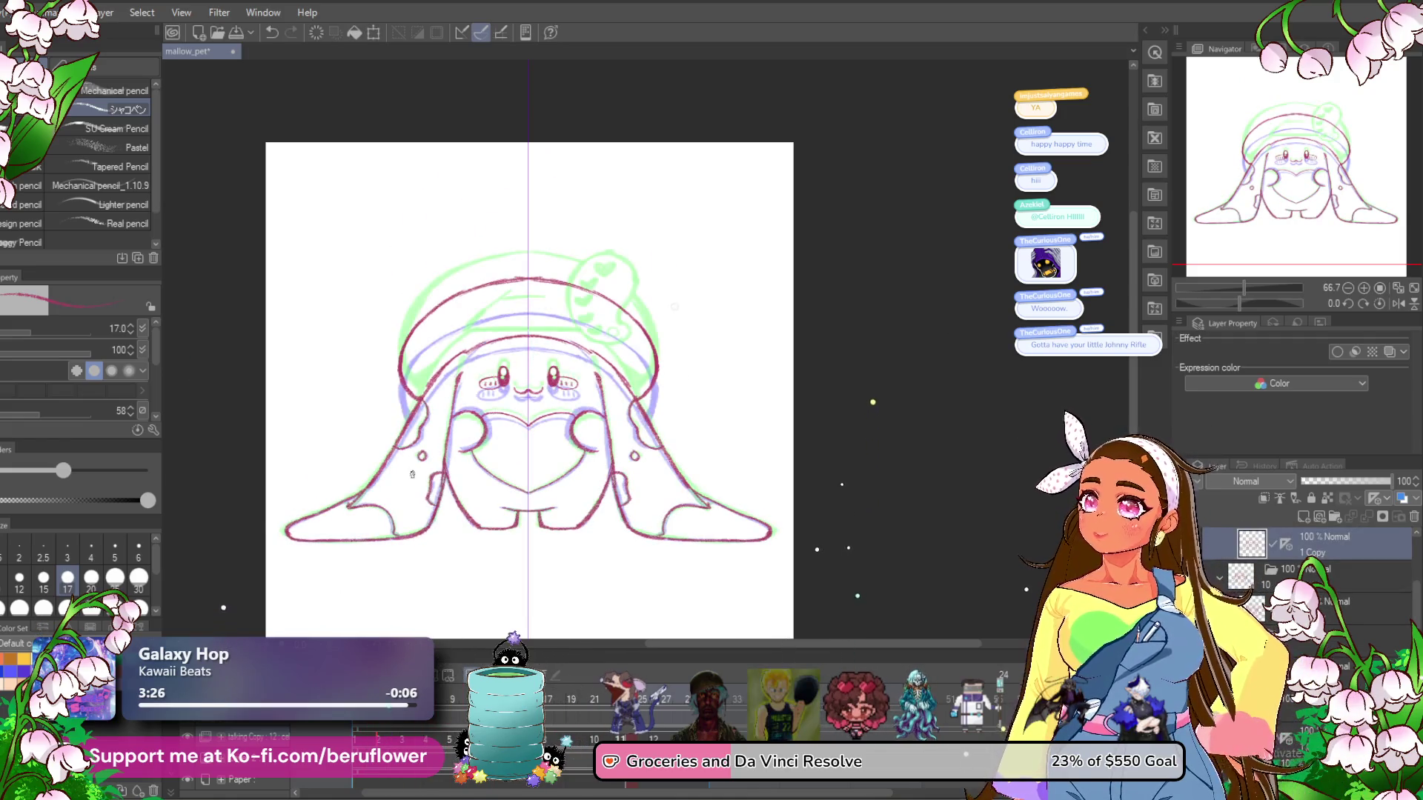
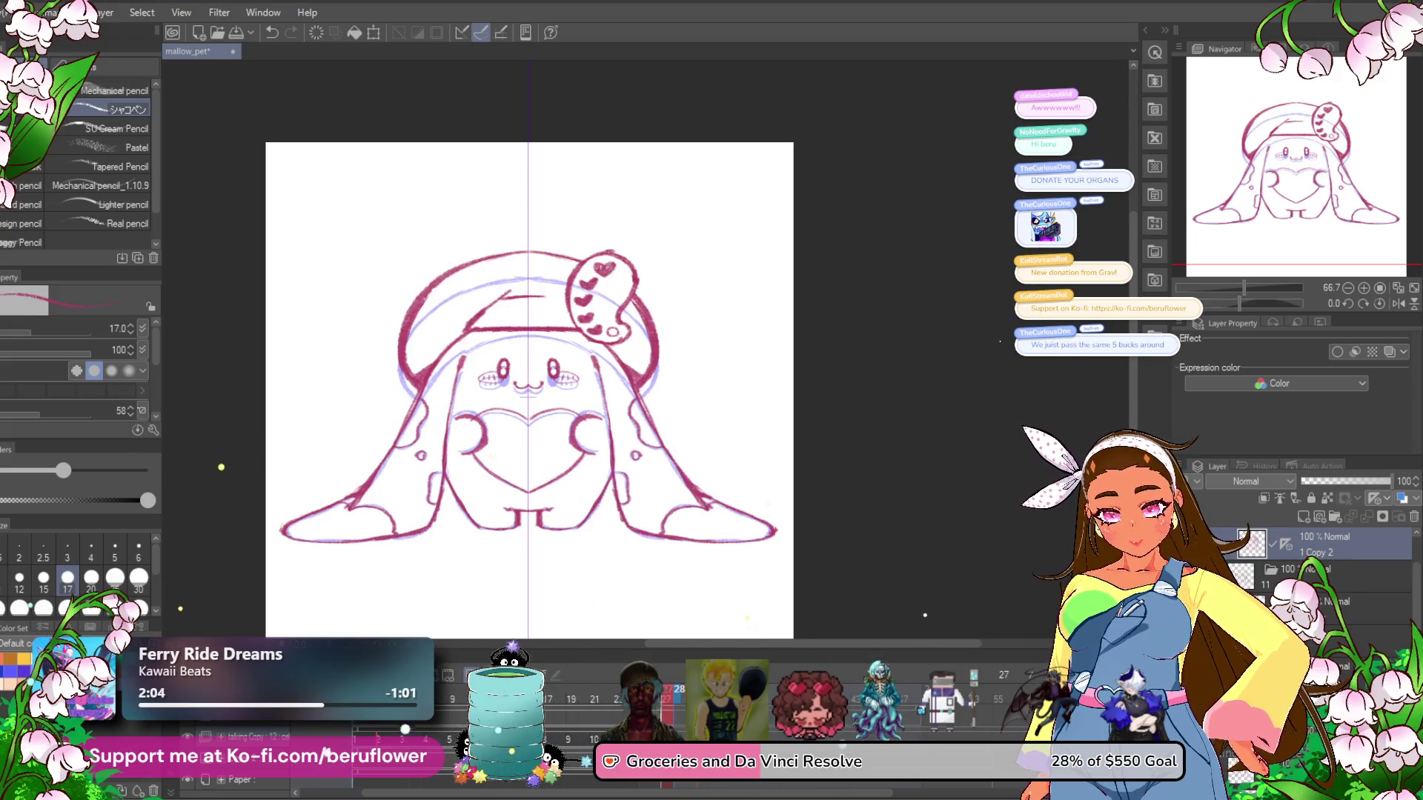
# Save mallow_pet and duplicate the talking Copy layer into talking Copy 2.
pyautogui.hotkey('ctrl', 's')
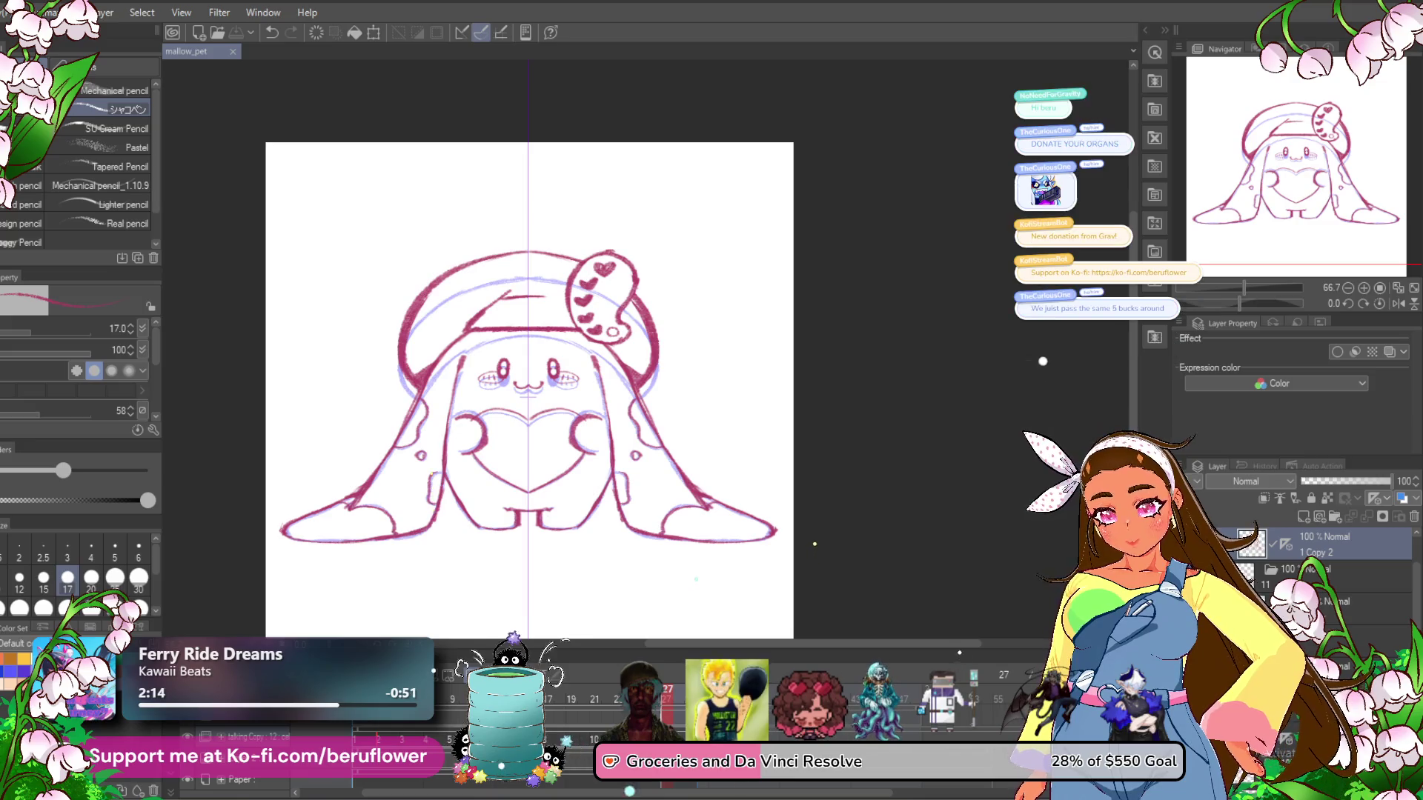
pyautogui.click(236, 779)
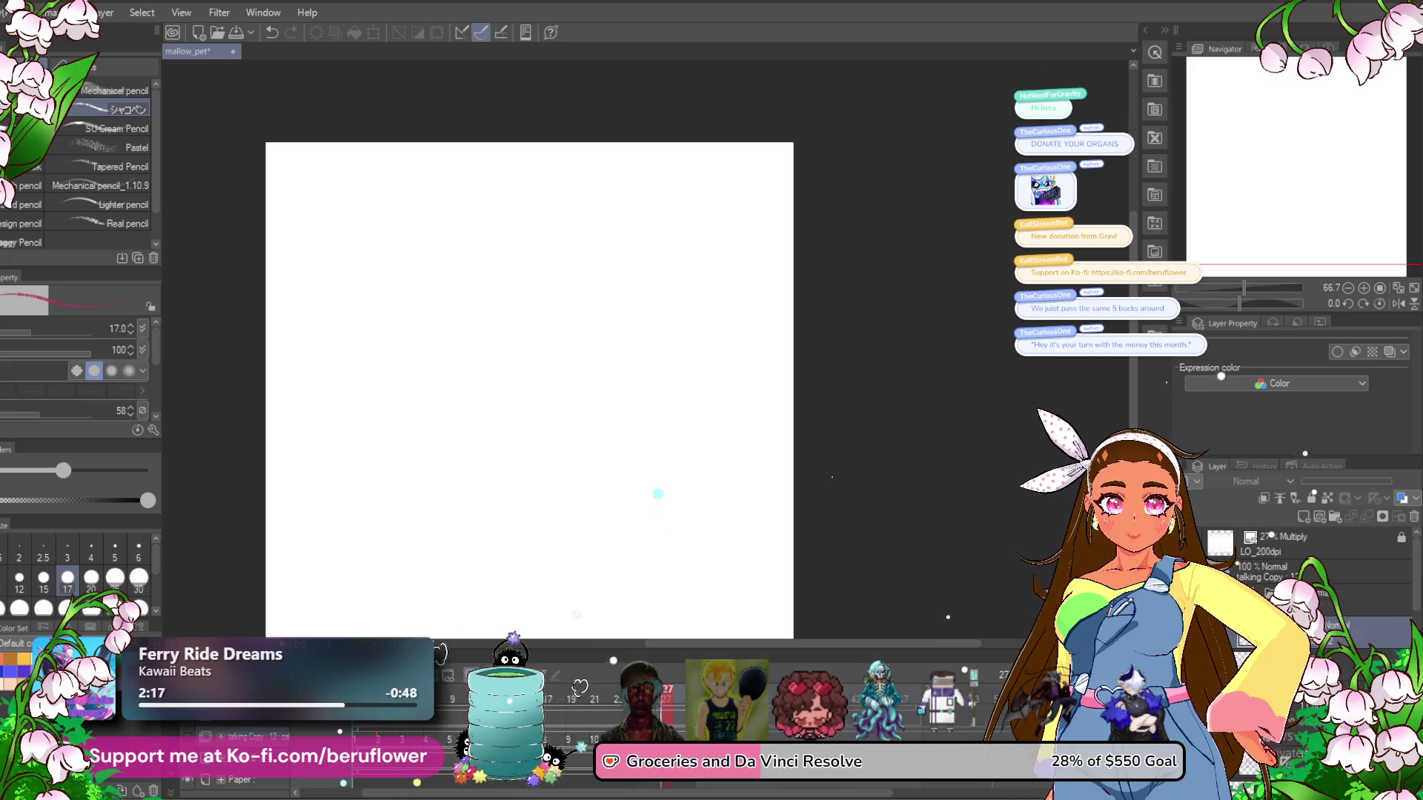
pyautogui.click(1304, 571)
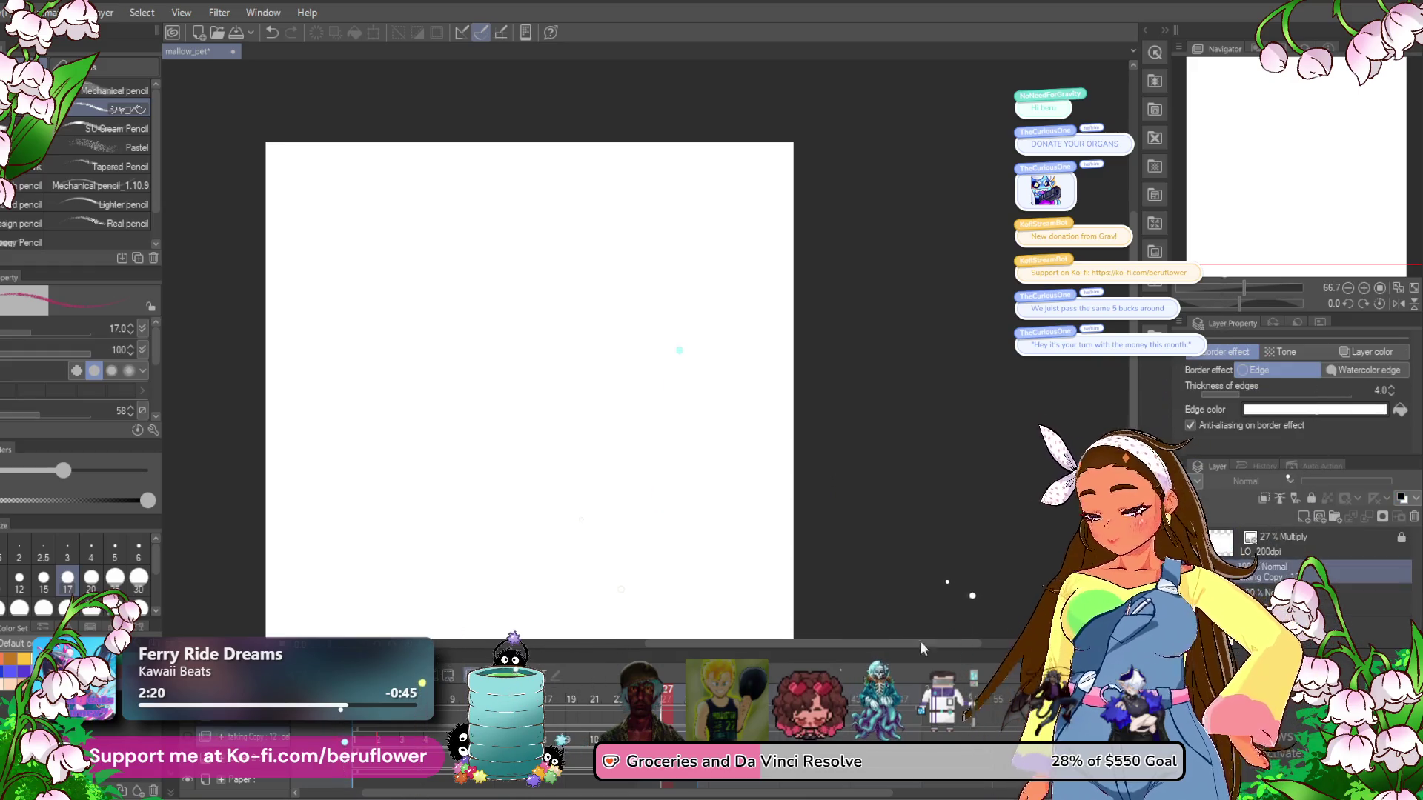
pyautogui.hotkey('ctrl', 's')
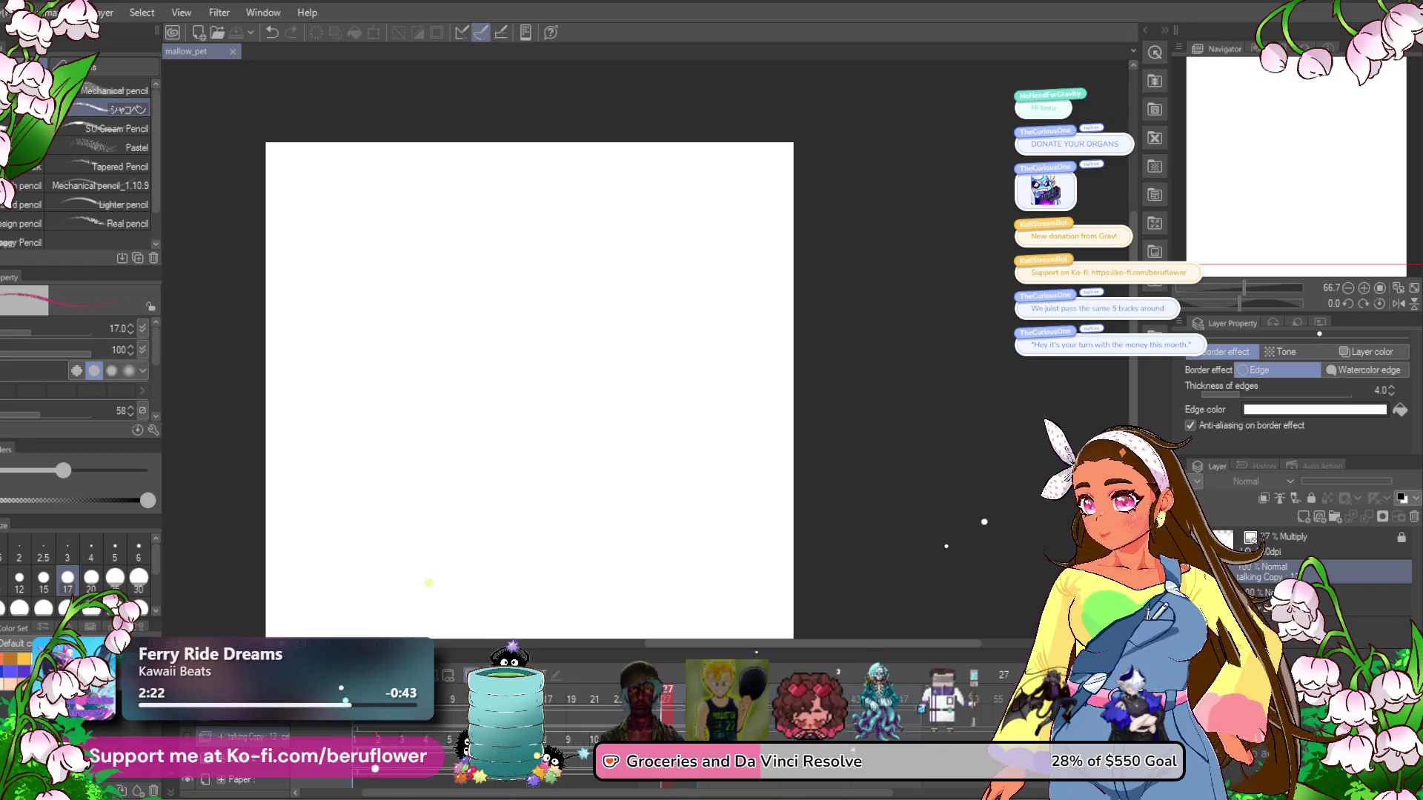
pyautogui.hotkey('ctrl', 'j')
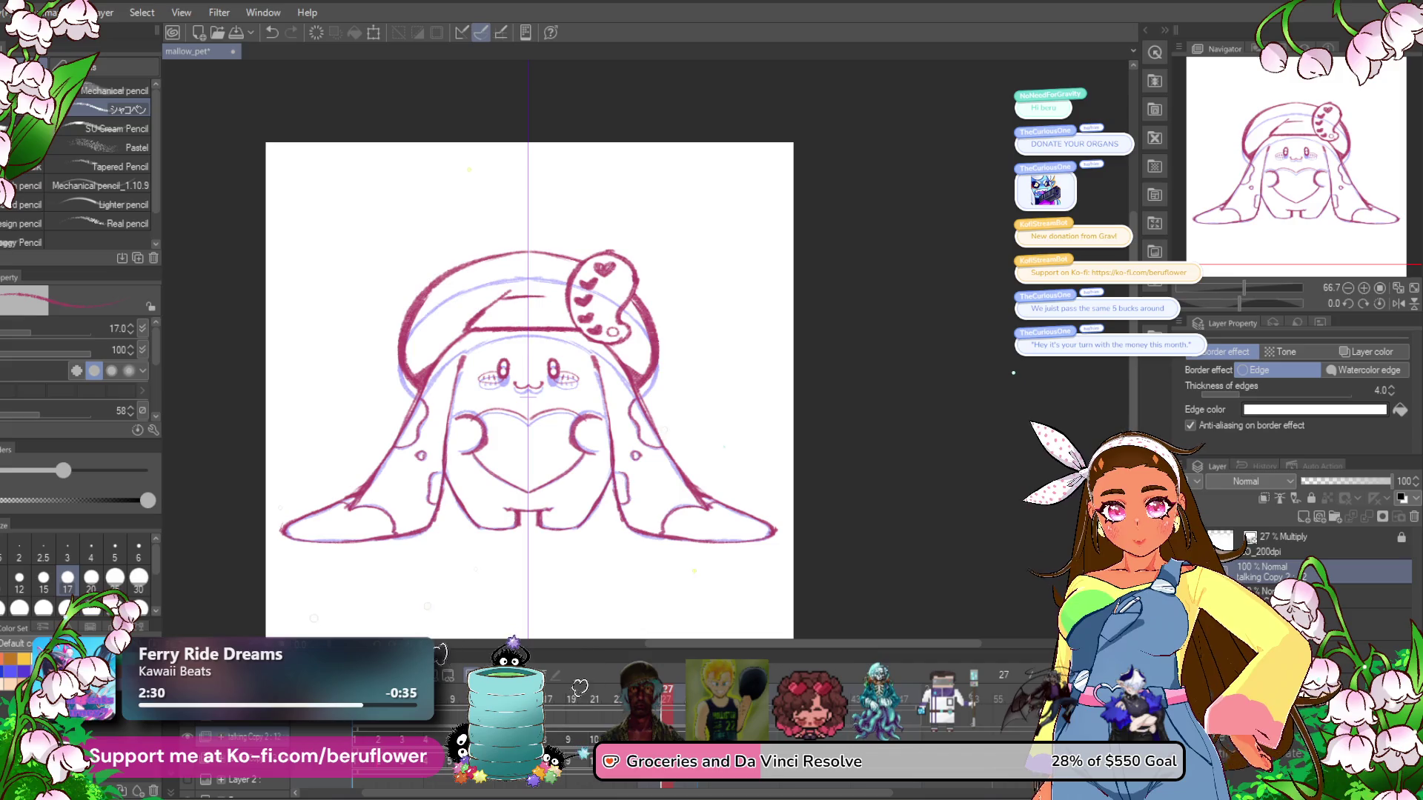
# Toggle the pink line art layer's visibility to compare it with the sketch, keeping it shown.
pyautogui.click(1399, 596)
pyautogui.scroll(-3, 1399, 597)
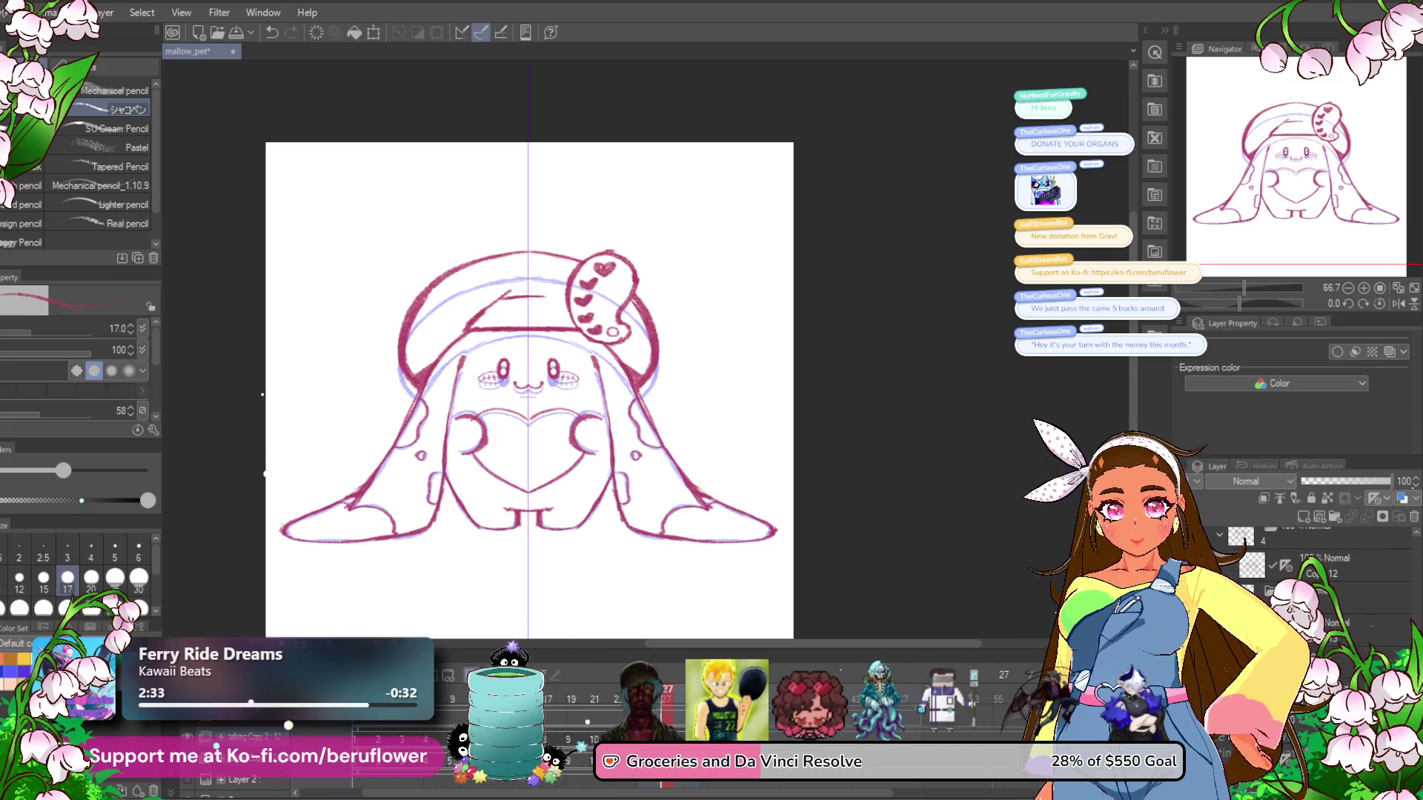
pyautogui.scroll(3, 1398, 596)
pyautogui.click(1217, 597)
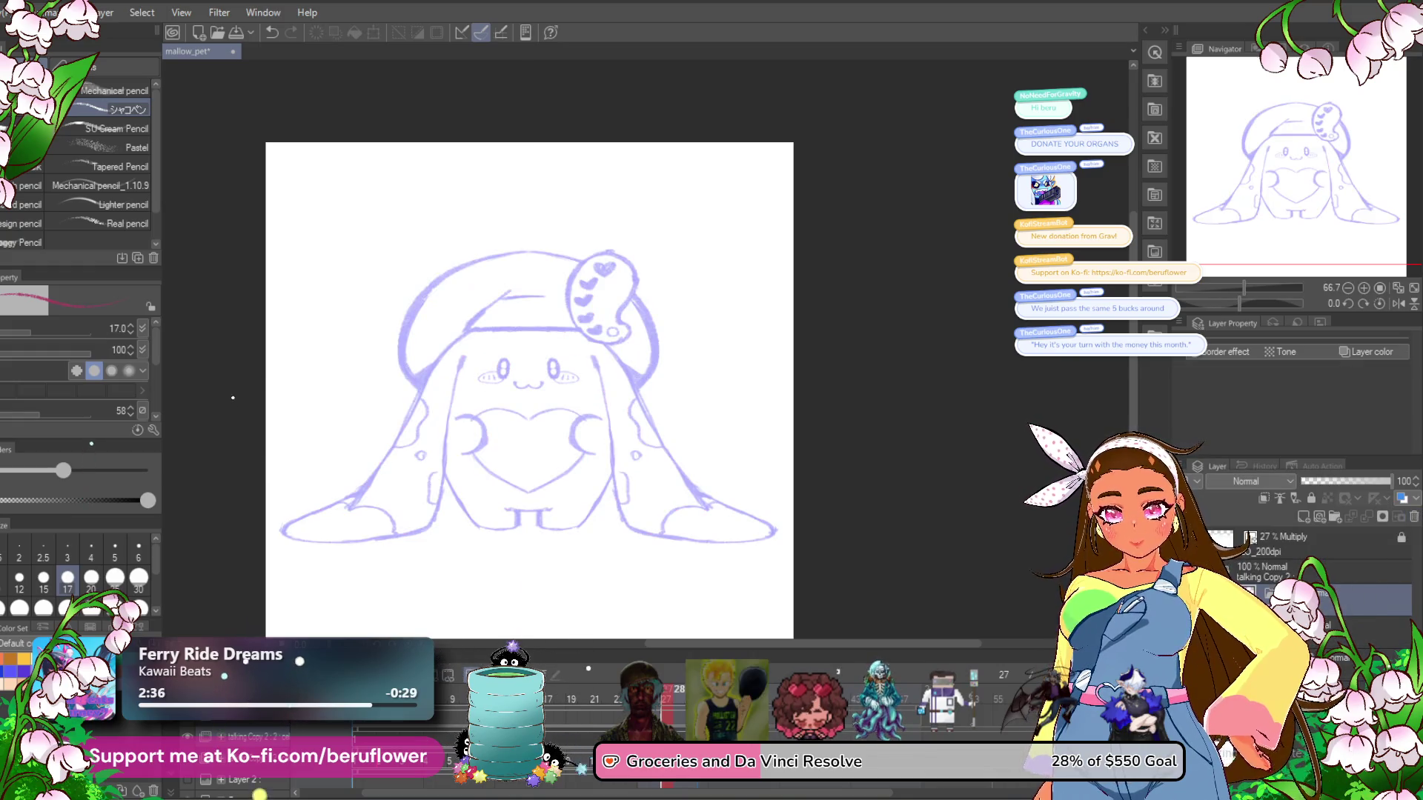
pyautogui.click(1378, 595)
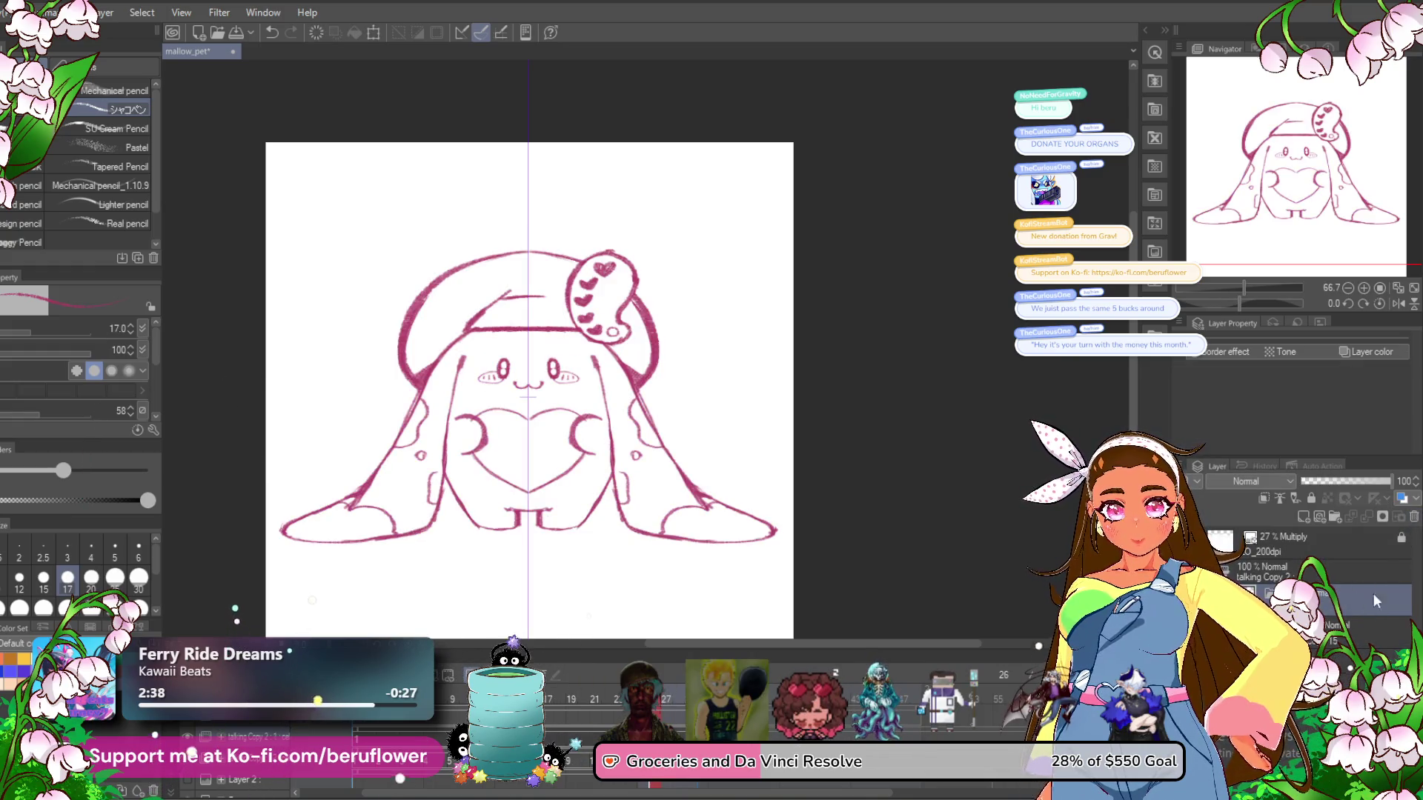
pyautogui.click(1378, 595)
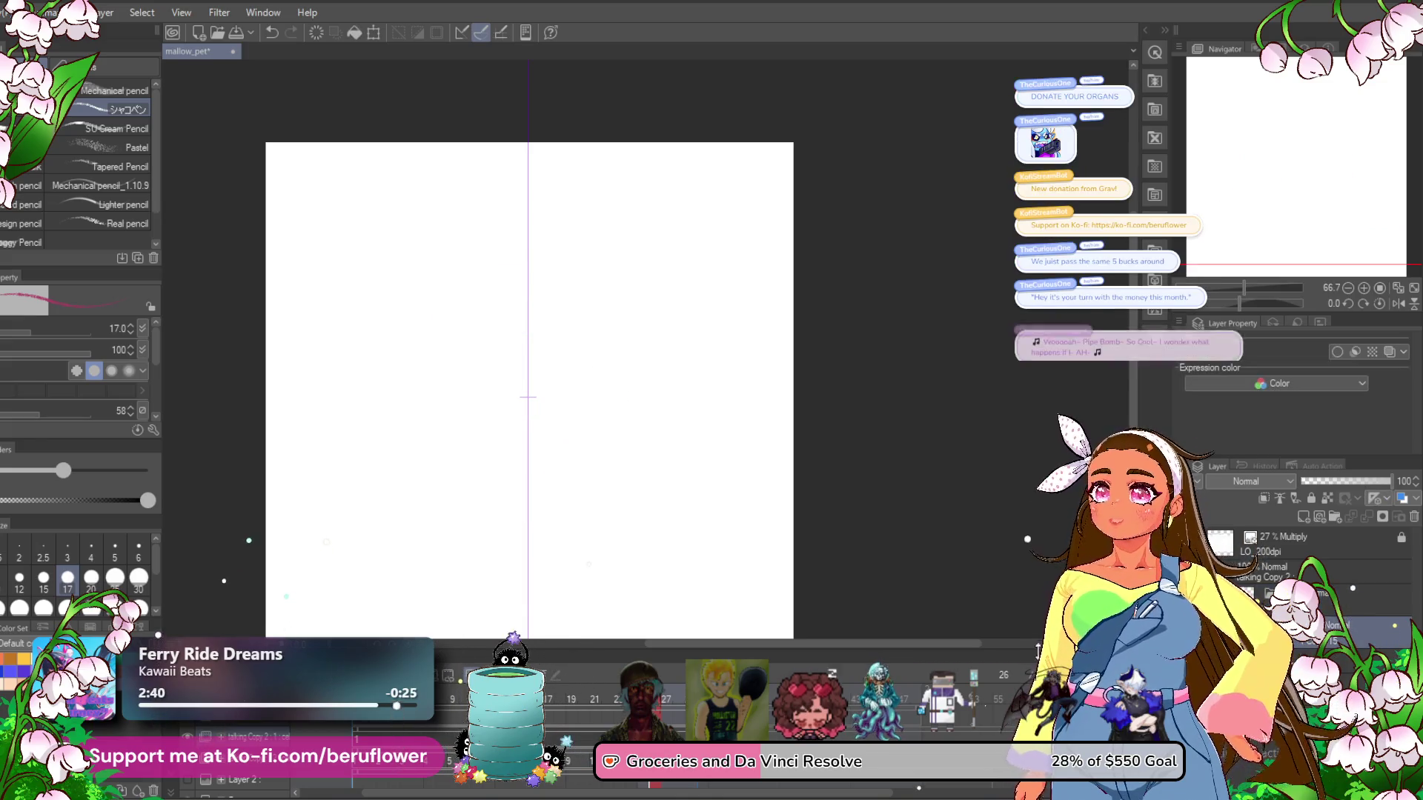
pyautogui.hotkey('ctrl', 'z')
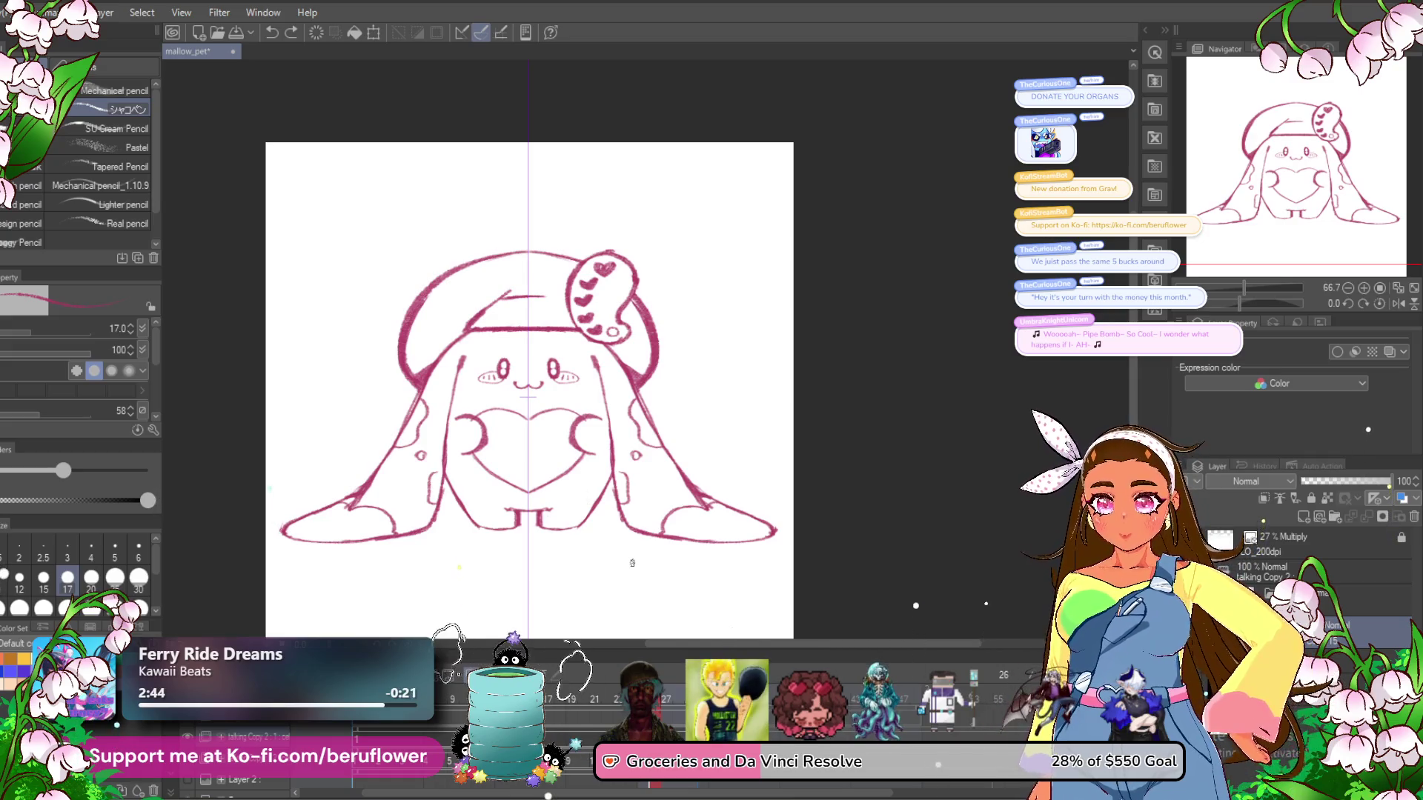
# Delete the vertical symmetry ruler.
pyautogui.scroll(-1, 597, 525)
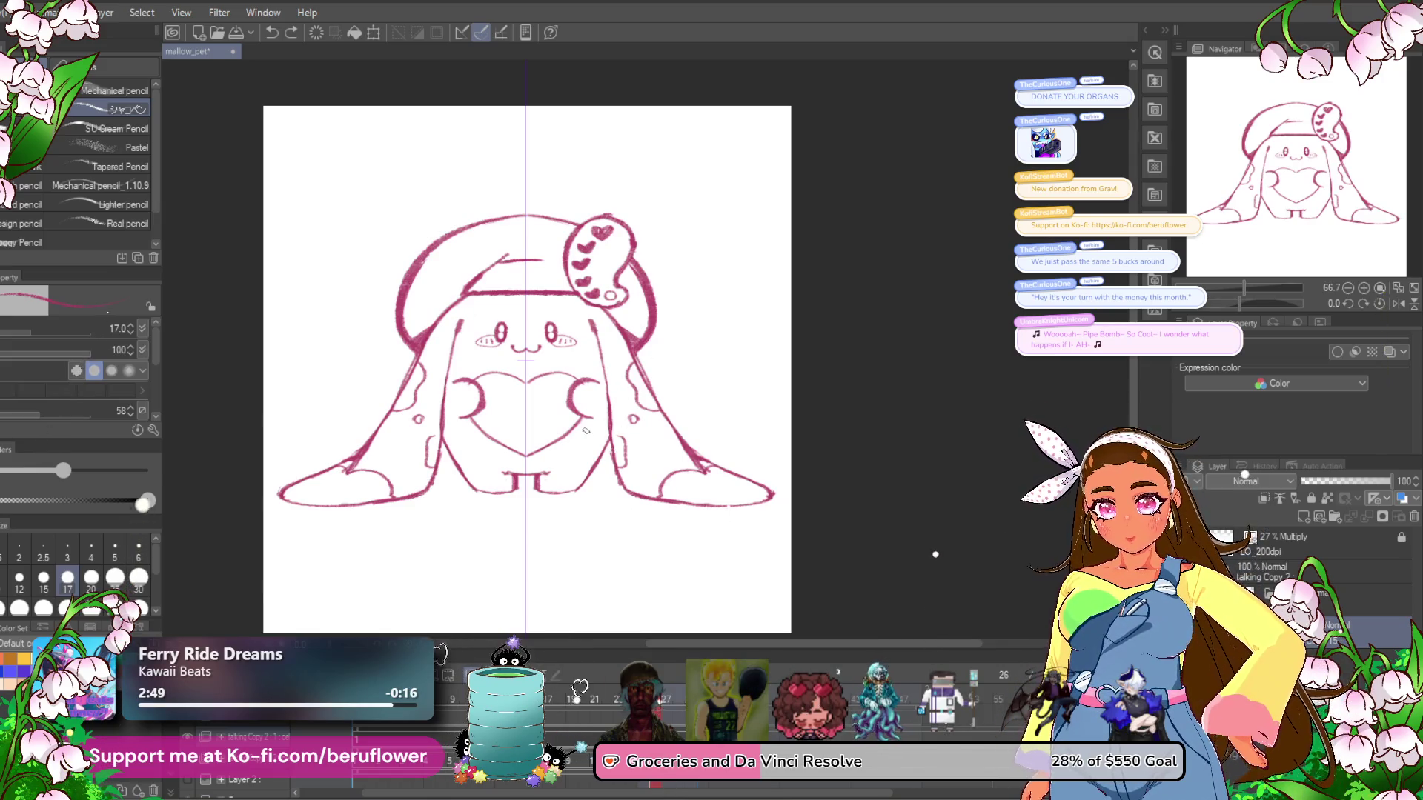
pyautogui.press('Delete')
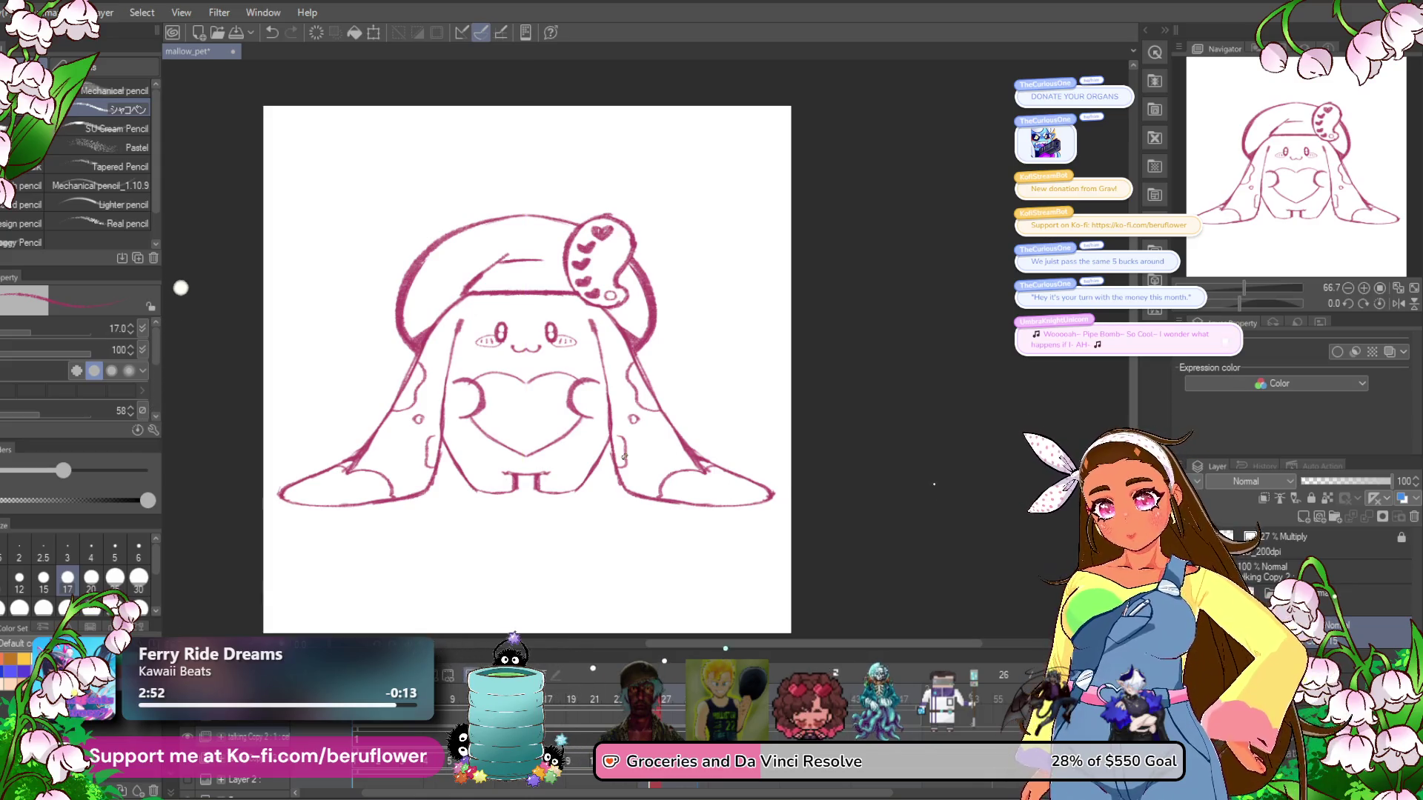
pyautogui.scroll(3, 623, 456)
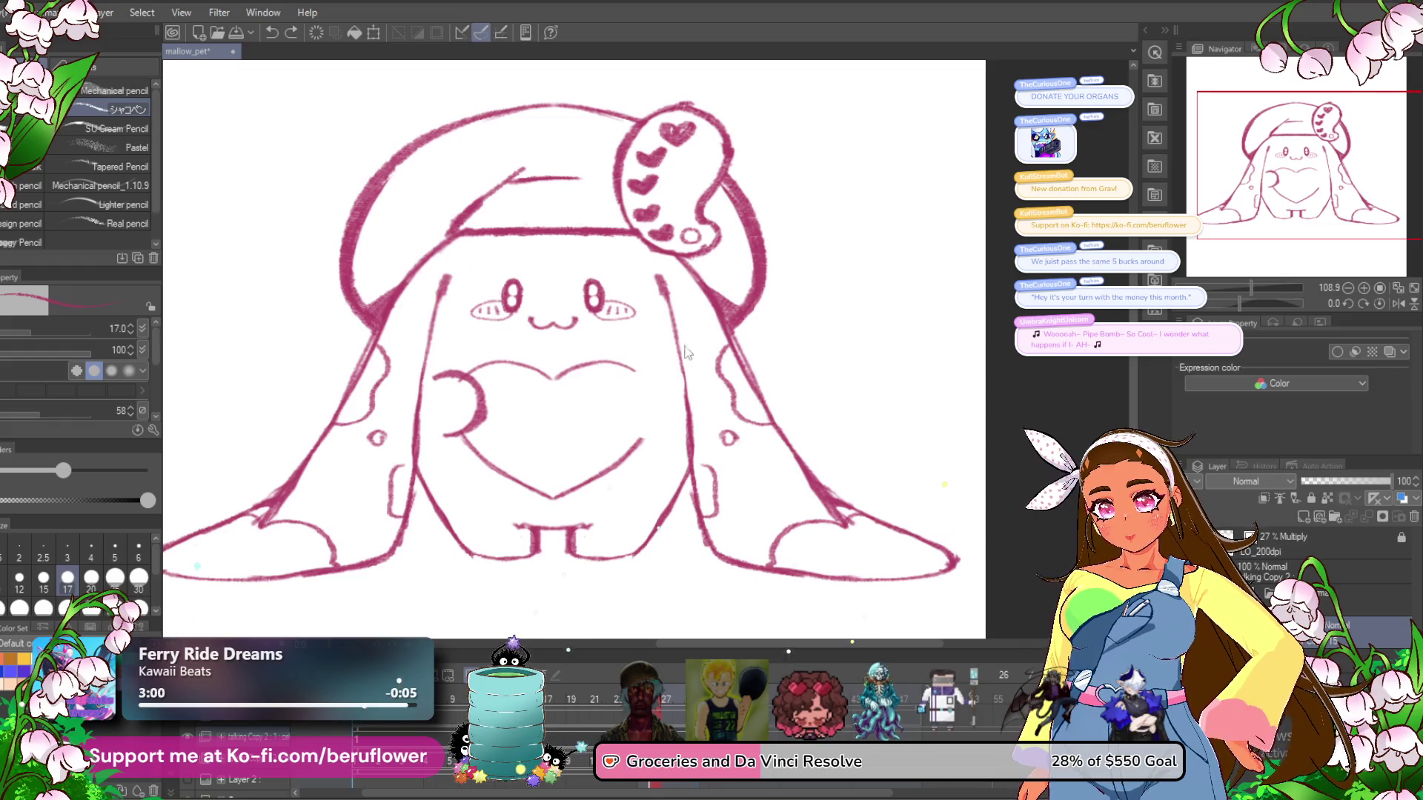
# Draw the missing right hand curve on the heart's right side, then switch to another frame.
pyautogui.moveTo(671, 375); pyautogui.dragTo(662, 437)
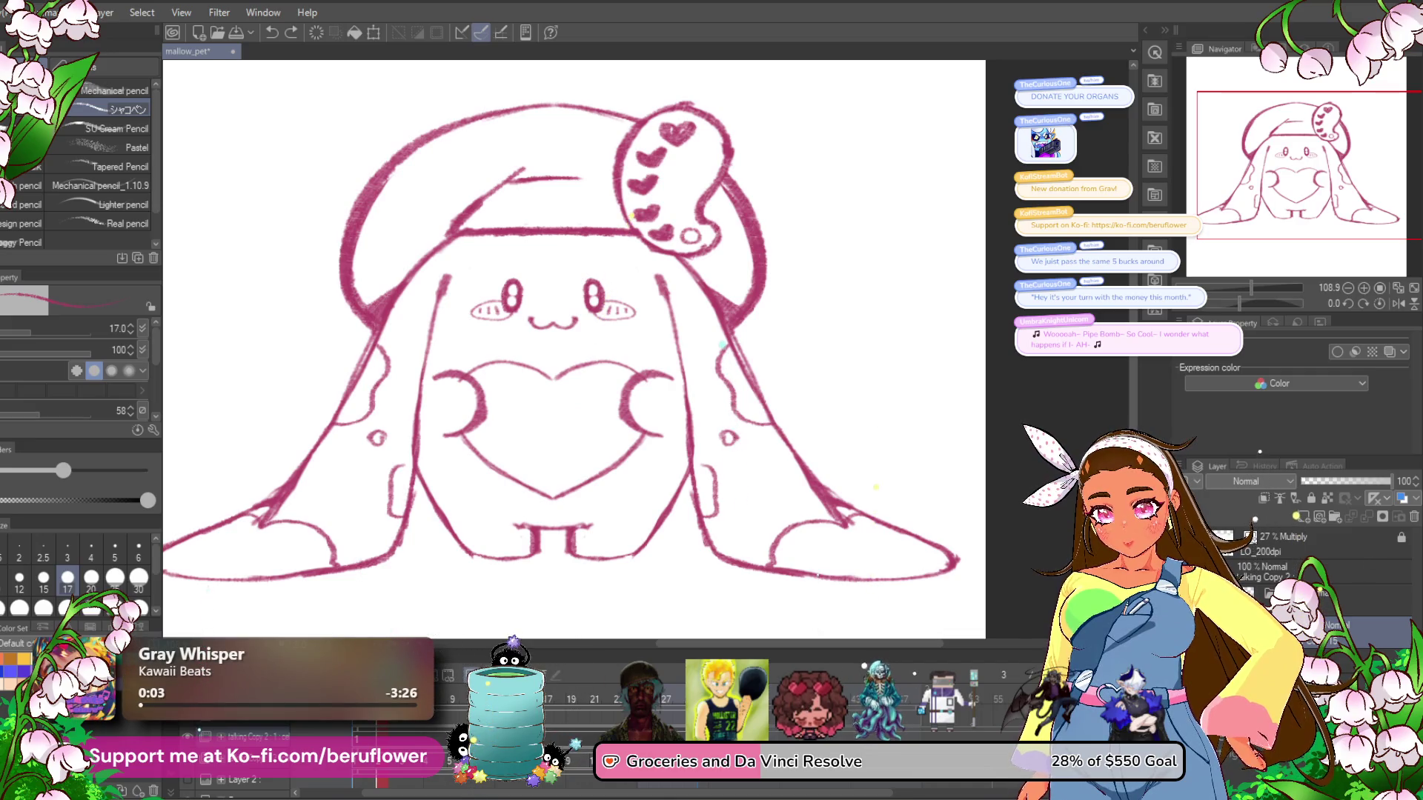
pyautogui.click(1253, 481)
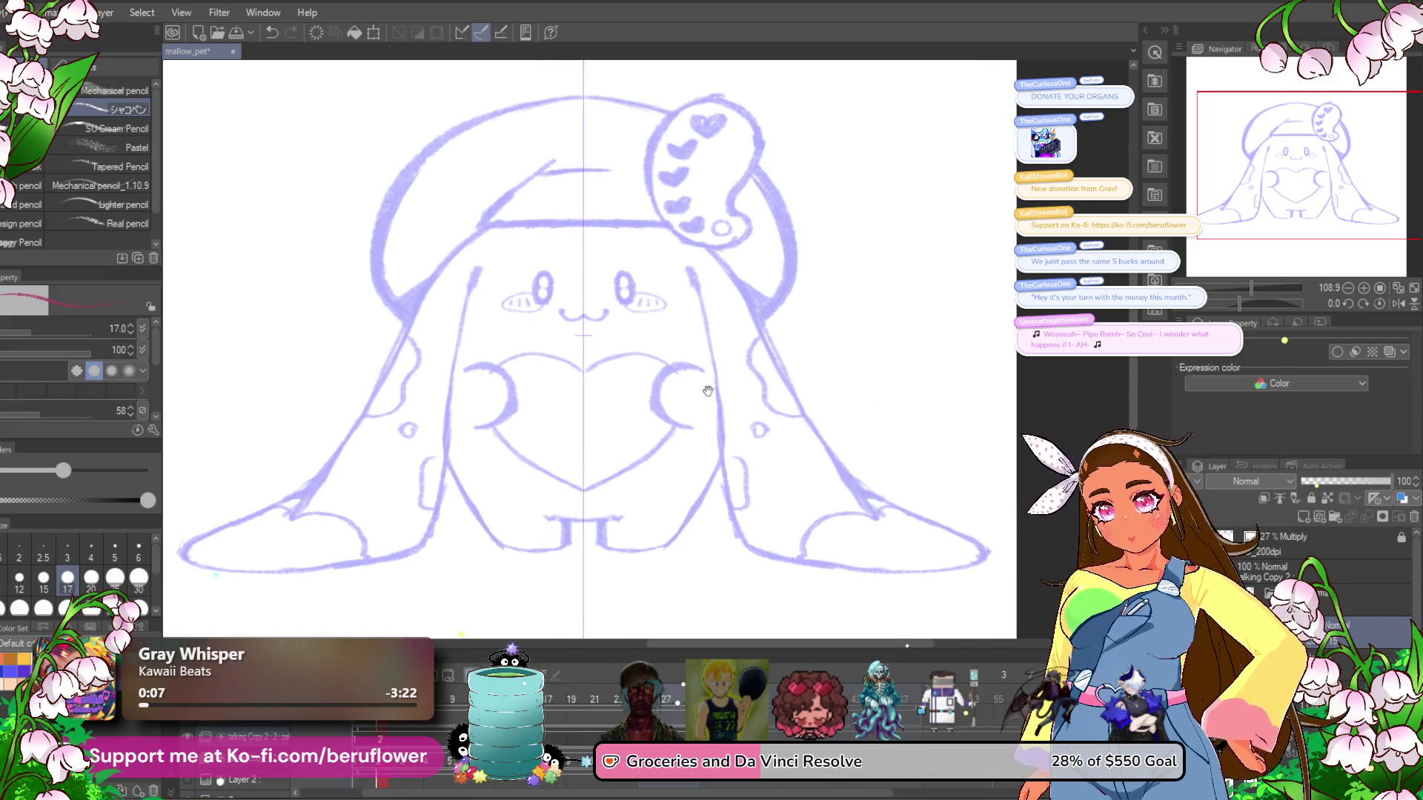
pyautogui.scroll(-3, 630, 290)
pyautogui.scroll(3, 577, 385)
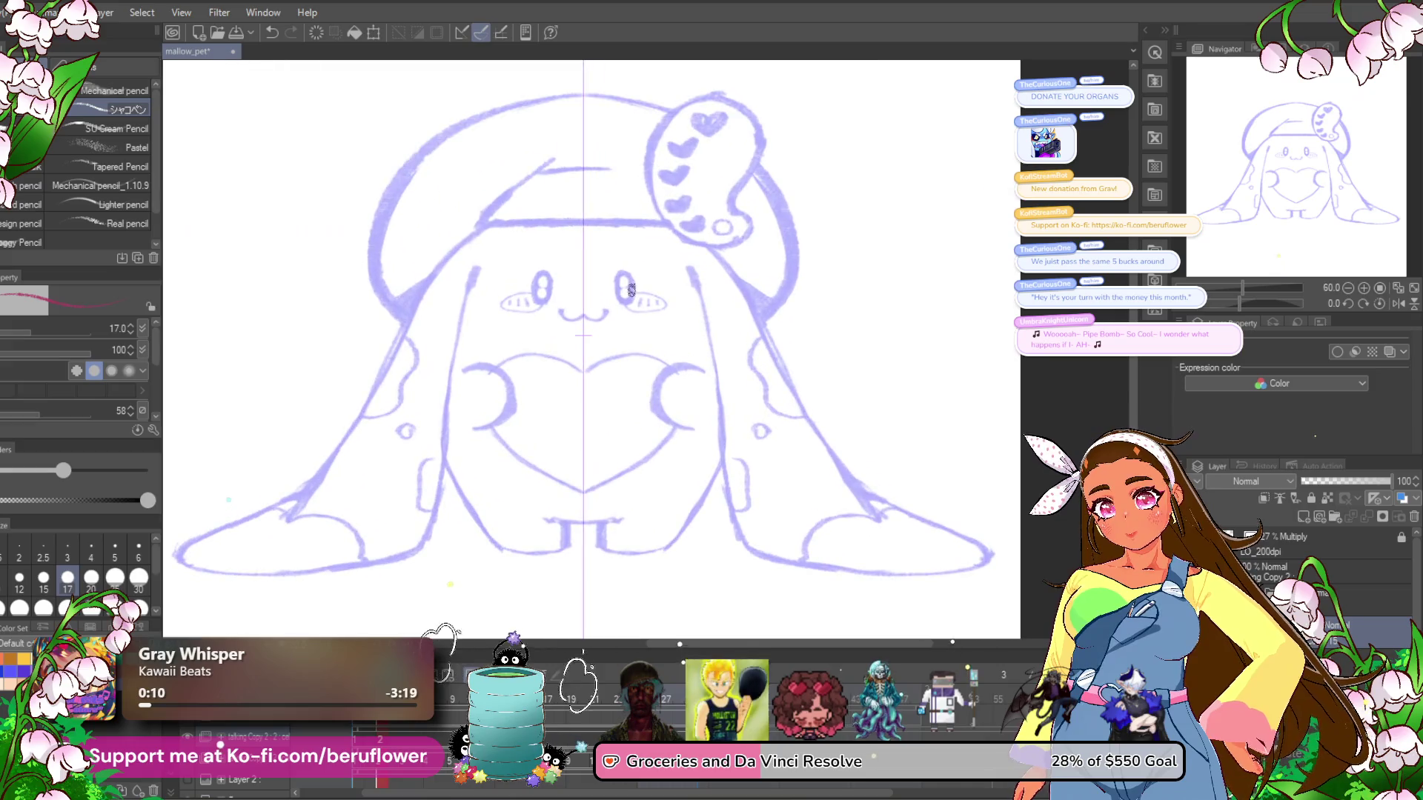
# Step between timeline frames 1 to 3 with onion skin, then start Scale/Rotate on the line art.
pyautogui.moveTo(568, 488); pyautogui.dragTo(564, 544)
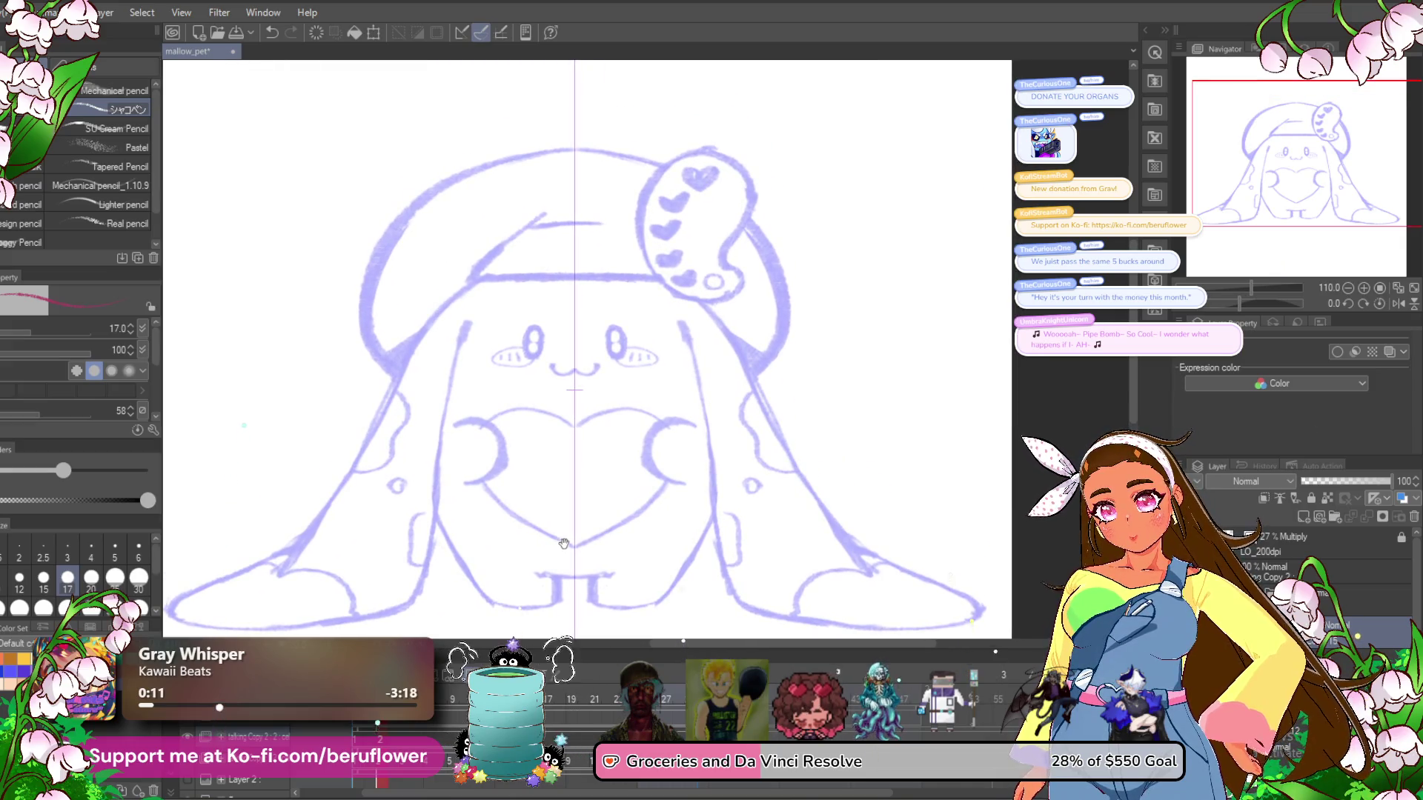
pyautogui.click(358, 739)
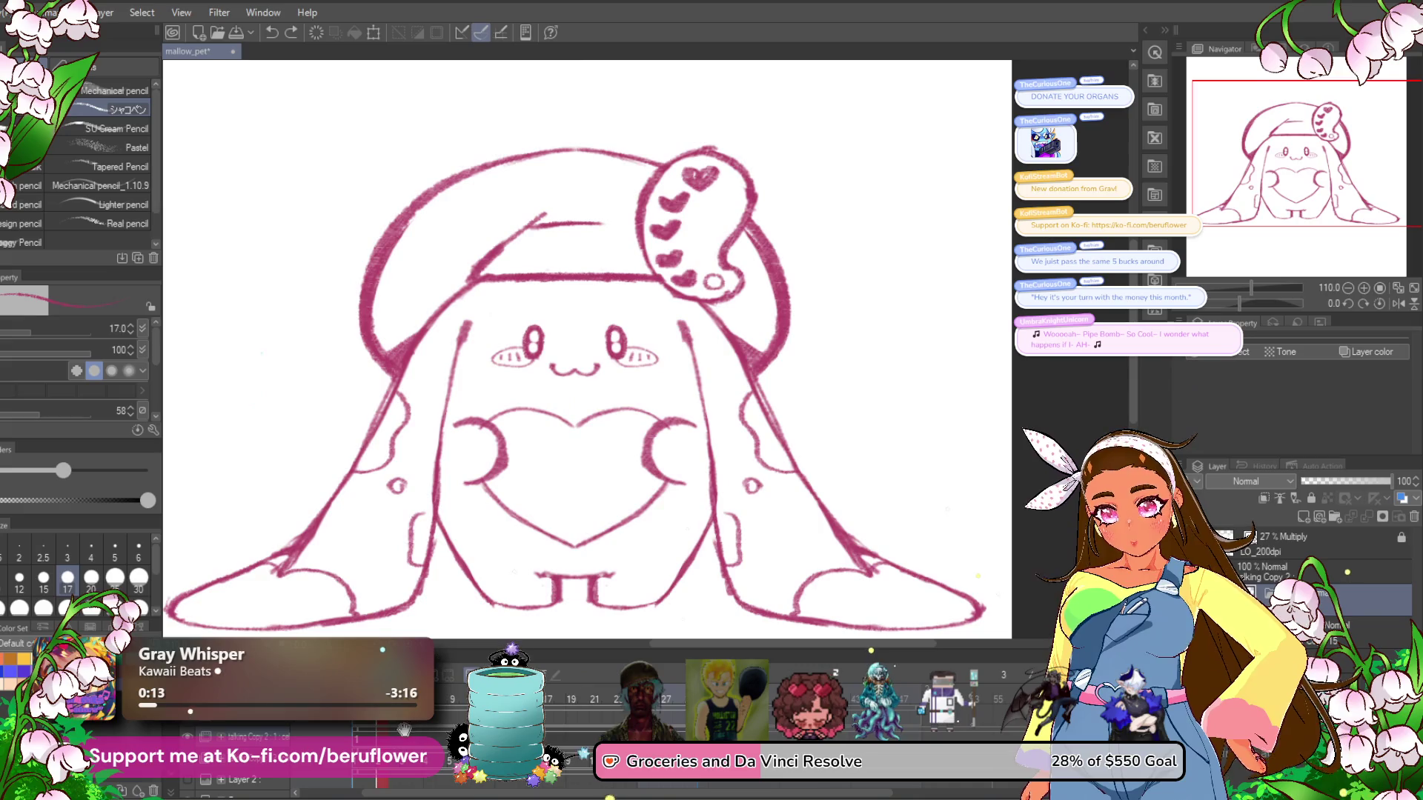
pyautogui.click(384, 741)
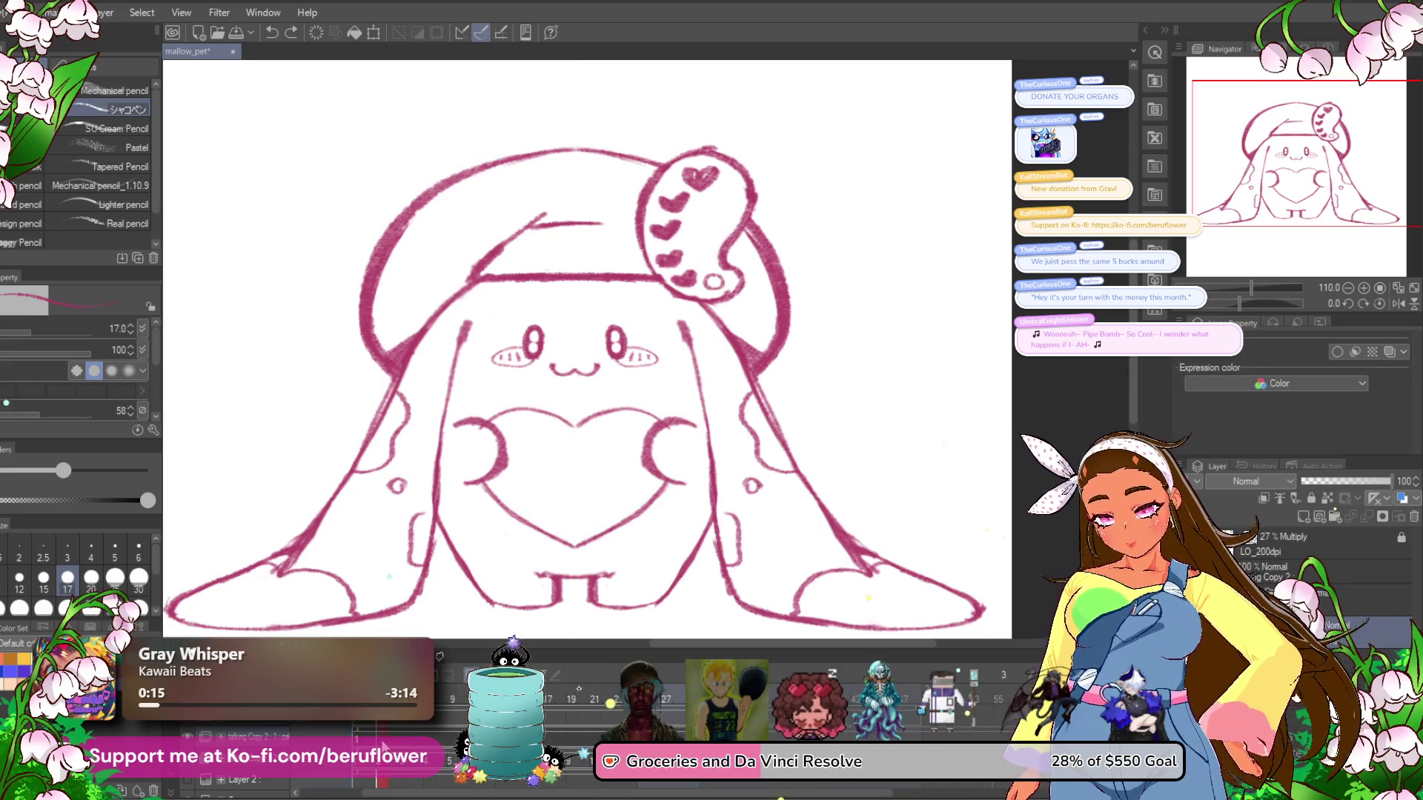
pyautogui.press('Right')
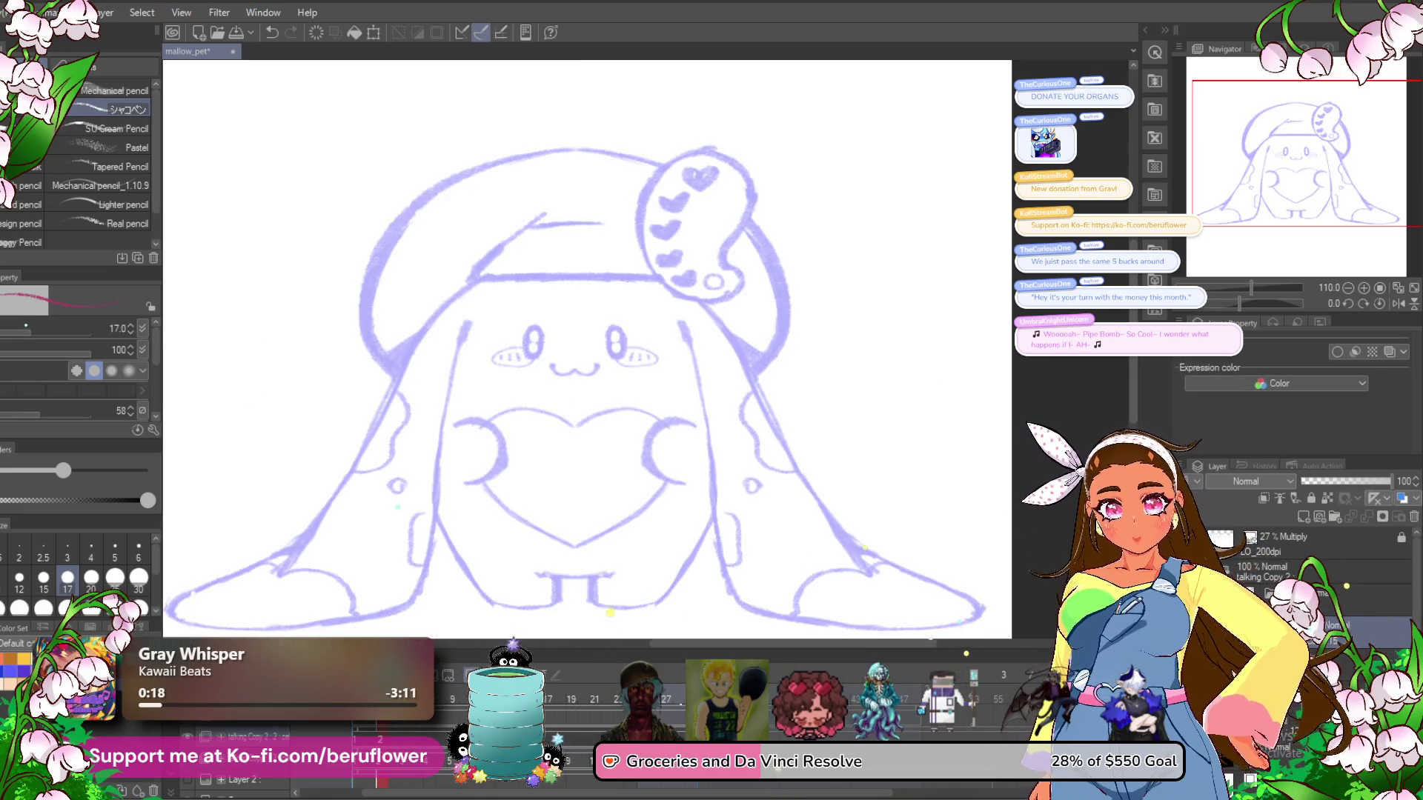
pyautogui.press('Left')
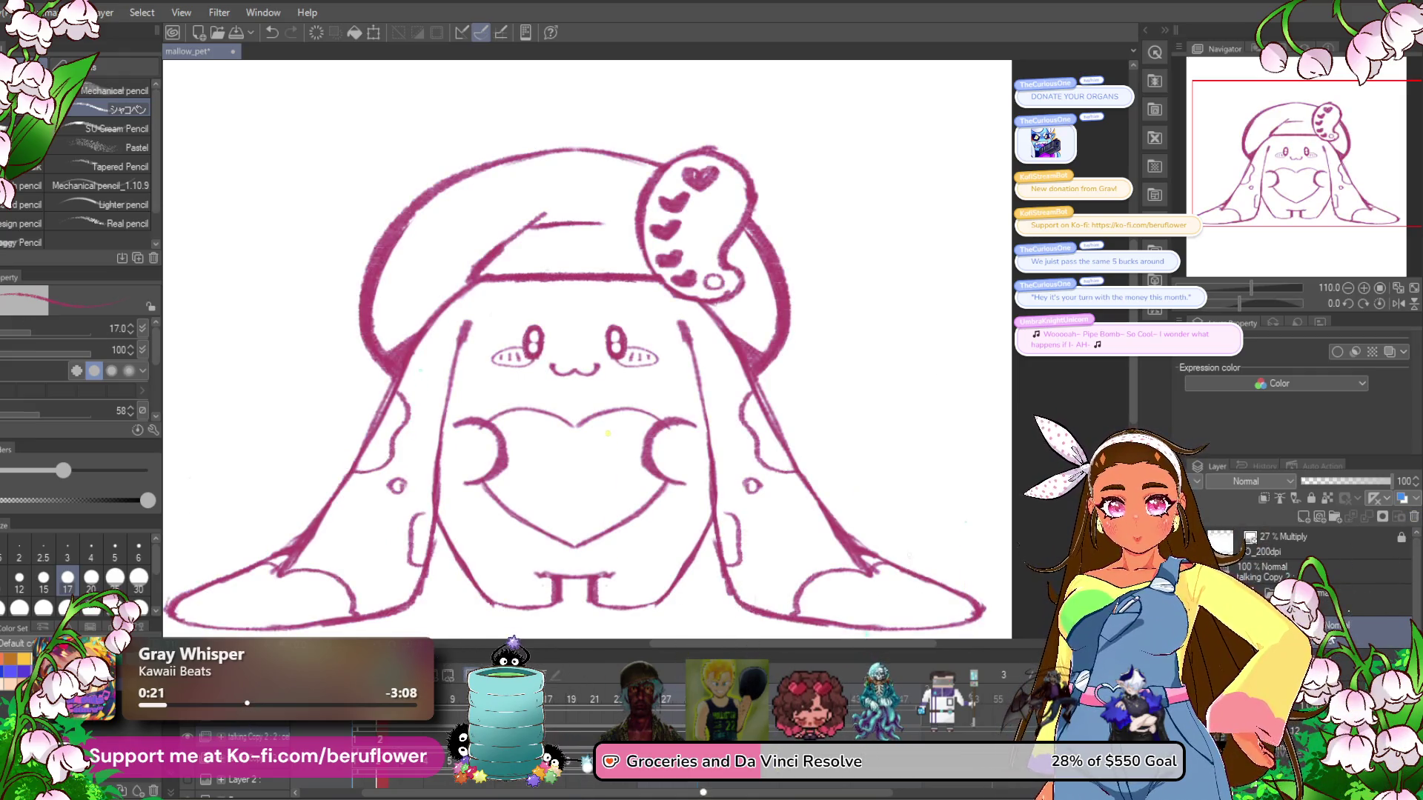
pyautogui.hotkey('ctrl', 't')
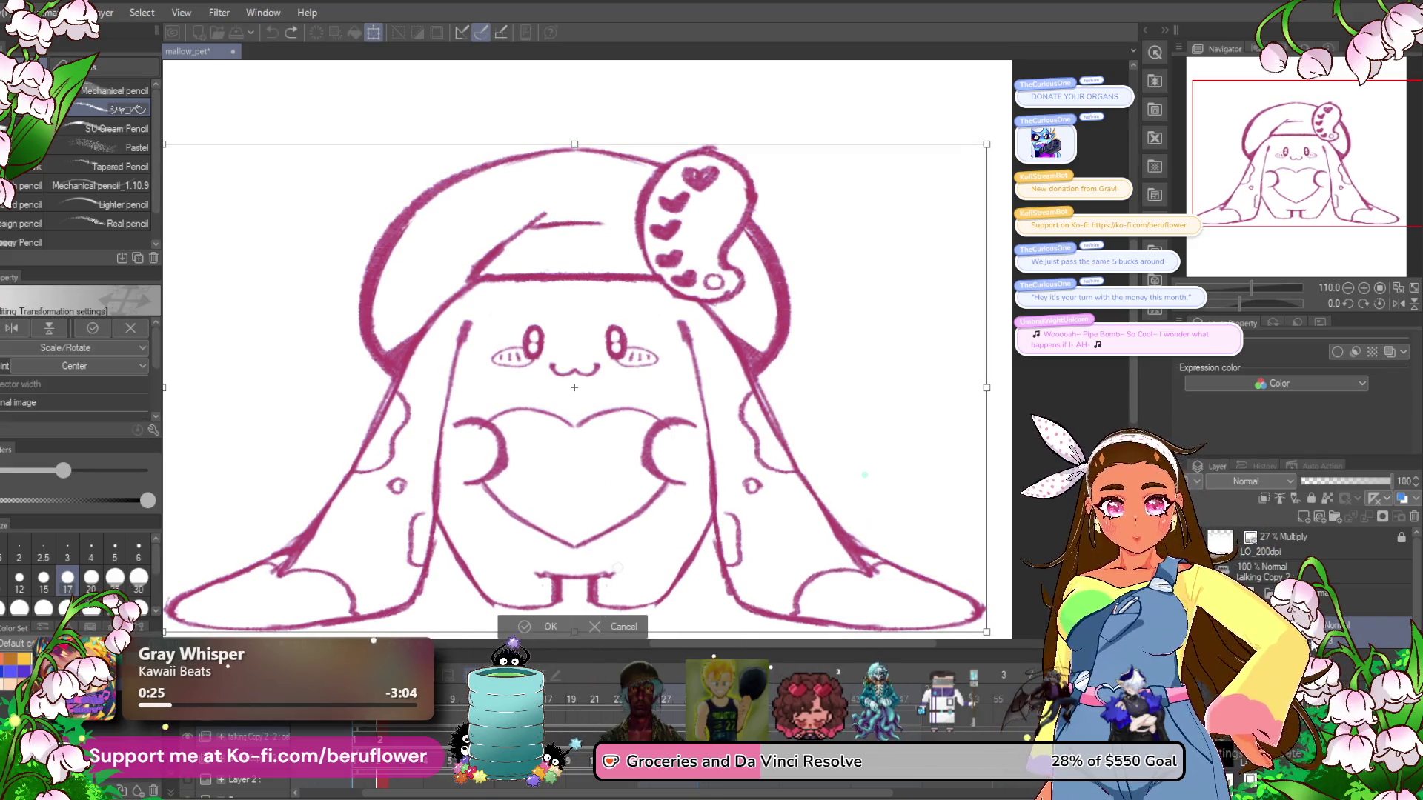
# Rescale the frame's line art: pull the top down, widen both sides slightly, and apply.
pyautogui.press('Return')
pyautogui.rightClick(1224, 423)
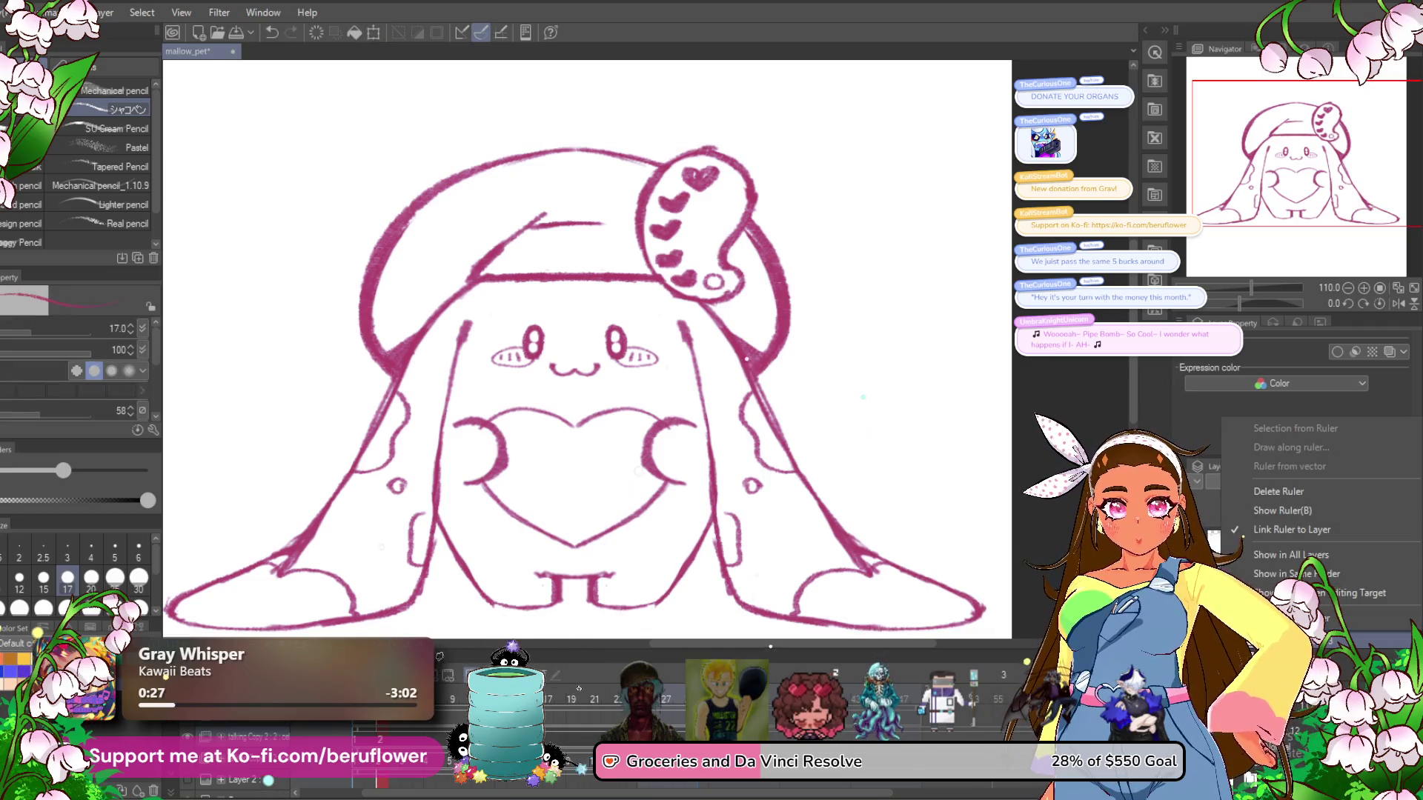
pyautogui.click(1305, 489)
pyautogui.hotkey('ctrl', 't')
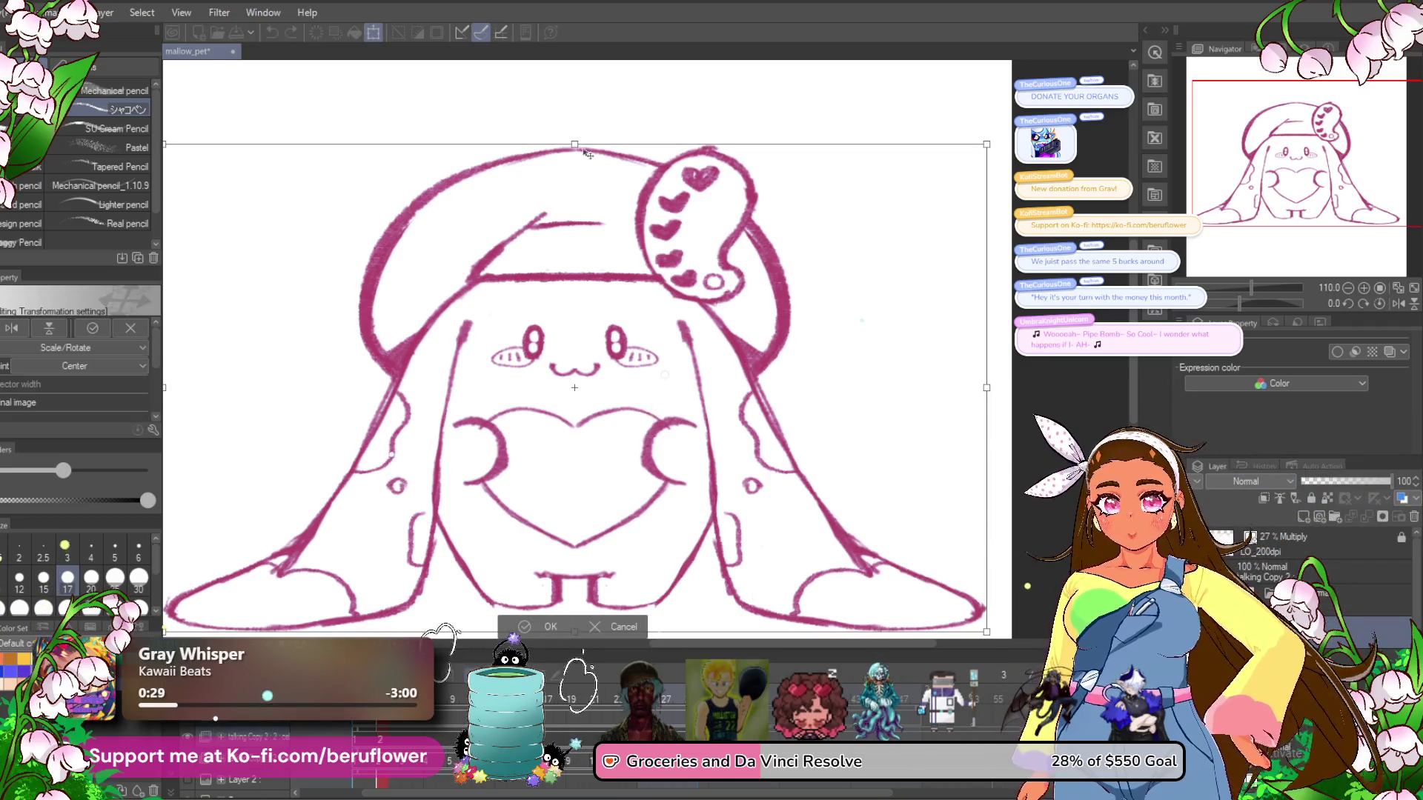
pyautogui.moveTo(574, 145); pyautogui.dragTo(576, 163)
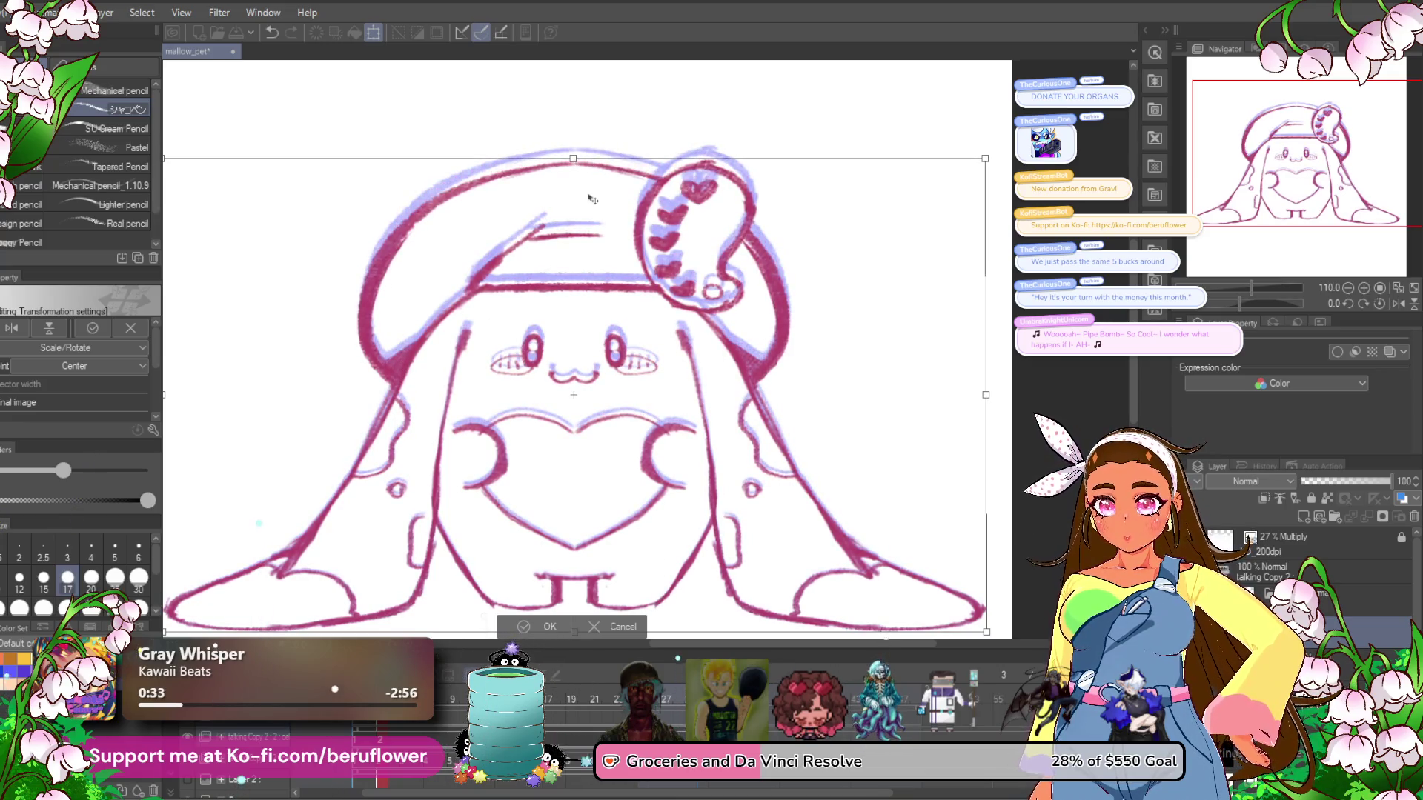
pyautogui.scroll(-3, 591, 198)
pyautogui.scroll(2, 590, 199)
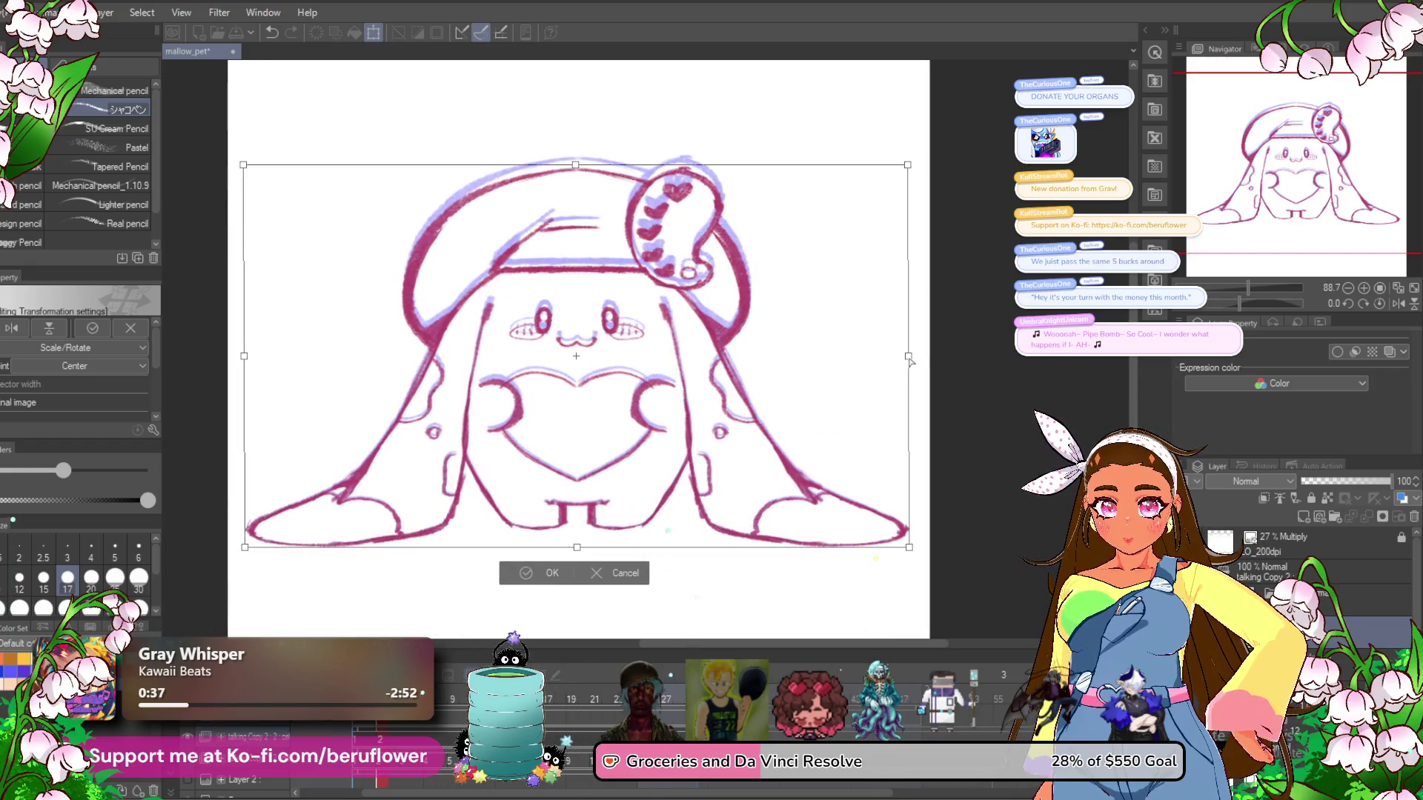
pyautogui.moveTo(909, 358); pyautogui.dragTo(916, 357)
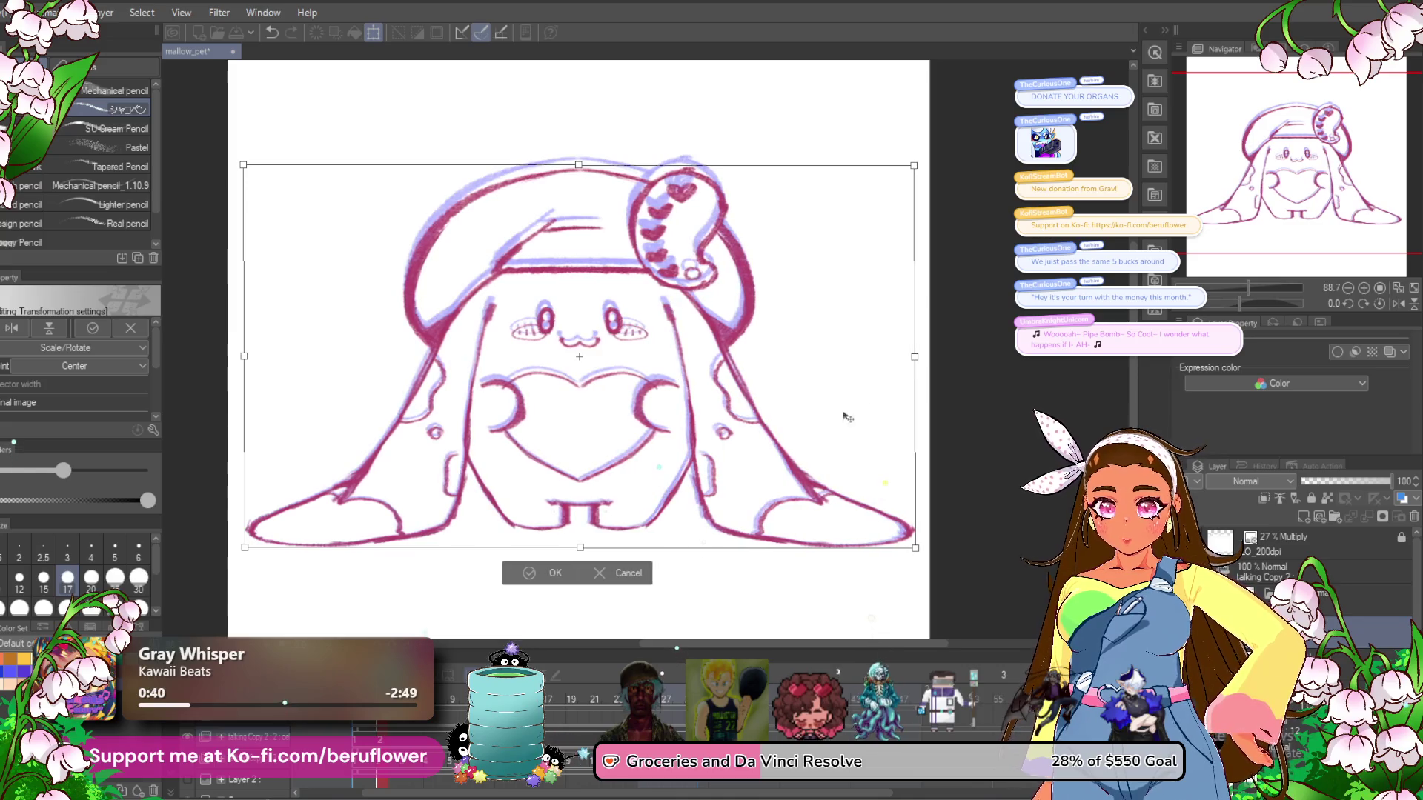
pyautogui.moveTo(244, 357); pyautogui.dragTo(237, 359)
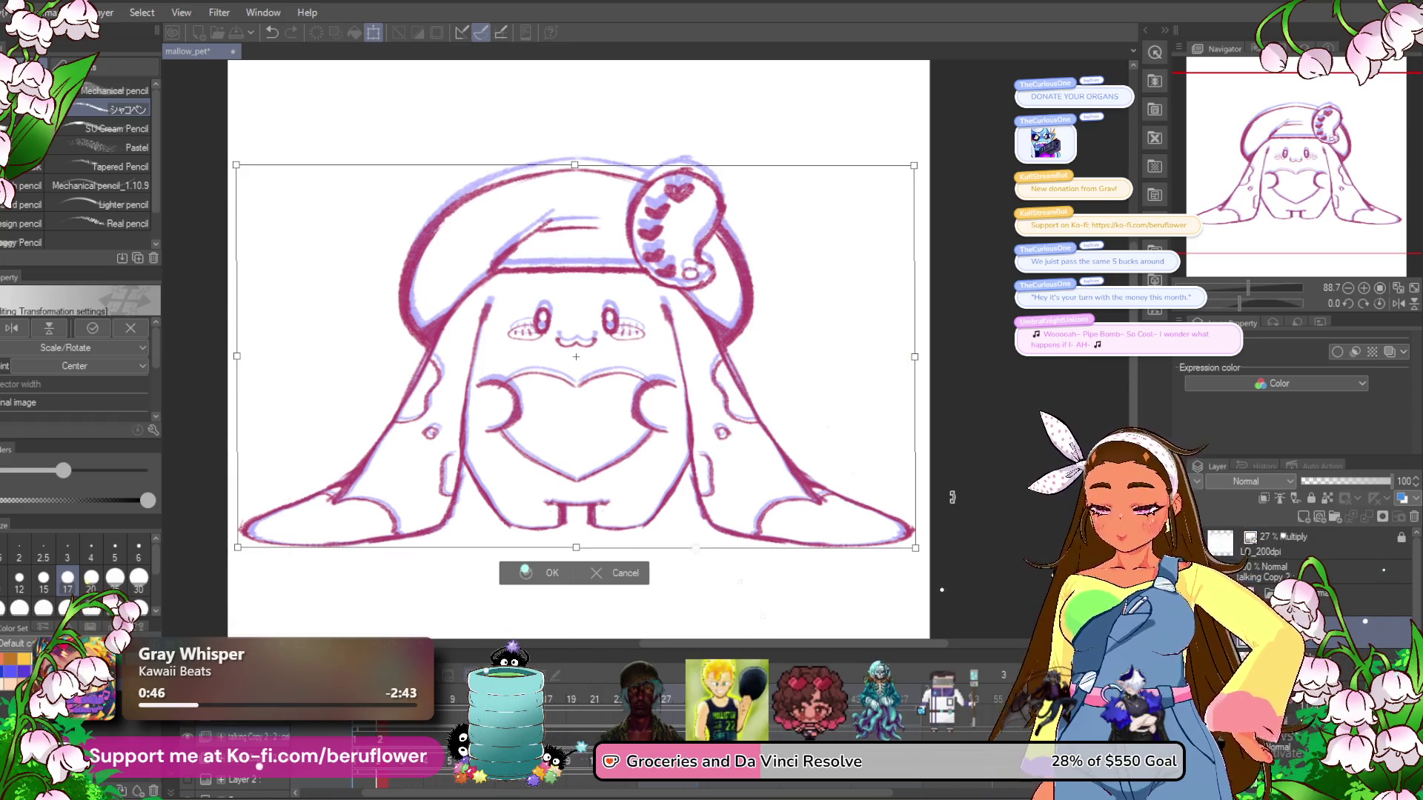
pyautogui.press('Return')
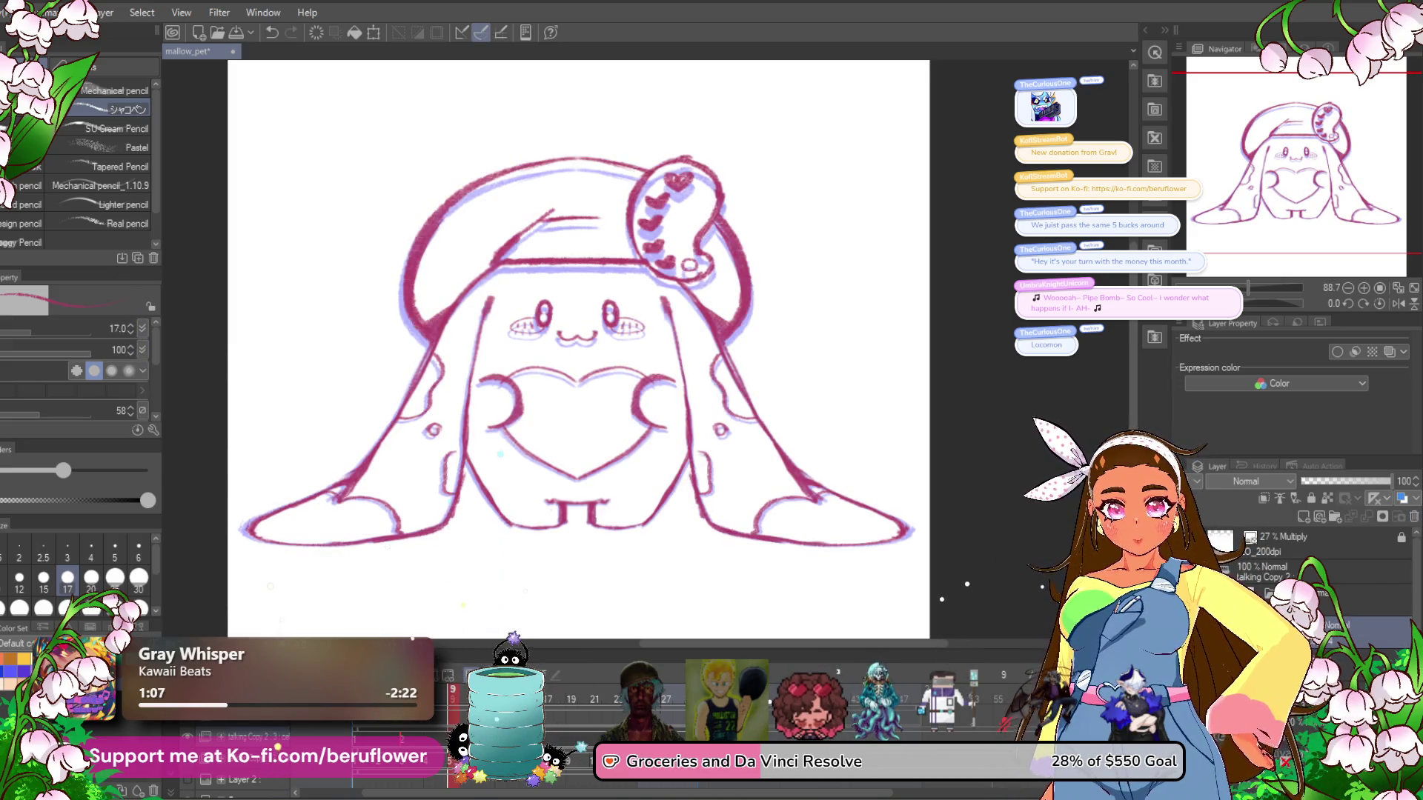
# Transform the line art again, squashing it from the top and widening left and right, then commit.
pyautogui.click(1244, 481)
pyautogui.click(1306, 505)
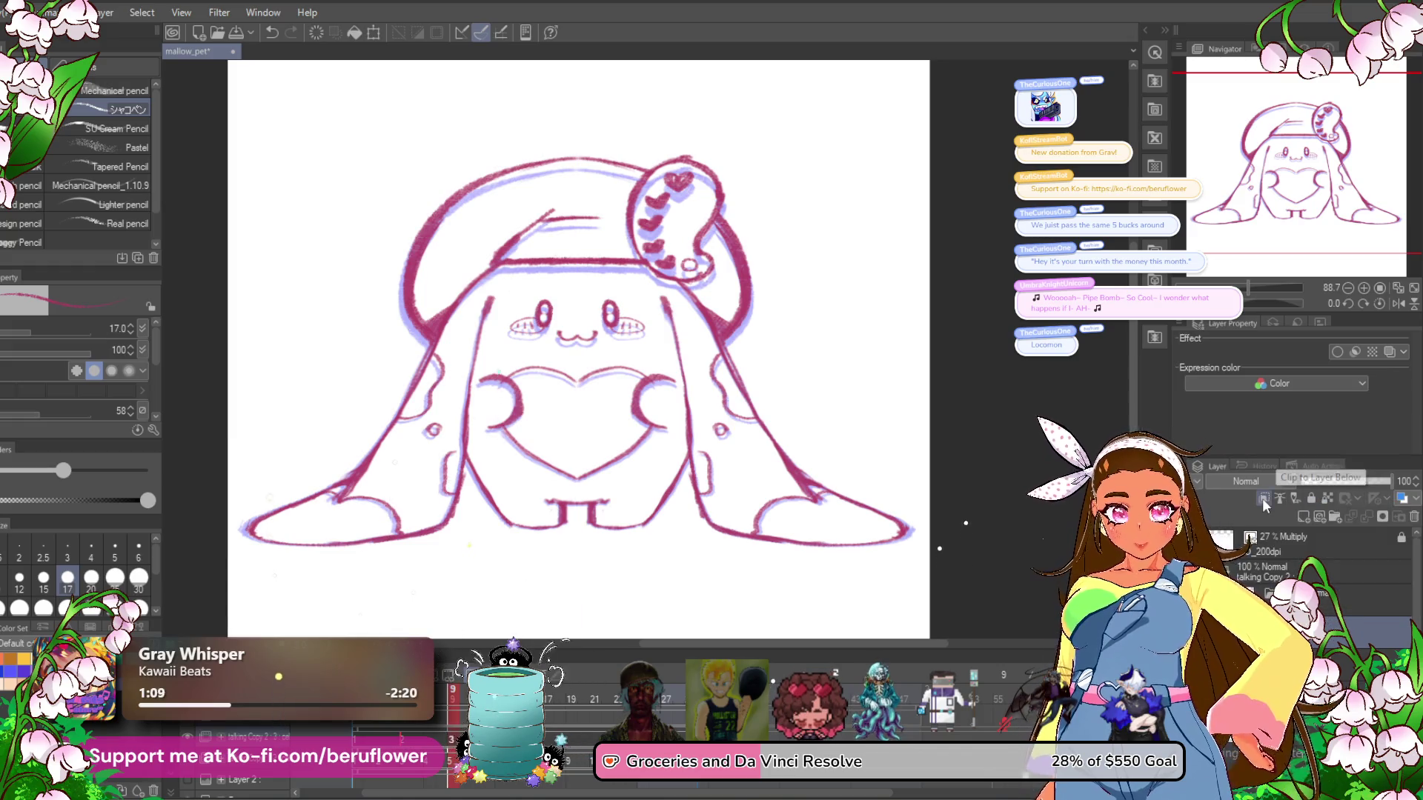
pyautogui.hotkey('ctrl', 't')
pyautogui.moveTo(578, 157); pyautogui.dragTo(577, 199)
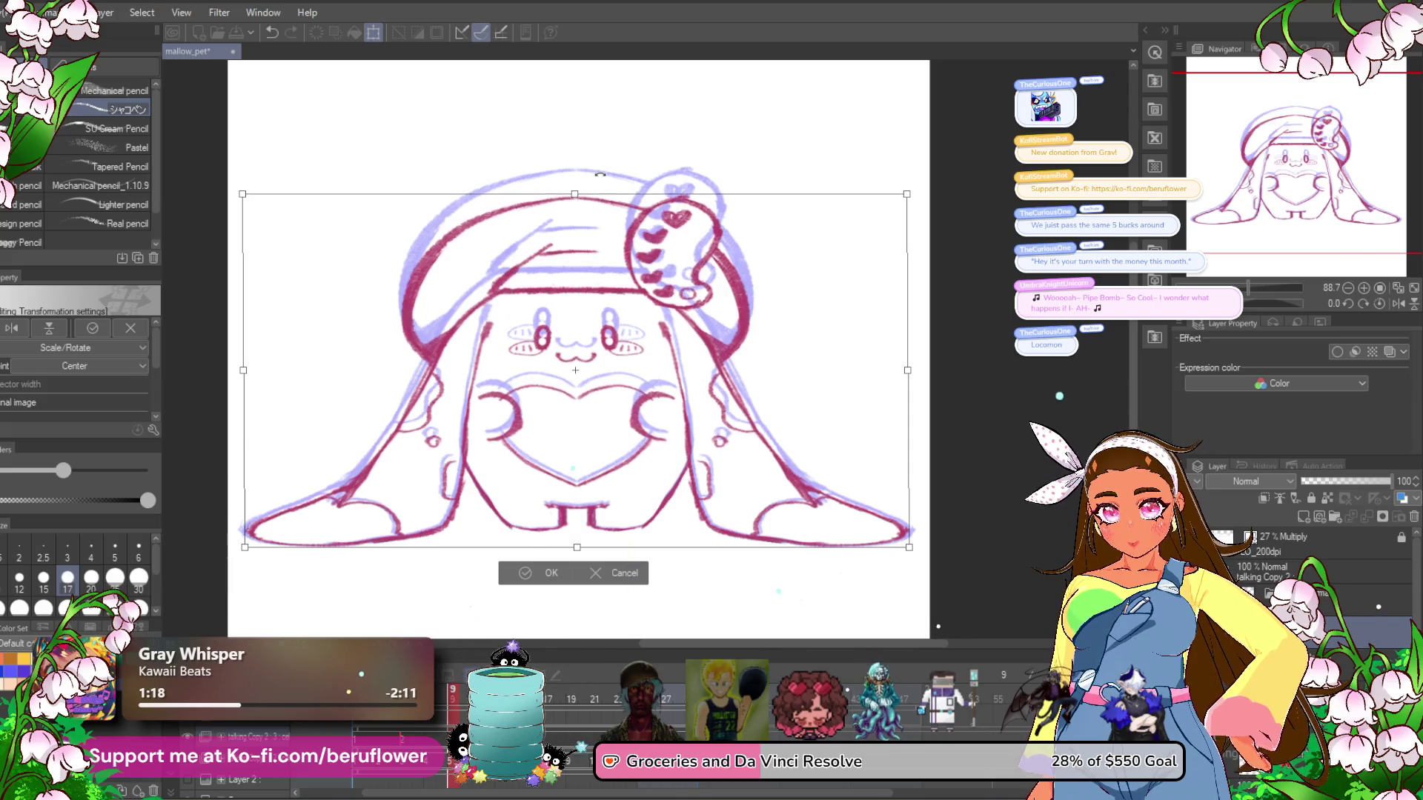
pyautogui.moveTo(909, 370); pyautogui.dragTo(923, 371)
pyautogui.moveTo(243, 370); pyautogui.dragTo(227, 376)
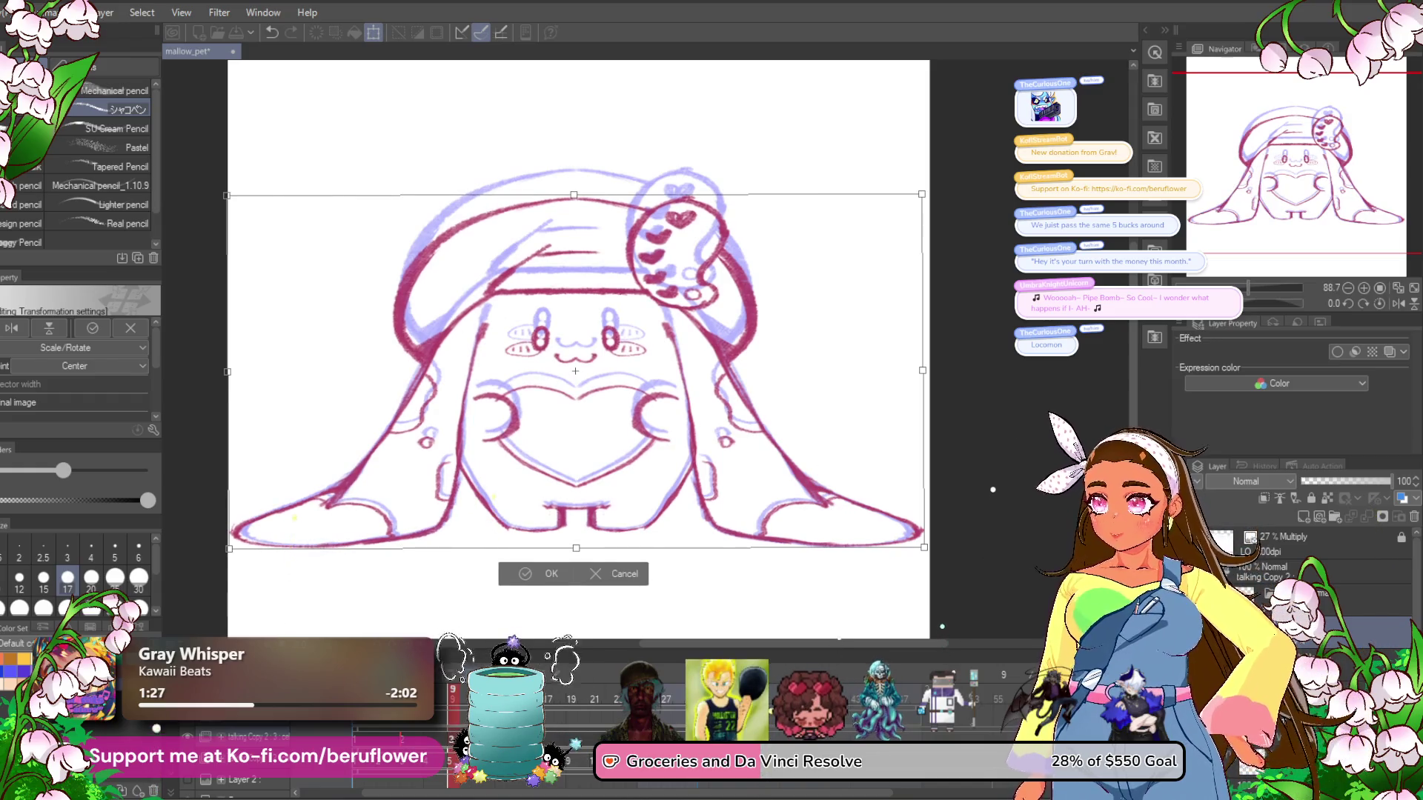
pyautogui.press('Return')
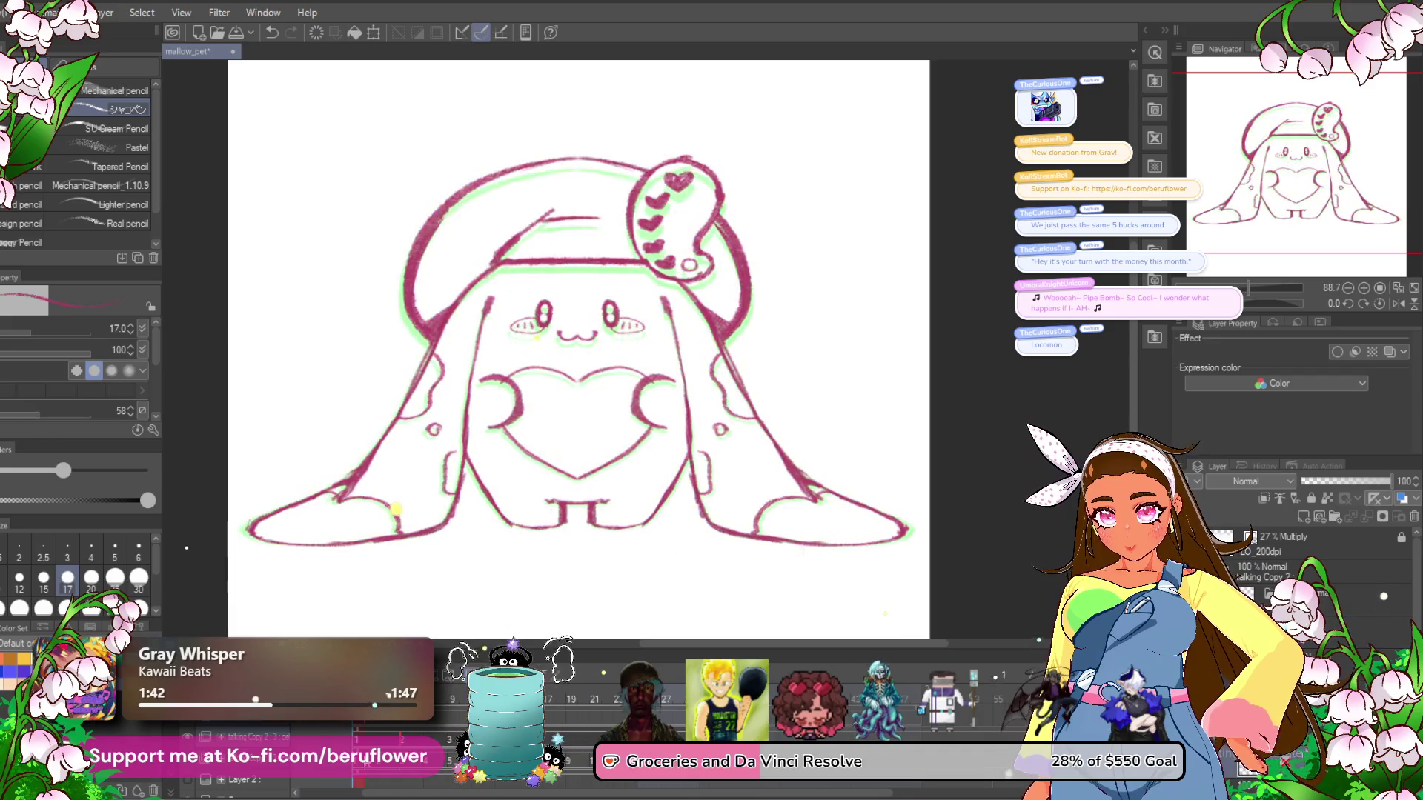
# Play the animation preview and stop on frame 9 to draw.
pyautogui.press('Return')
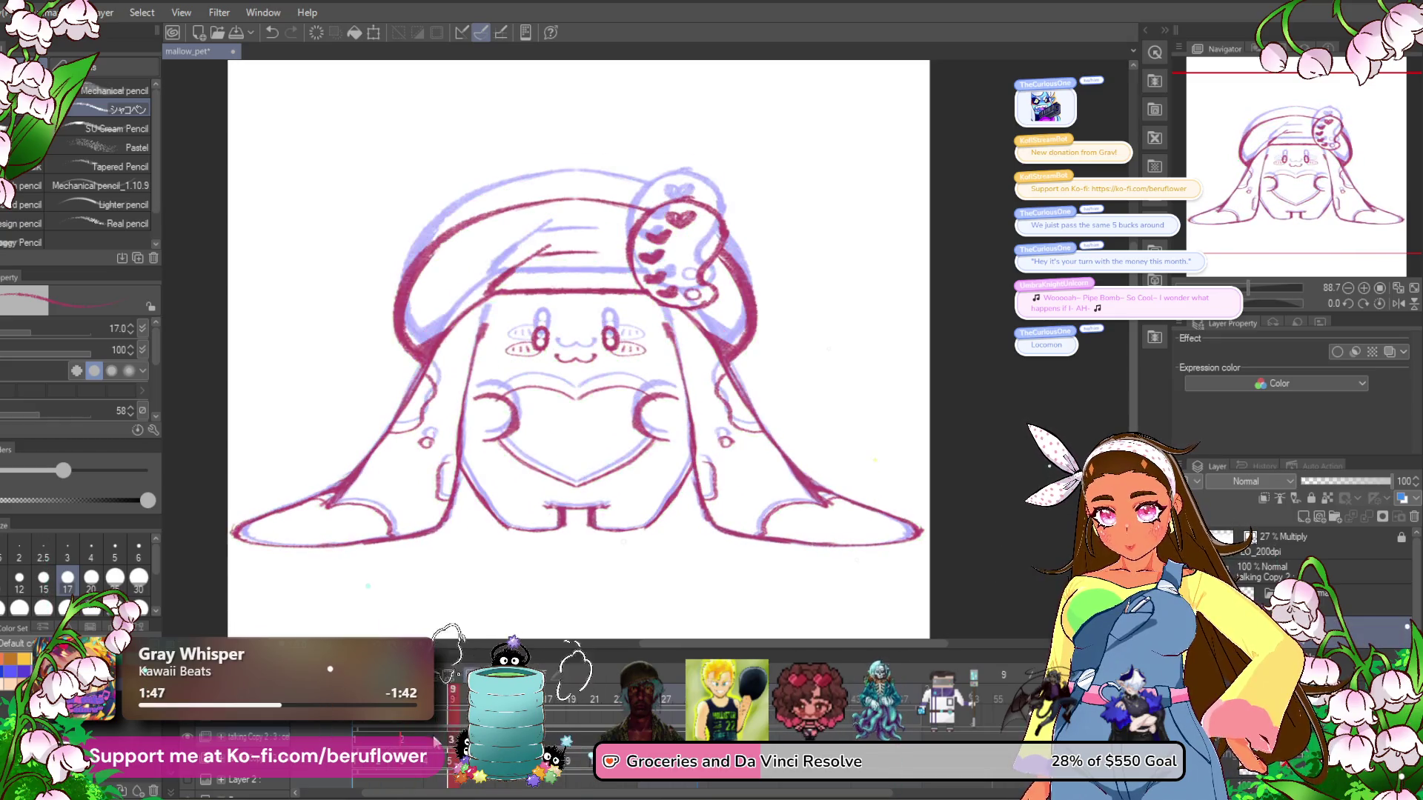
pyautogui.click(450, 693)
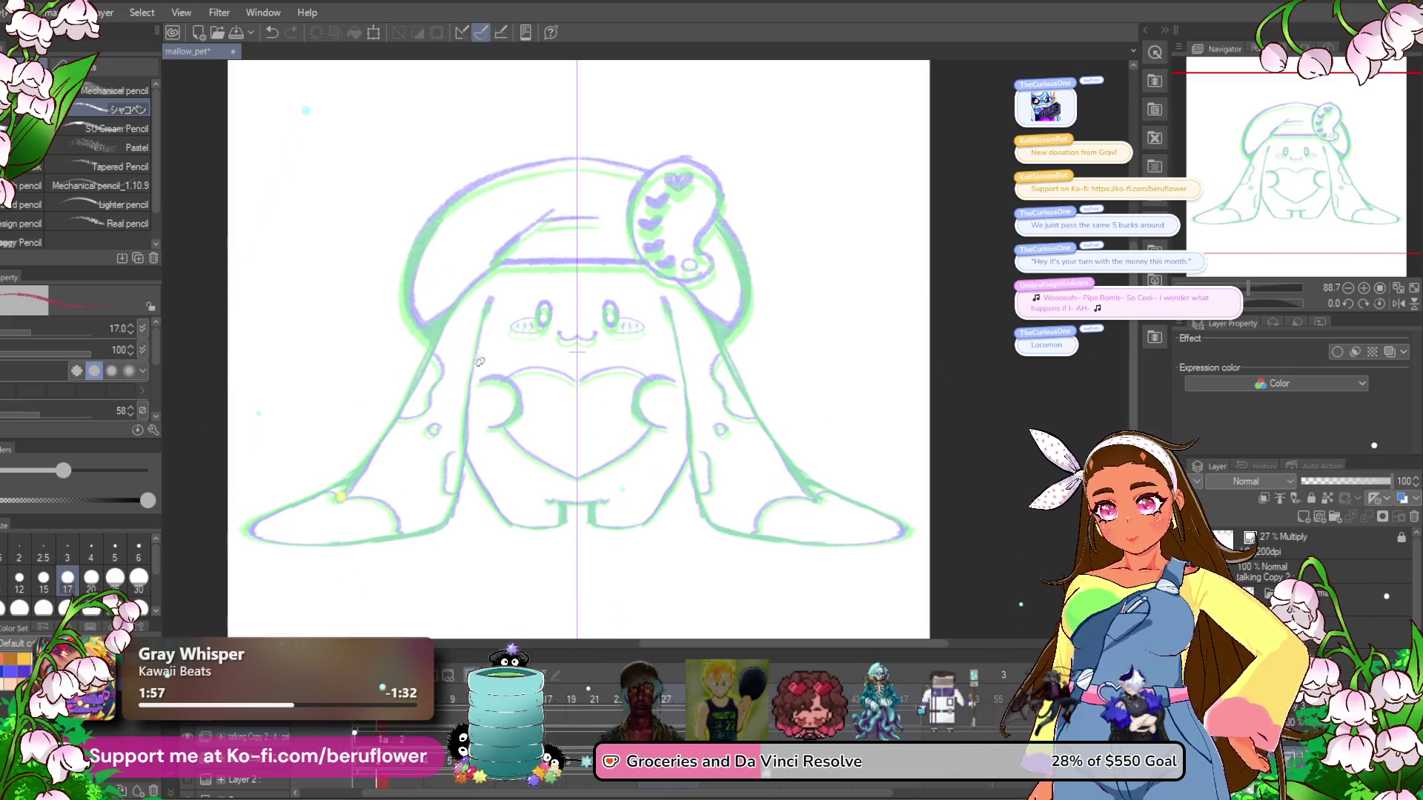
pyautogui.scroll(5, 592, 481)
# Ink the heart outline in red, from both lobes down to its point.
pyautogui.moveTo(592, 481); pyautogui.dragTo(558, 288)
pyautogui.moveTo(474, 244)
pyautogui.mouseDown()
pyautogui.moveTo(537, 236)
pyautogui.moveTo(592, 267)
pyautogui.moveTo(606, 338)
pyautogui.moveTo(552, 411)
pyautogui.moveTo(506, 421)
pyautogui.moveTo(660, 451)
pyautogui.moveTo(886, 259)
pyautogui.mouseUp()
pyautogui.moveTo(870, 319)
pyautogui.mouseDown()
pyautogui.moveTo(766, 267)
pyautogui.moveTo(676, 279)
pyautogui.moveTo(604, 324)
pyautogui.mouseUp()
pyautogui.scroll(-5, 795, 493)
pyautogui.moveTo(797, 295)
pyautogui.mouseDown()
pyautogui.moveTo(712, 387)
pyautogui.moveTo(535, 477)
pyautogui.mouseUp()
pyautogui.moveTo(605, 558)
pyautogui.mouseDown()
pyautogui.moveTo(680, 380)
pyautogui.moveTo(699, 383)
pyautogui.moveTo(650, 390)
pyautogui.mouseUp()
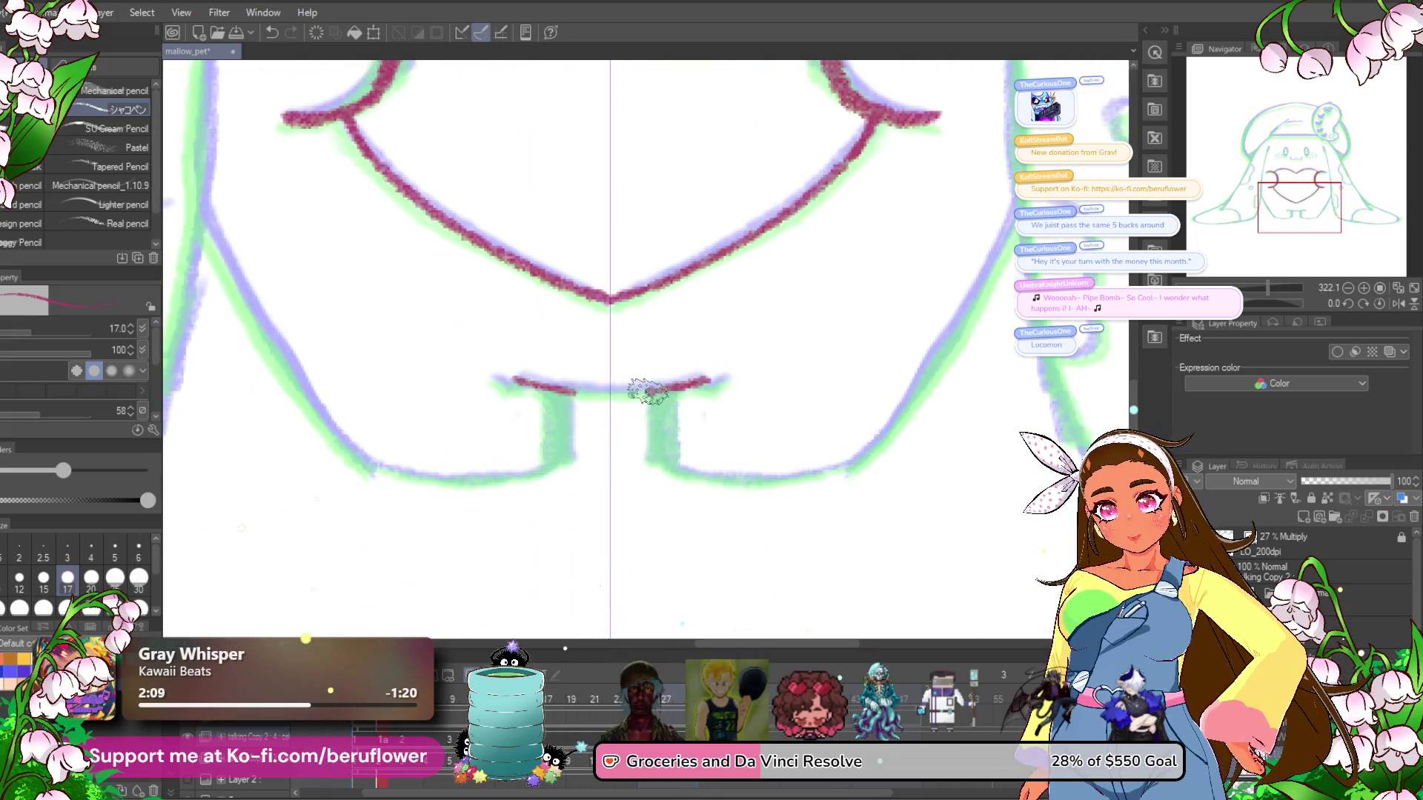
# Ink the mirrored legs and the lower body outline, redrawing the leg strokes once.
pyautogui.moveTo(564, 383); pyautogui.dragTo(562, 458)
pyautogui.hotkey('ctrl', 'z')
pyautogui.moveTo(668, 392); pyautogui.dragTo(663, 466)
pyautogui.moveTo(1015, 236)
pyautogui.mouseDown()
pyautogui.moveTo(813, 310)
pyautogui.moveTo(788, 347)
pyautogui.mouseUp()
pyautogui.moveTo(678, 513); pyautogui.dragTo(646, 544)
pyautogui.moveTo(544, 523)
pyautogui.mouseDown()
pyautogui.moveTo(644, 397)
pyautogui.moveTo(572, 406)
pyautogui.moveTo(634, 429)
pyautogui.moveTo(734, 421)
pyautogui.mouseUp()
# Ink both mirrored eyes and the mouth line with dots at its ends.
pyautogui.scroll(-5, 790, 363)
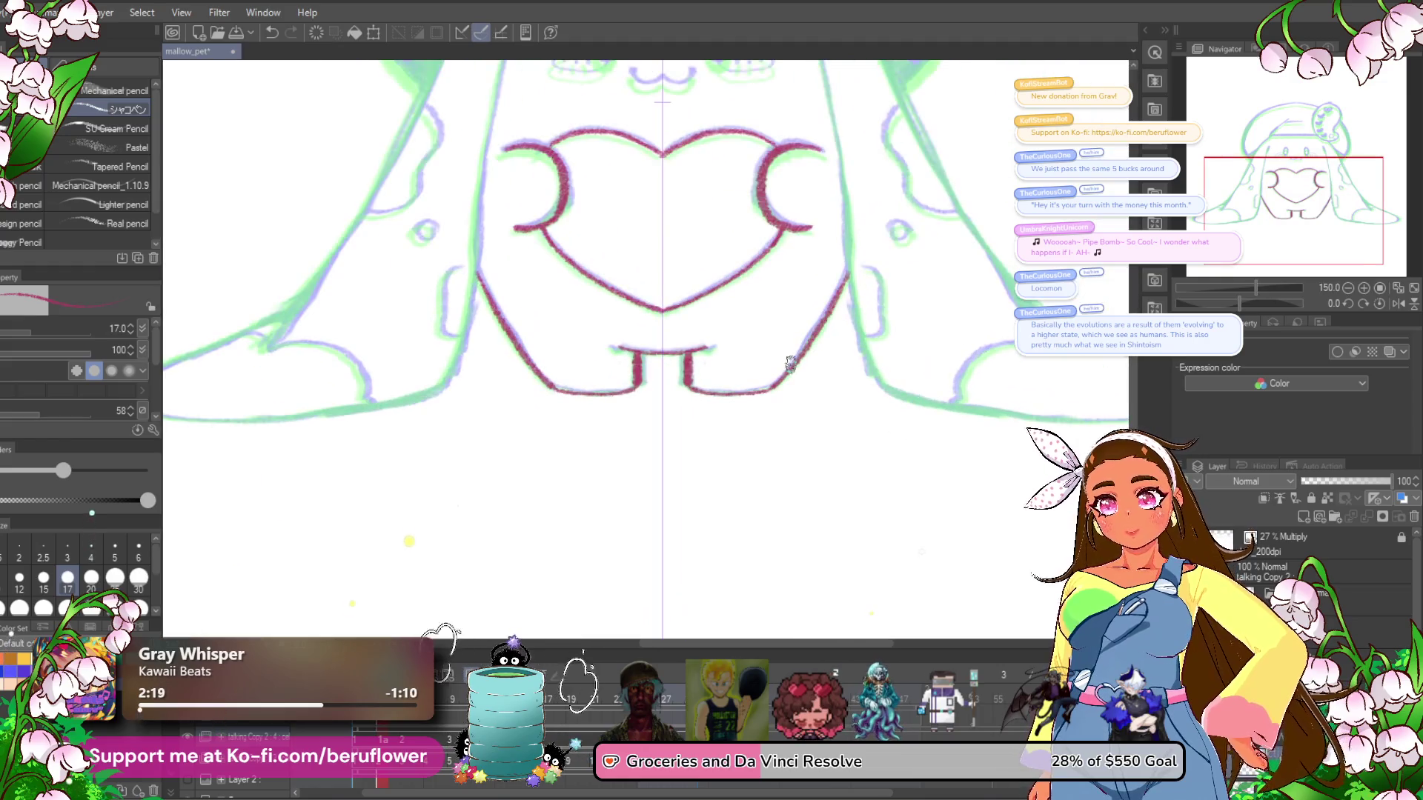
pyautogui.scroll(5, 615, 397)
pyautogui.moveTo(582, 356)
pyautogui.mouseDown()
pyautogui.moveTo(588, 340)
pyautogui.moveTo(621, 383)
pyautogui.moveTo(590, 415)
pyautogui.moveTo(578, 393)
pyautogui.moveTo(626, 354)
pyautogui.moveTo(517, 388)
pyautogui.moveTo(539, 423)
pyautogui.moveTo(636, 403)
pyautogui.mouseUp()
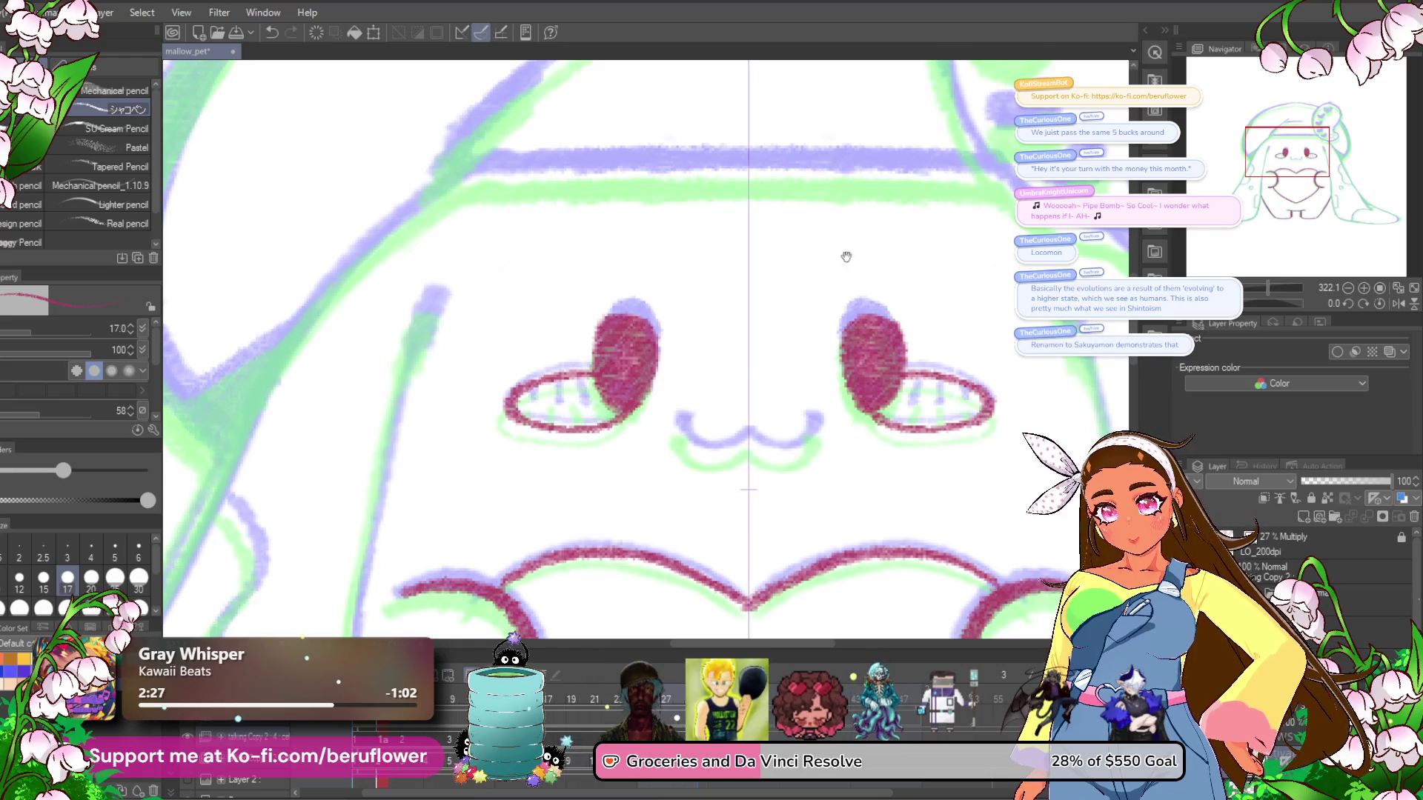
pyautogui.moveTo(692, 296); pyautogui.dragTo(621, 227)
pyautogui.click(743, 363)
pyautogui.moveTo(701, 383); pyautogui.dragTo(678, 365)
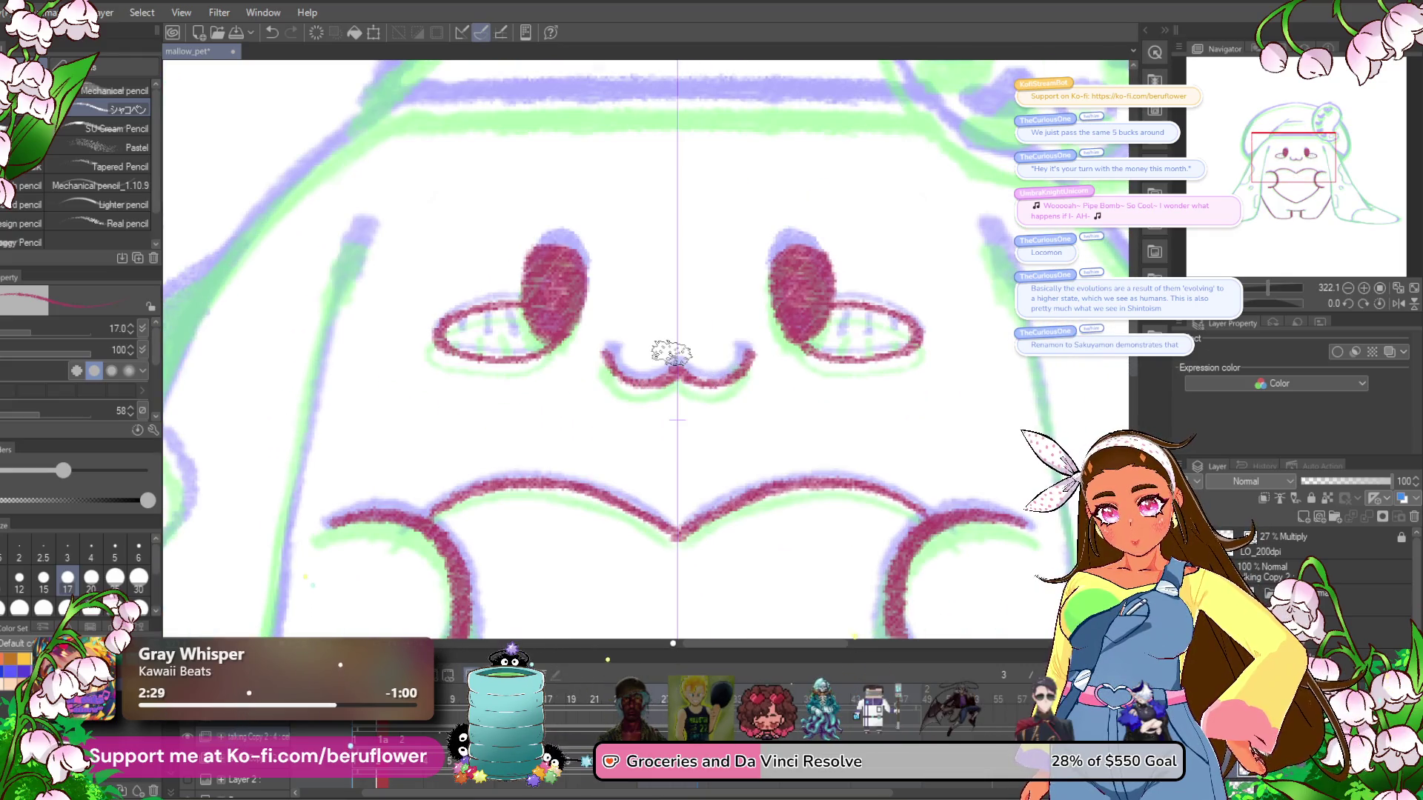
# Outline the body's sides down toward the tail.
pyautogui.scroll(-5, 700, 383)
pyautogui.scroll(3, 756, 331)
pyautogui.moveTo(756, 331); pyautogui.dragTo(791, 312)
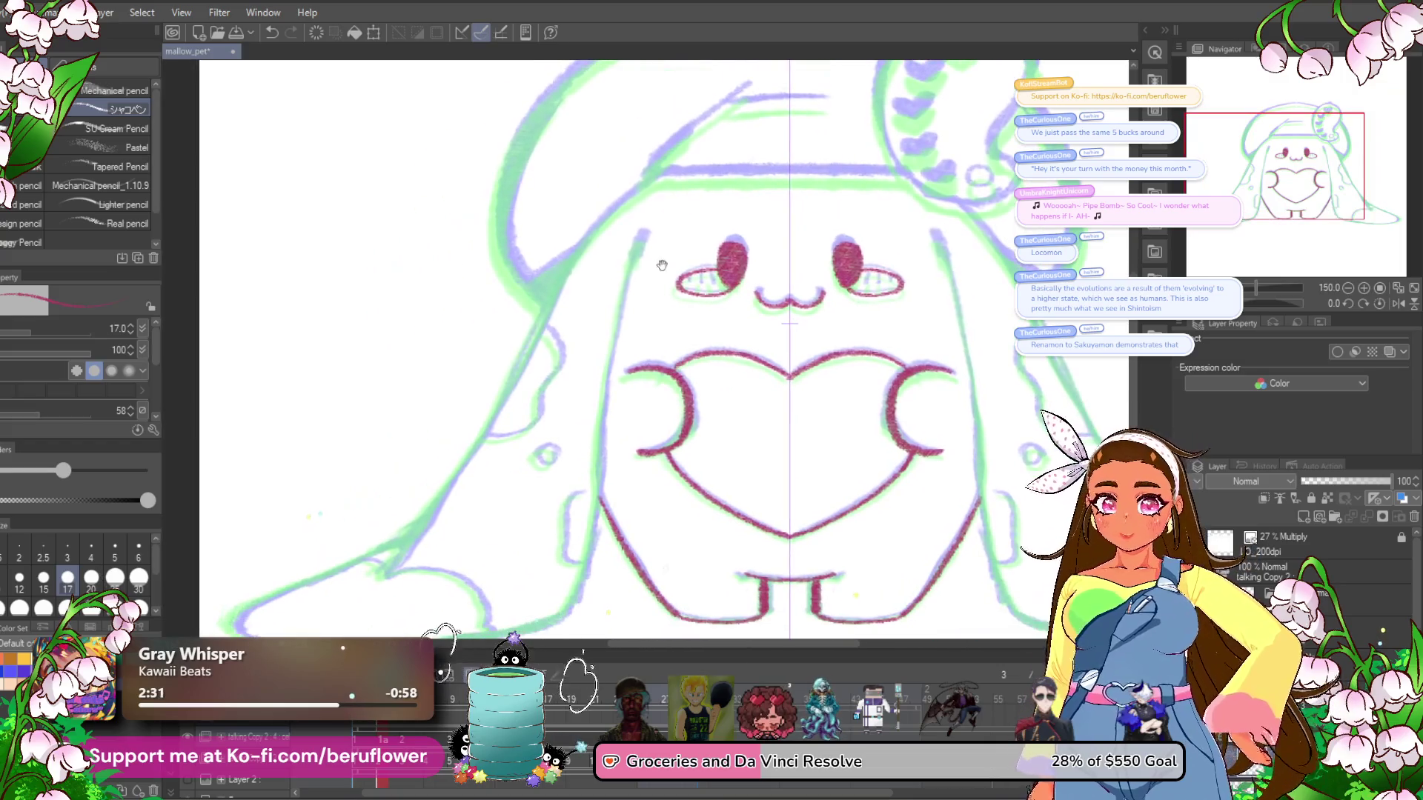
pyautogui.moveTo(631, 264); pyautogui.dragTo(593, 452)
pyautogui.moveTo(579, 530); pyautogui.dragTo(626, 427)
pyautogui.moveTo(652, 326)
pyautogui.mouseDown()
pyautogui.moveTo(634, 391)
pyautogui.moveTo(540, 467)
pyautogui.moveTo(308, 475)
pyautogui.moveTo(179, 591)
pyautogui.mouseUp()
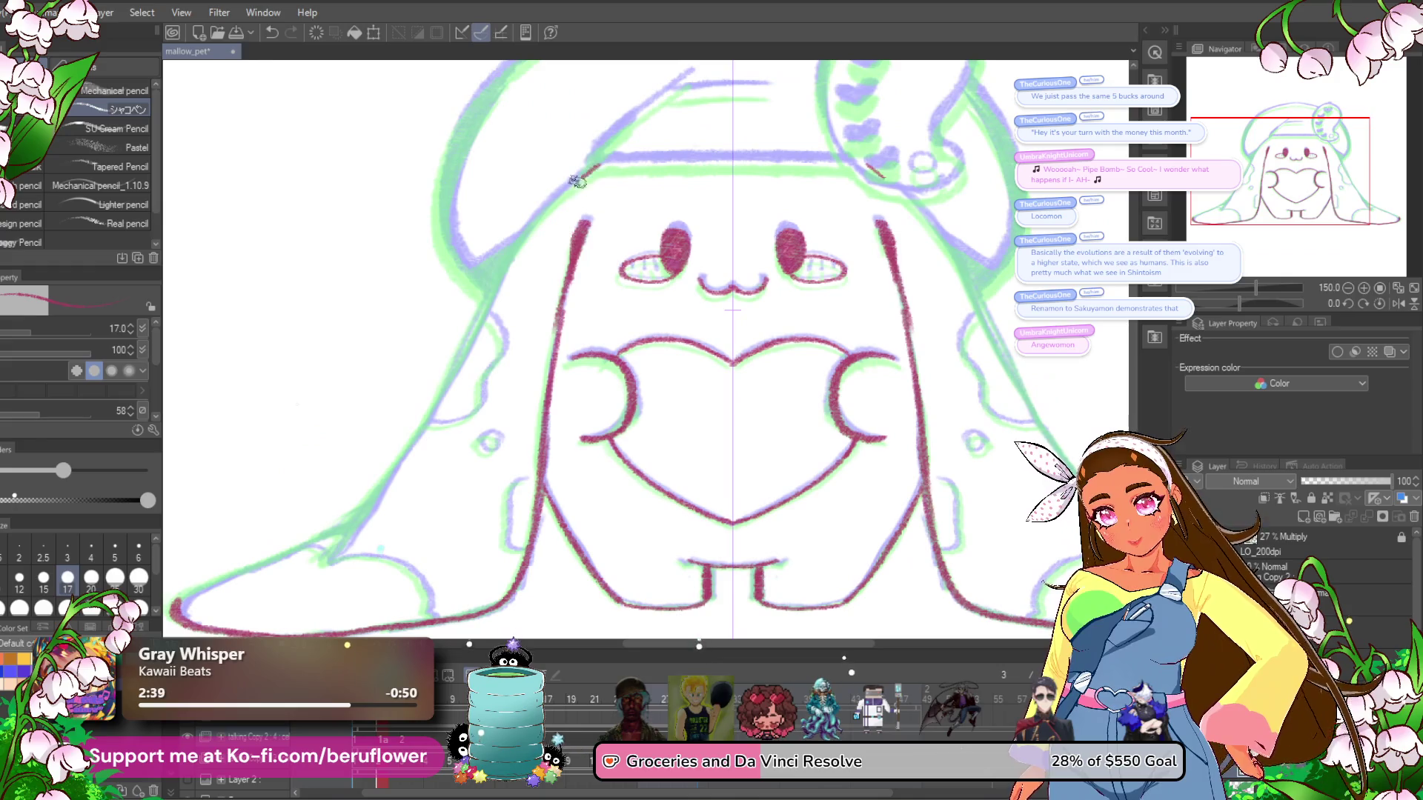
# Trace the cloak's left edge and the tail outline down to its tip.
pyautogui.moveTo(525, 241)
pyautogui.mouseDown()
pyautogui.moveTo(448, 382)
pyautogui.moveTo(484, 298)
pyautogui.moveTo(367, 482)
pyautogui.mouseUp()
pyautogui.moveTo(400, 437); pyautogui.dragTo(509, 341)
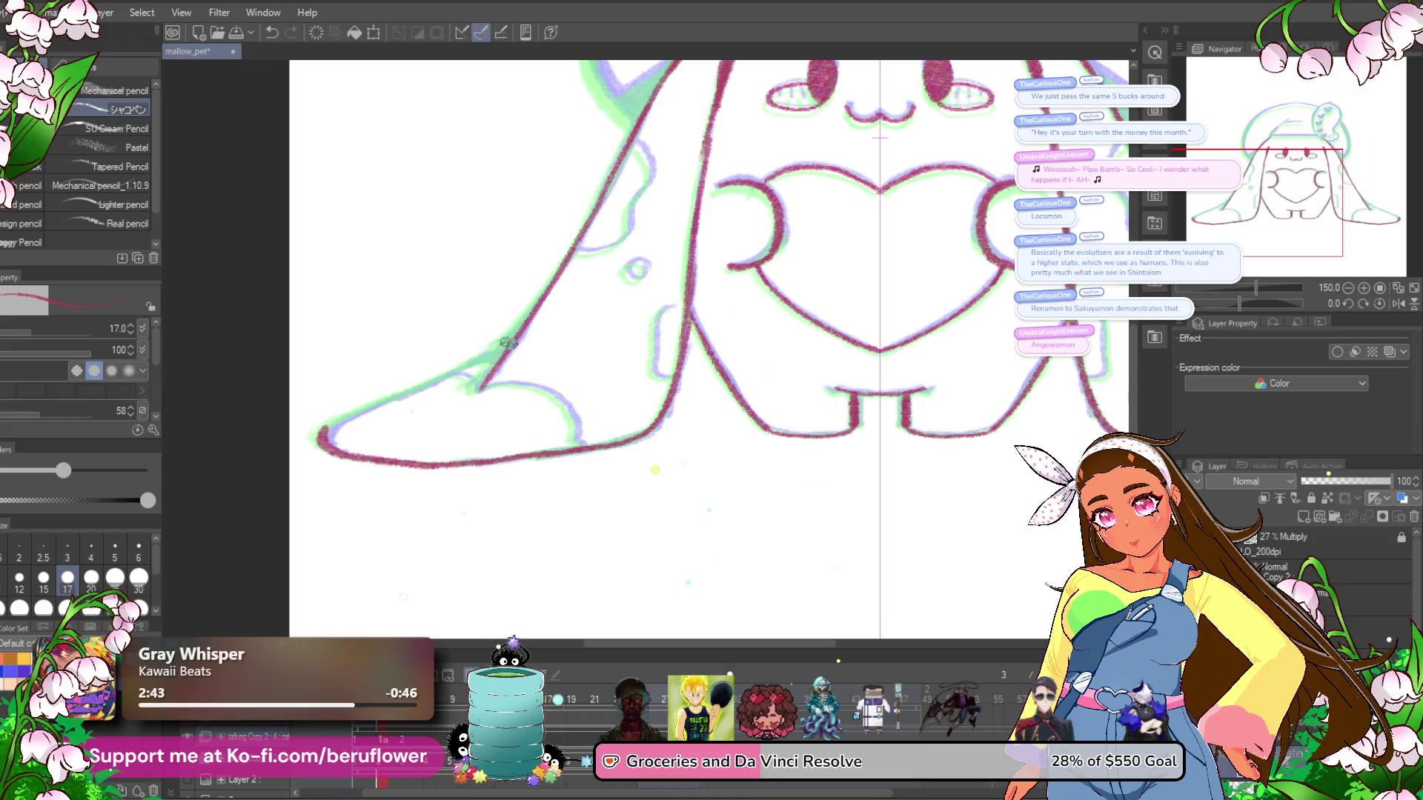
pyautogui.moveTo(414, 389); pyautogui.dragTo(343, 419)
pyautogui.moveTo(745, 304); pyautogui.dragTo(715, 346)
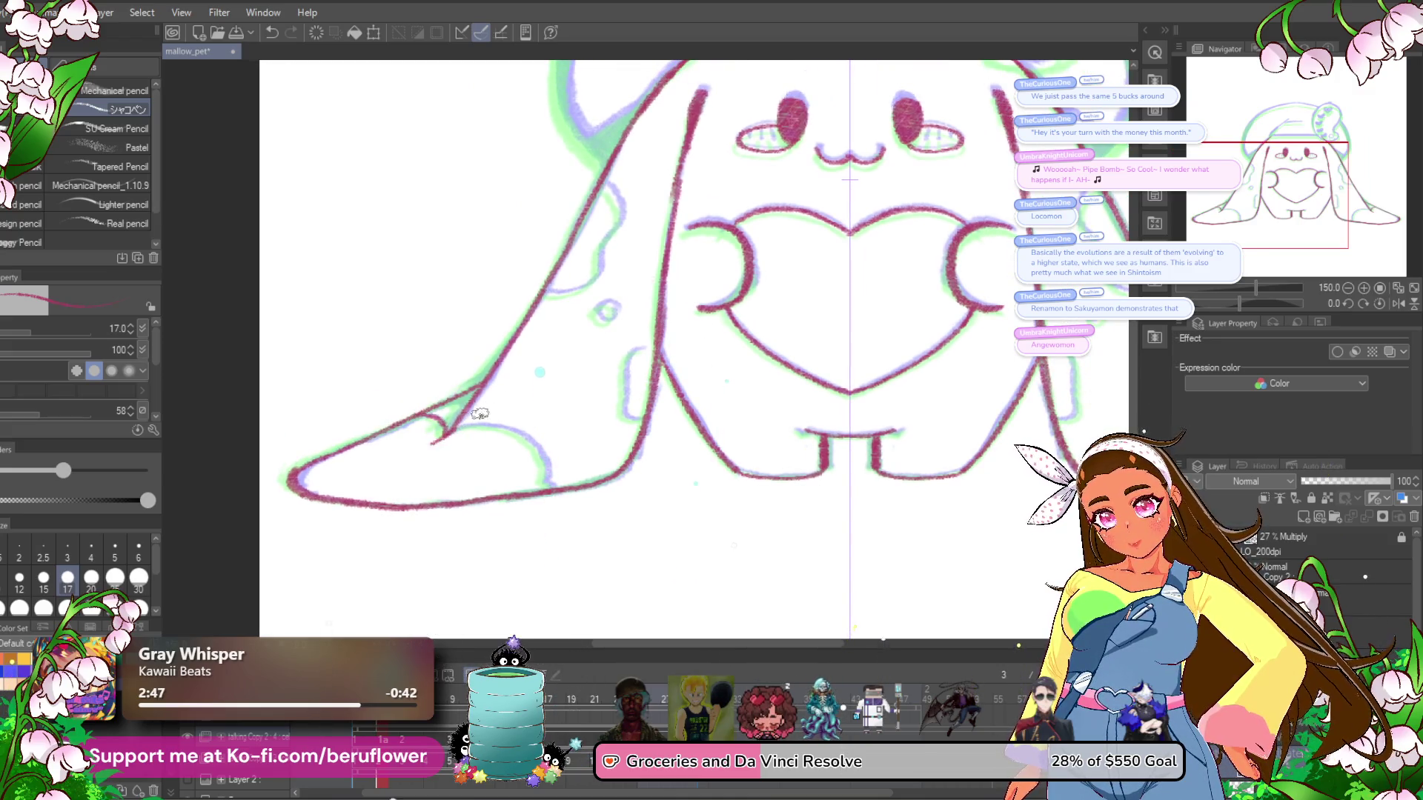
pyautogui.moveTo(543, 458); pyautogui.dragTo(544, 486)
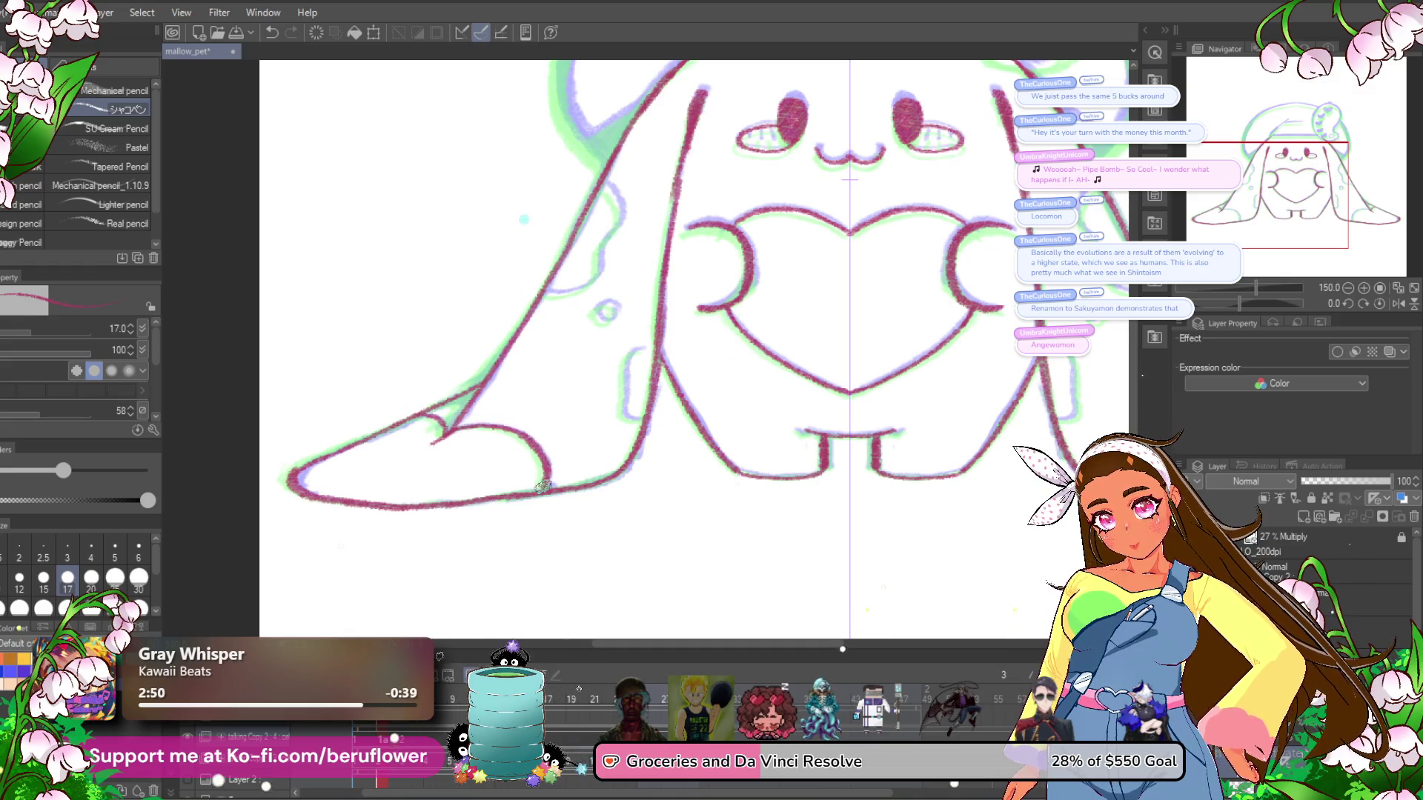
pyautogui.moveTo(679, 420)
pyautogui.mouseDown()
pyautogui.moveTo(648, 540)
pyautogui.moveTo(648, 498)
pyautogui.mouseUp()
pyautogui.moveTo(618, 427)
pyautogui.mouseDown()
pyautogui.moveTo(592, 452)
pyautogui.moveTo(590, 488)
pyautogui.mouseUp()
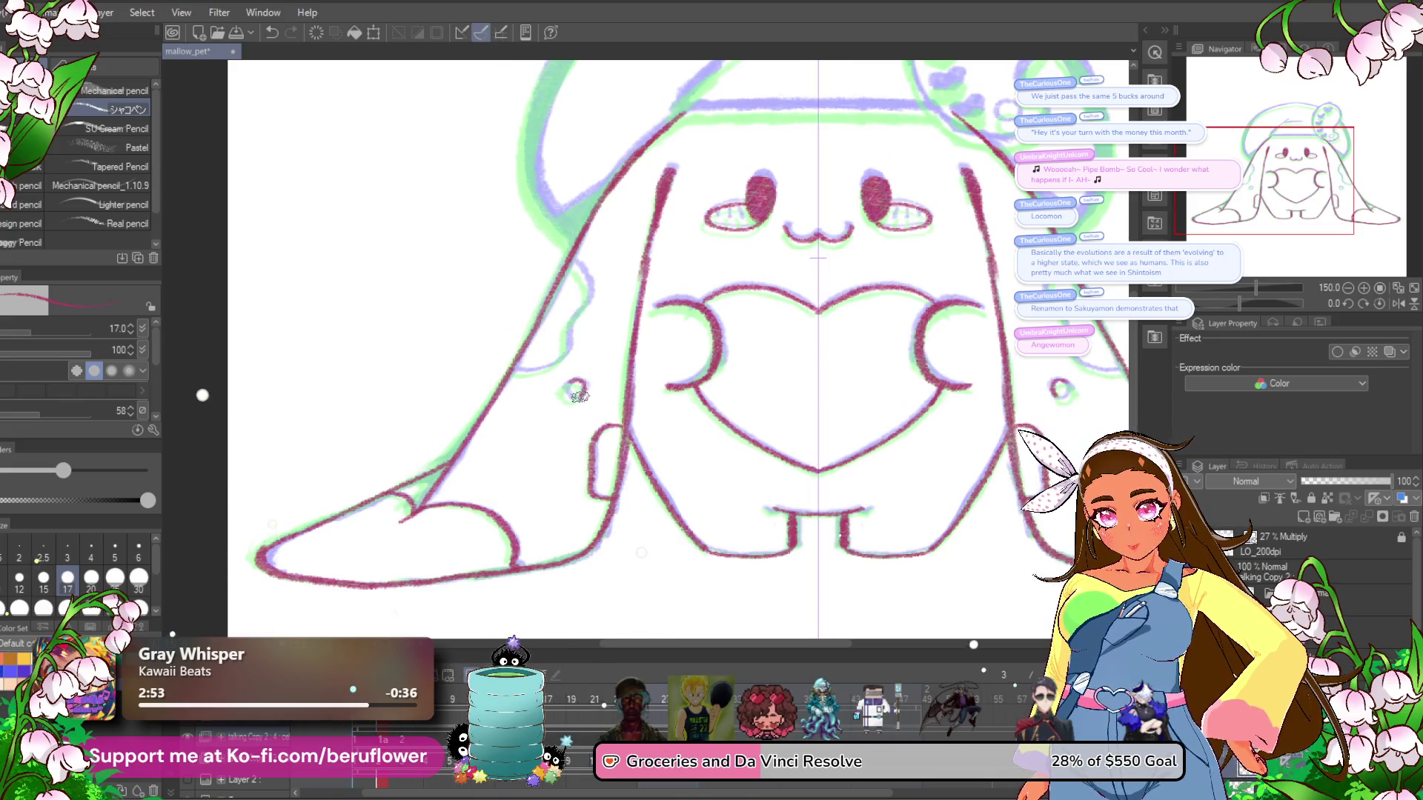
# Ink the short line beside the left arm.
pyautogui.moveTo(563, 387); pyautogui.dragTo(575, 412)
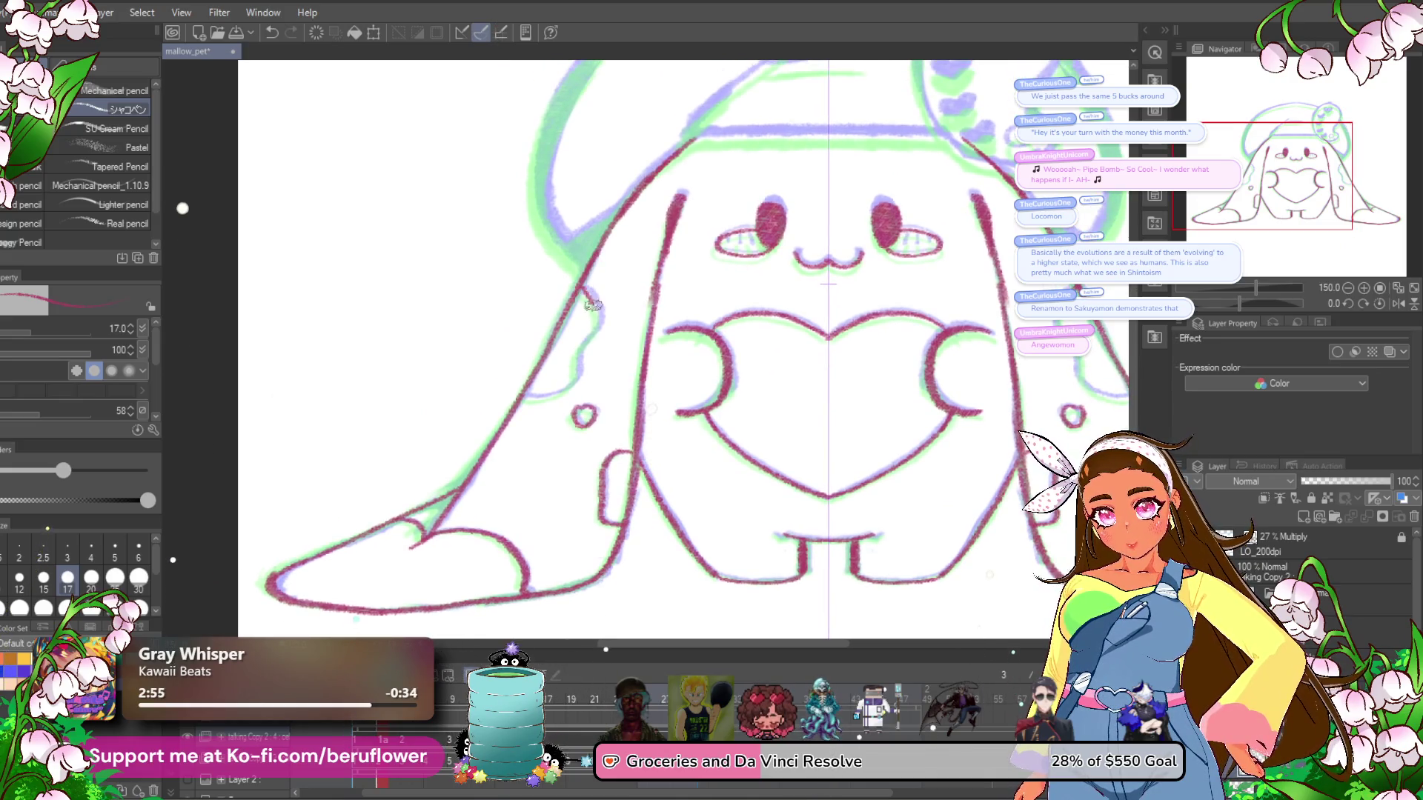
pyautogui.moveTo(577, 358); pyautogui.dragTo(553, 397)
pyautogui.moveTo(1000, 237)
pyautogui.mouseDown()
pyautogui.moveTo(845, 244)
pyautogui.moveTo(827, 445)
pyautogui.mouseUp()
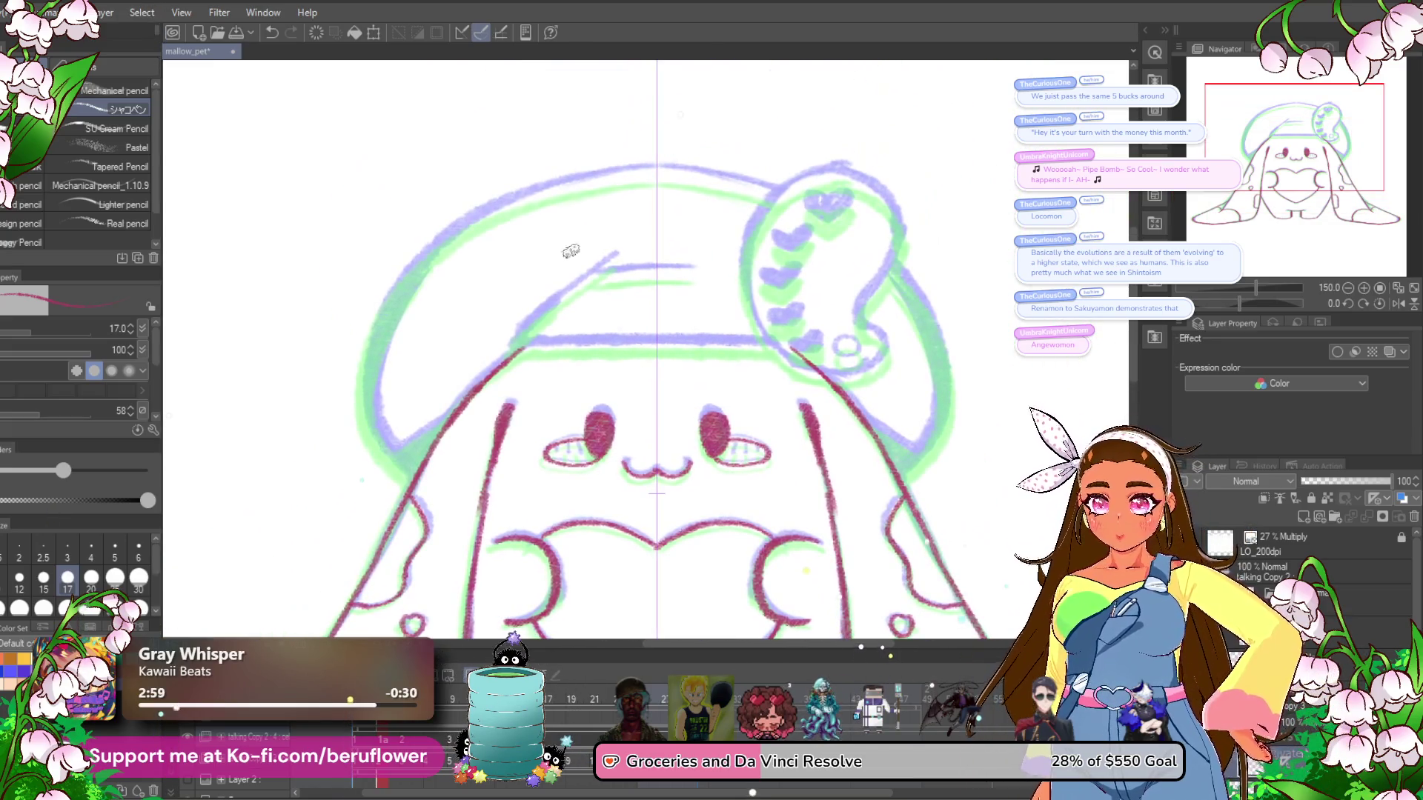
# Ink the mirrored beret outline and the face's left edge on a tilted canvas, then level it.
pyautogui.moveTo(402, 469)
pyautogui.mouseDown()
pyautogui.moveTo(368, 344)
pyautogui.moveTo(403, 293)
pyautogui.moveTo(536, 192)
pyautogui.moveTo(679, 172)
pyautogui.mouseUp()
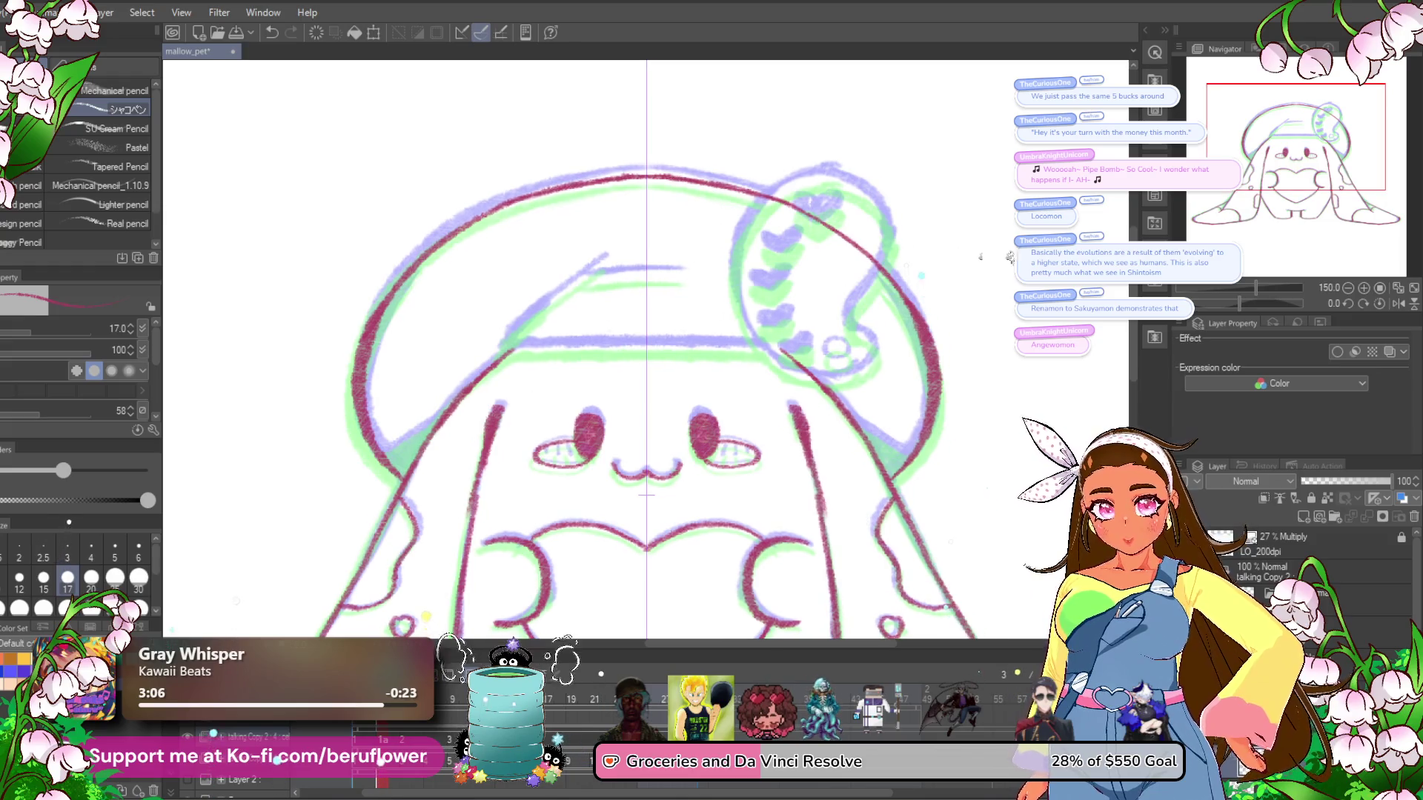
pyautogui.moveTo(1239, 303); pyautogui.dragTo(1210, 297)
pyautogui.moveTo(700, 230); pyautogui.dragTo(585, 469)
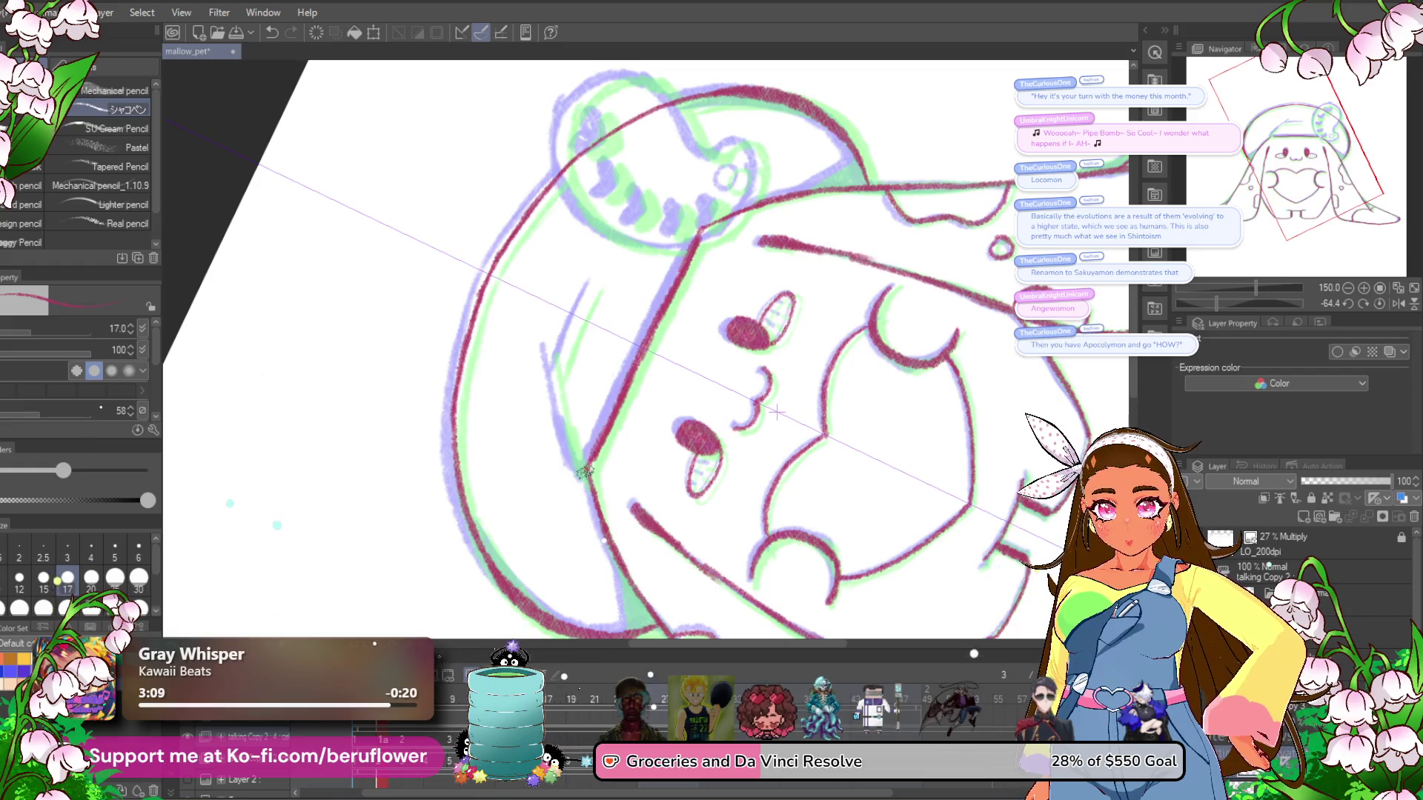
pyautogui.moveTo(550, 349); pyautogui.dragTo(560, 413)
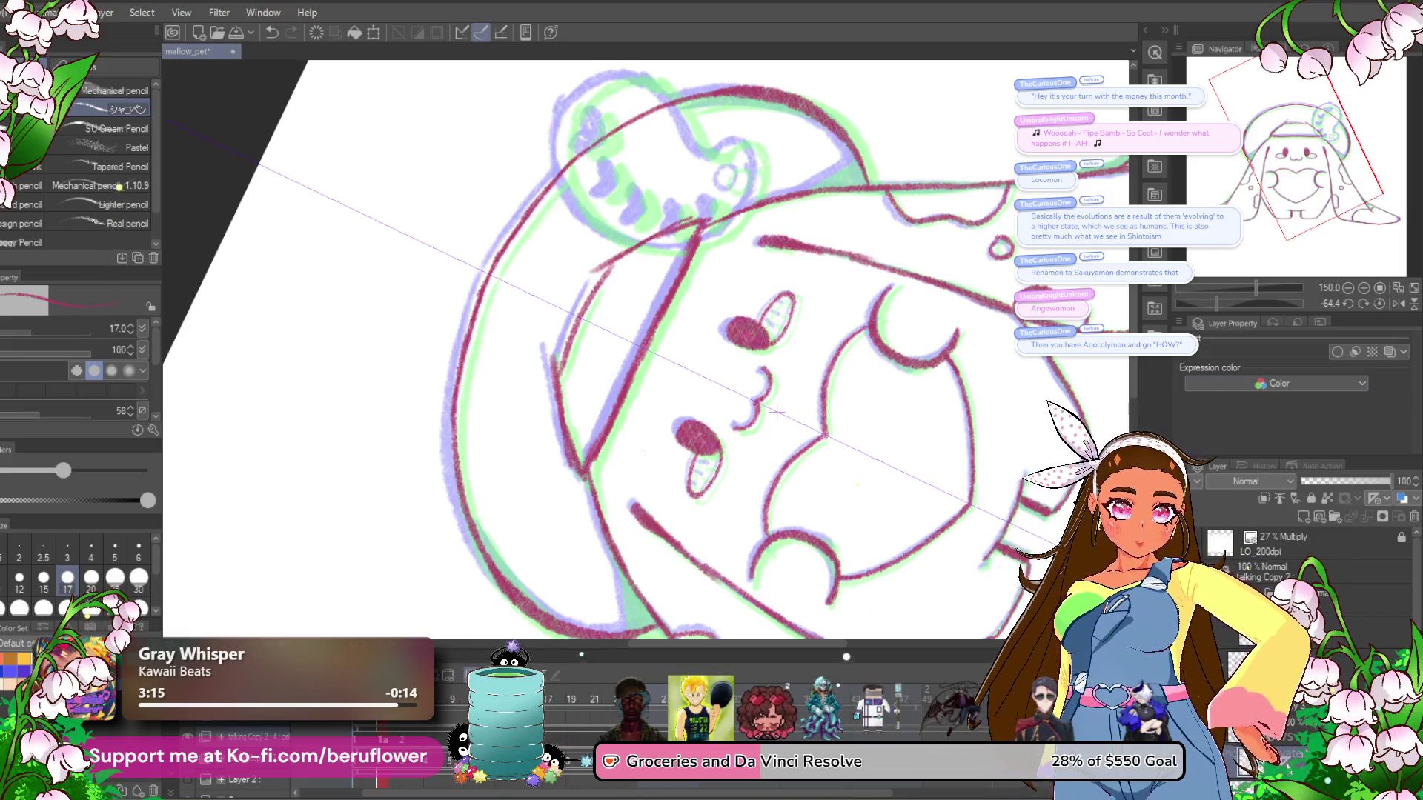
pyautogui.click(1378, 303)
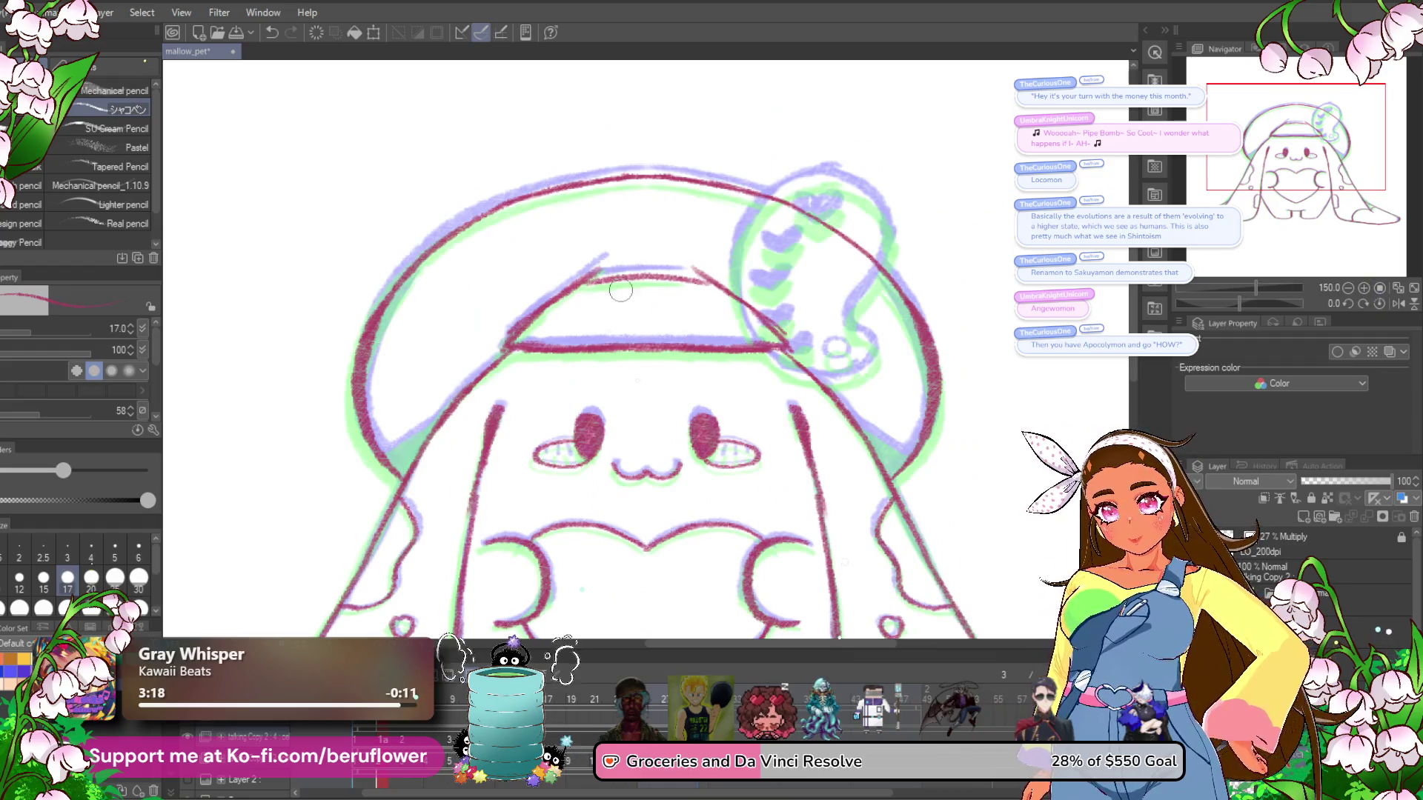
pyautogui.hscroll(2, 663, 285)
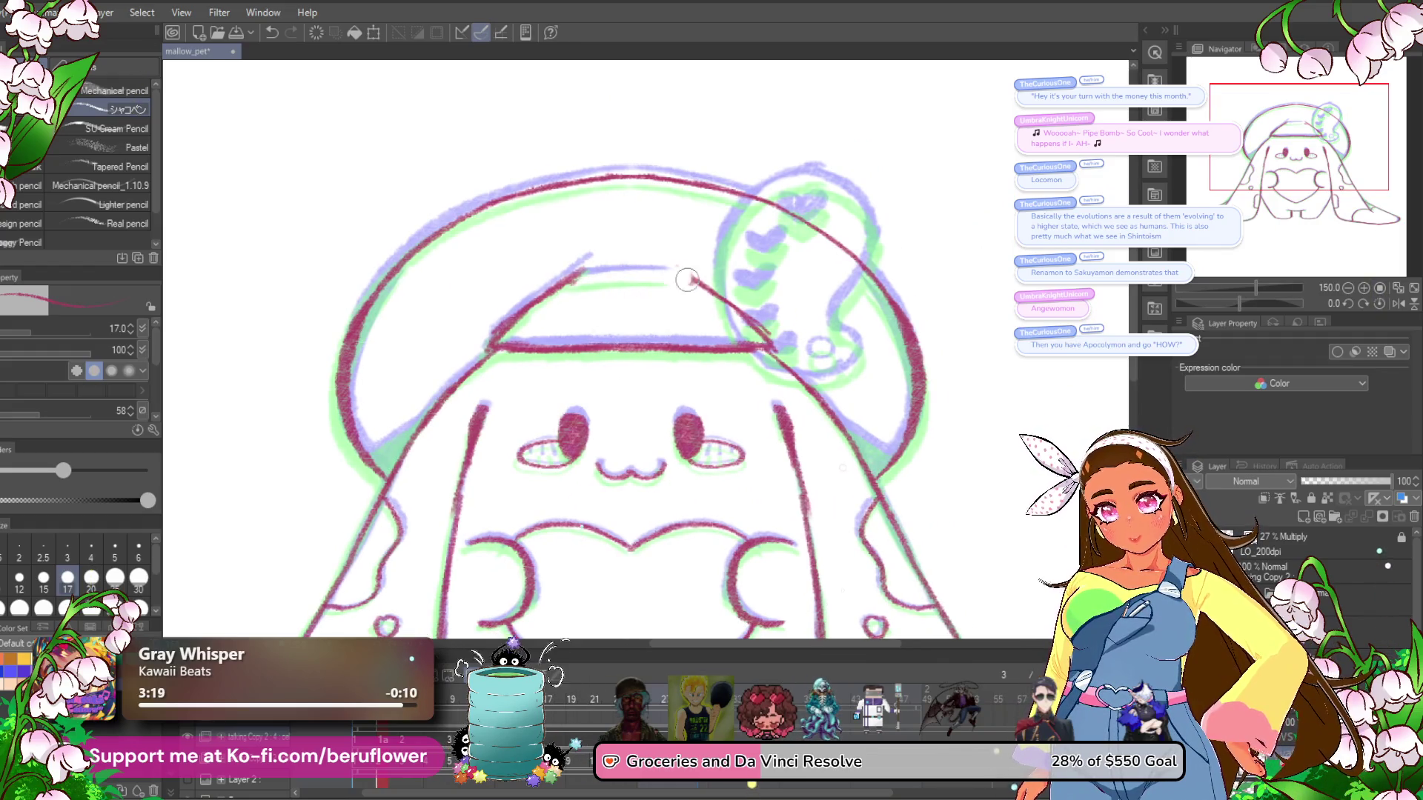
pyautogui.hscroll(-3, 704, 319)
pyautogui.hscroll(5, 649, 352)
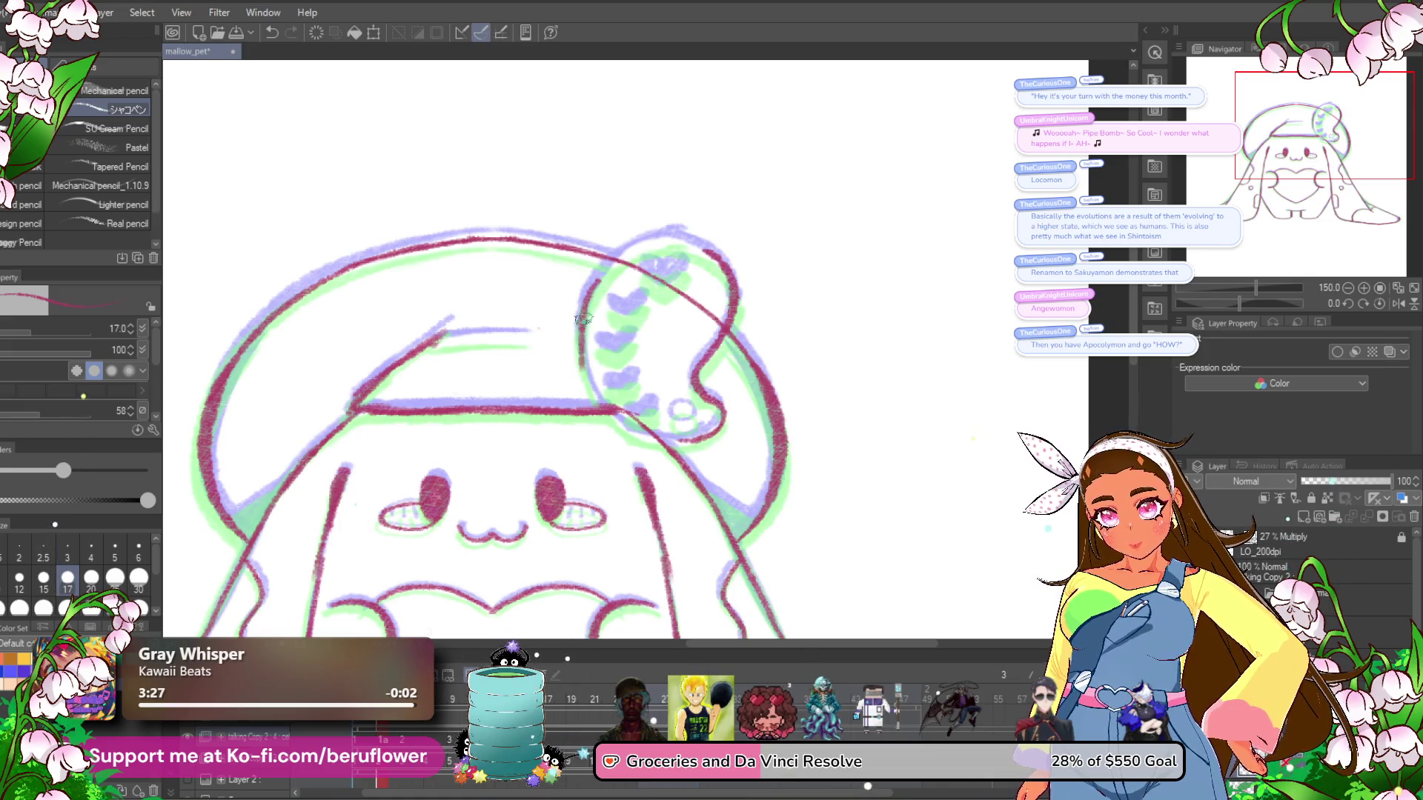
pyautogui.scroll(1, 737, 304)
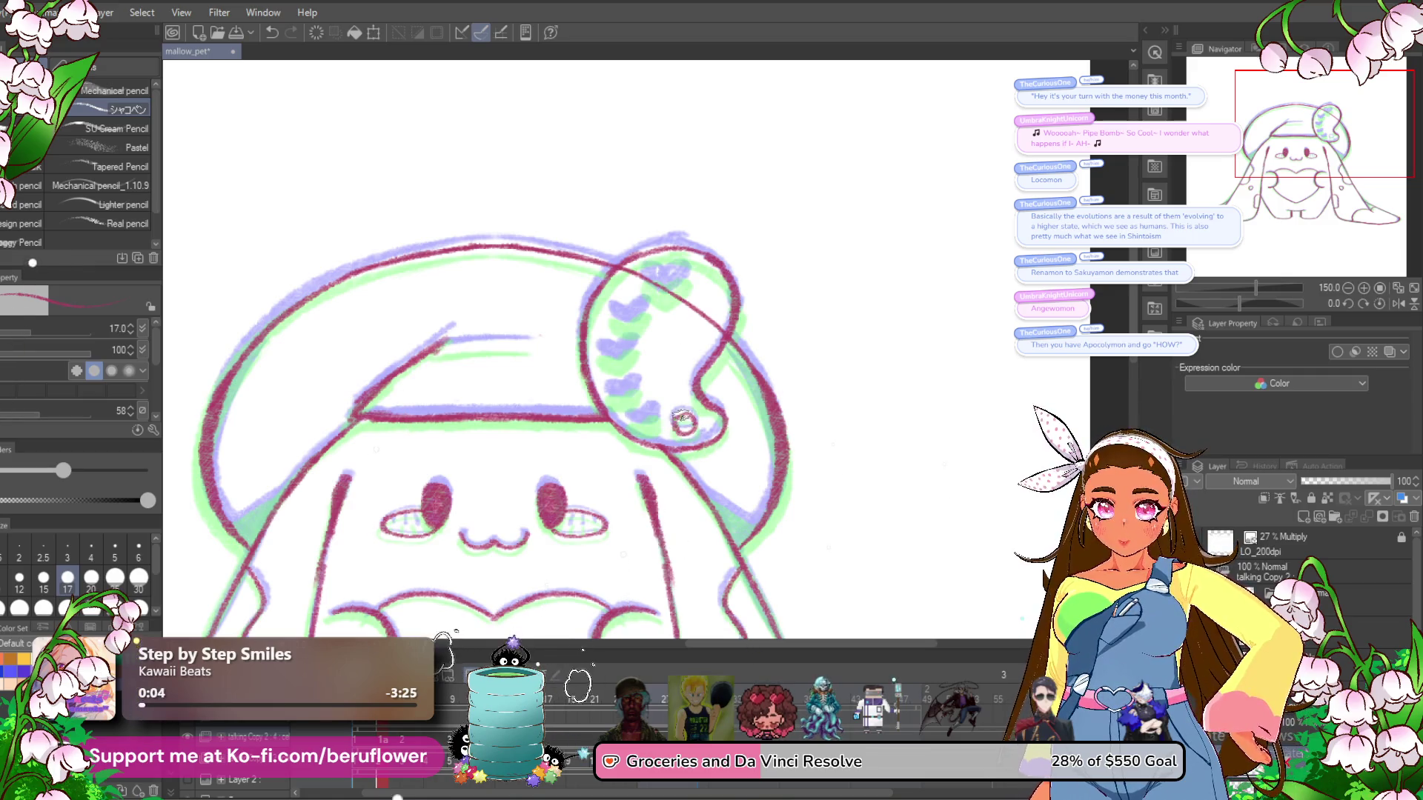
pyautogui.scroll(2, 741, 356)
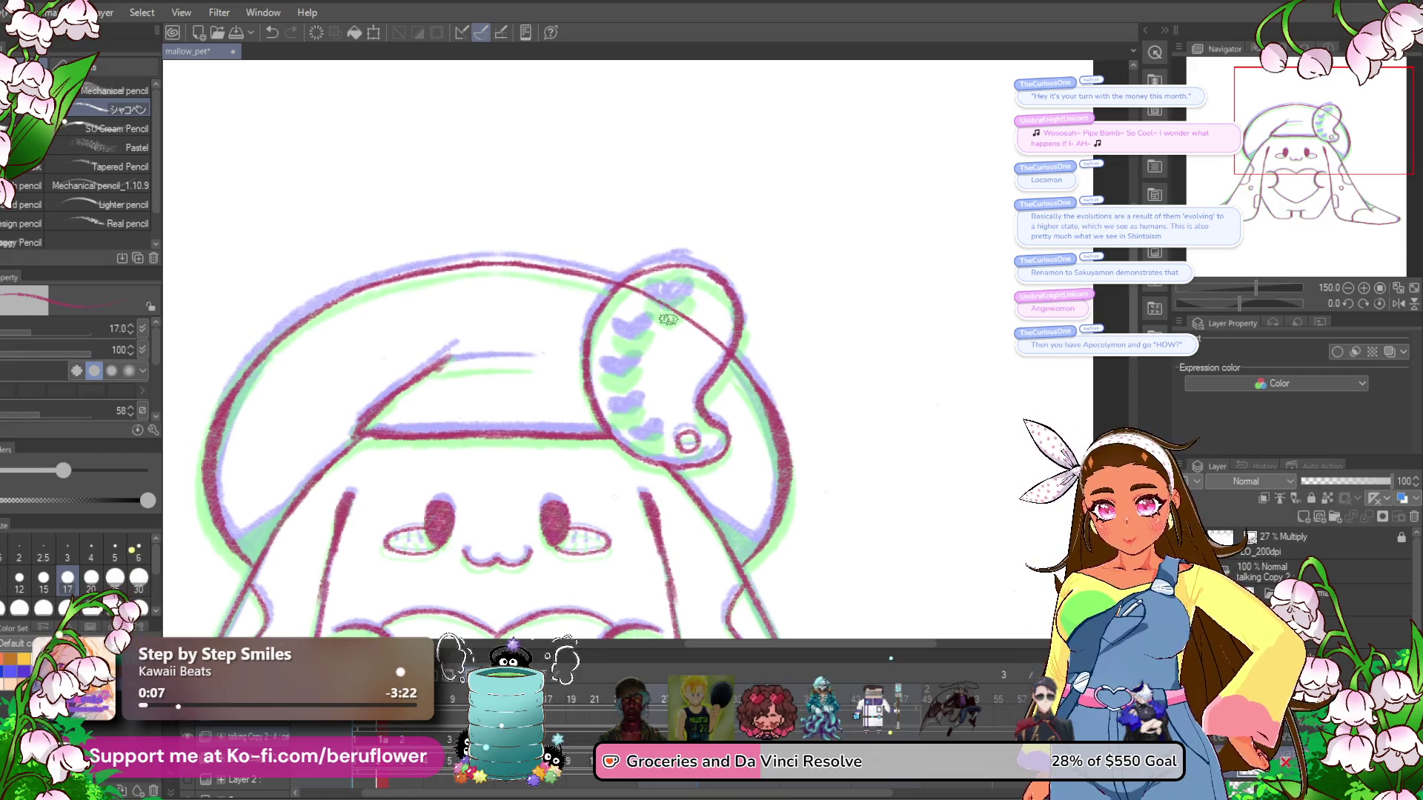
# Erase the line crossing the hat ornament and fill its top heart dark red.
pyautogui.scroll(4, 668, 319)
pyautogui.moveTo(688, 265)
pyautogui.mouseDown()
pyautogui.moveTo(730, 275)
pyautogui.moveTo(652, 315)
pyautogui.moveTo(678, 270)
pyautogui.mouseUp()
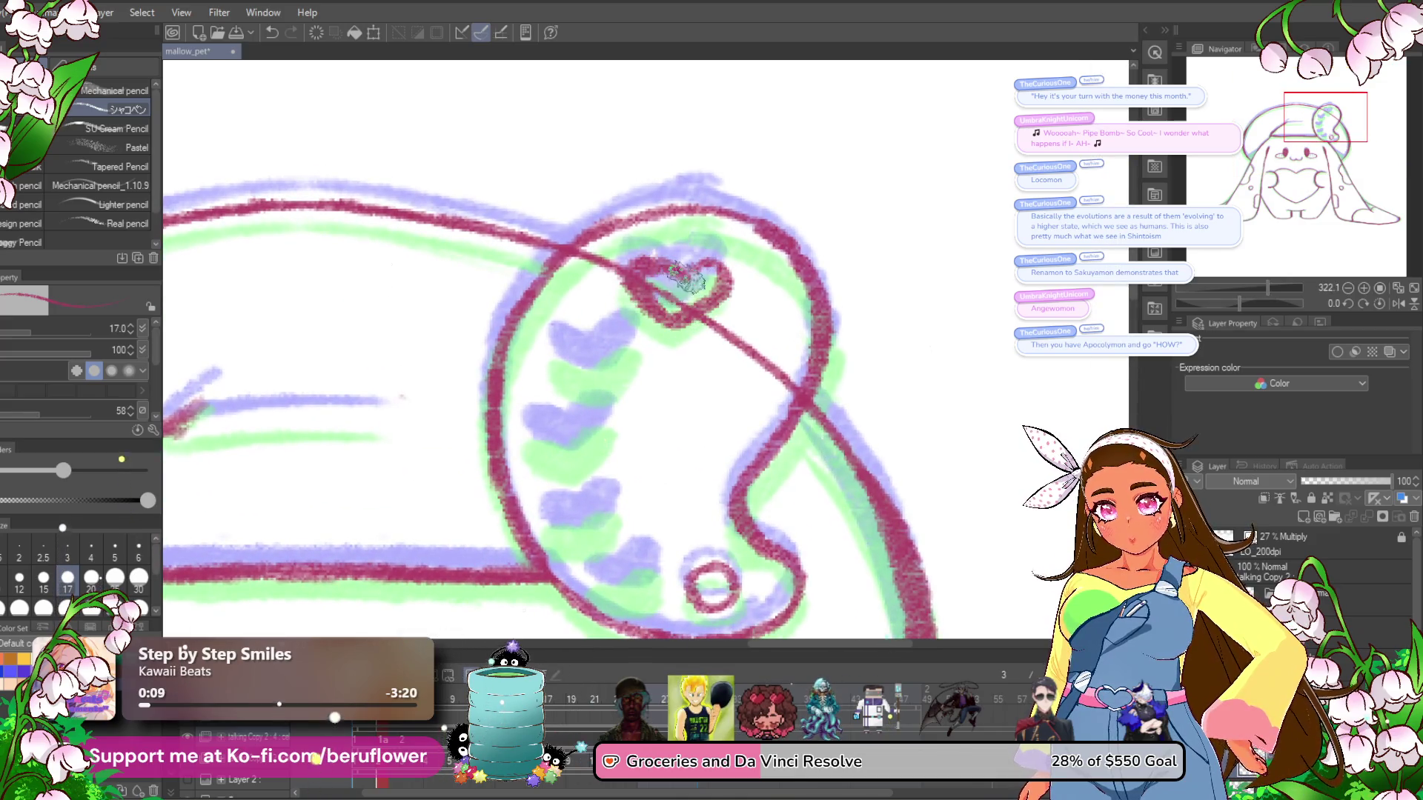
pyautogui.hotkey('ctrl', 'z')
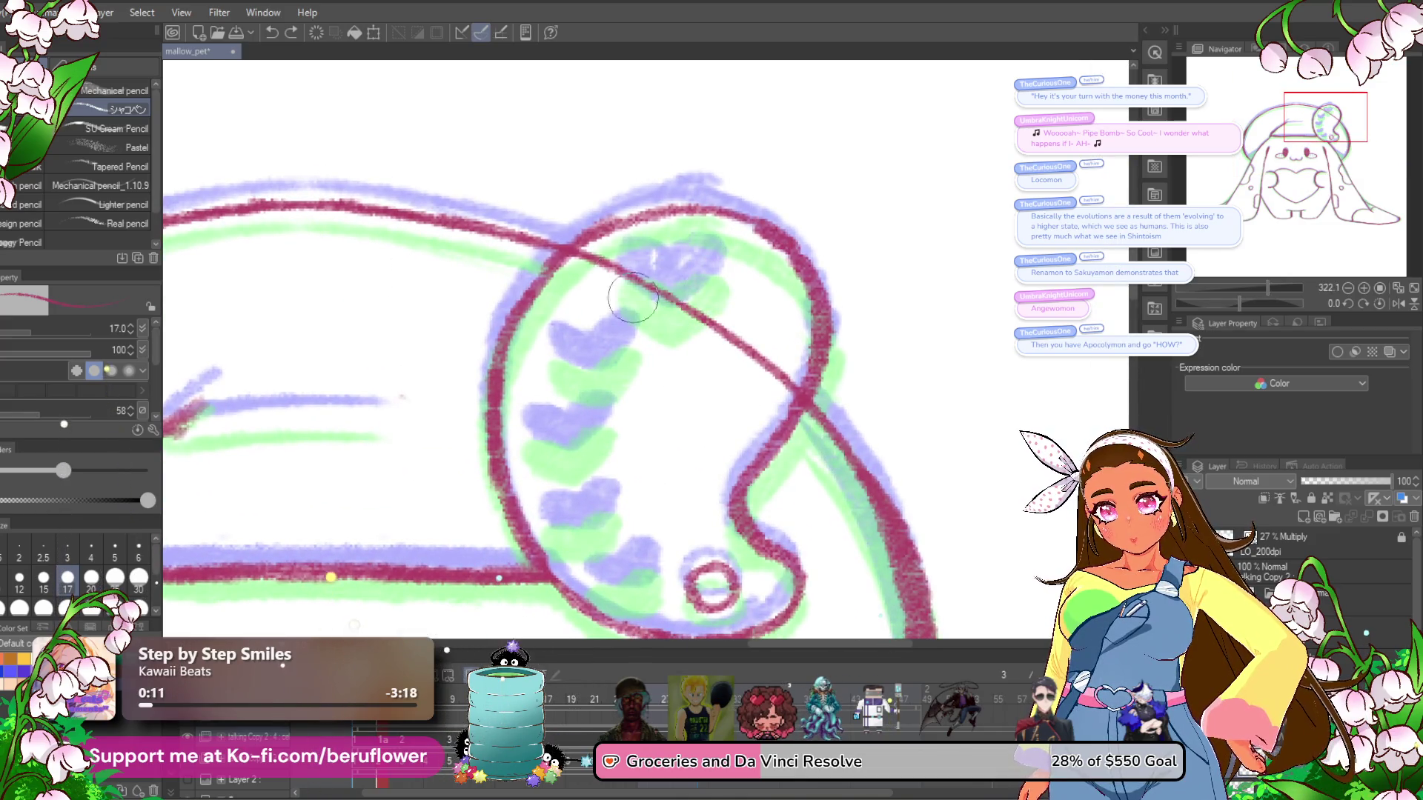
pyautogui.moveTo(588, 263)
pyautogui.mouseDown()
pyautogui.moveTo(752, 334)
pyautogui.moveTo(766, 385)
pyautogui.mouseUp()
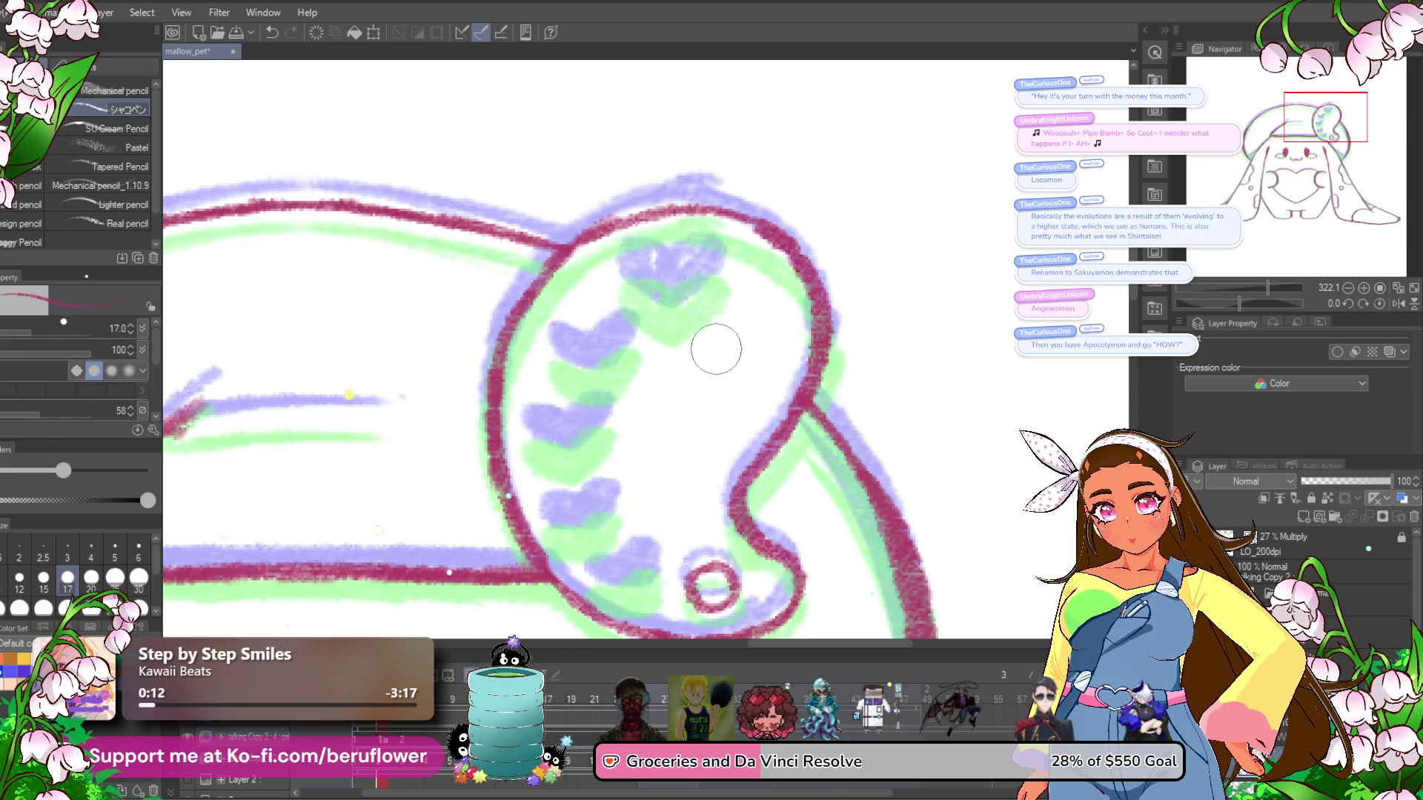
pyautogui.moveTo(656, 260)
pyautogui.mouseDown()
pyautogui.moveTo(623, 268)
pyautogui.moveTo(689, 287)
pyautogui.moveTo(716, 276)
pyautogui.mouseUp()
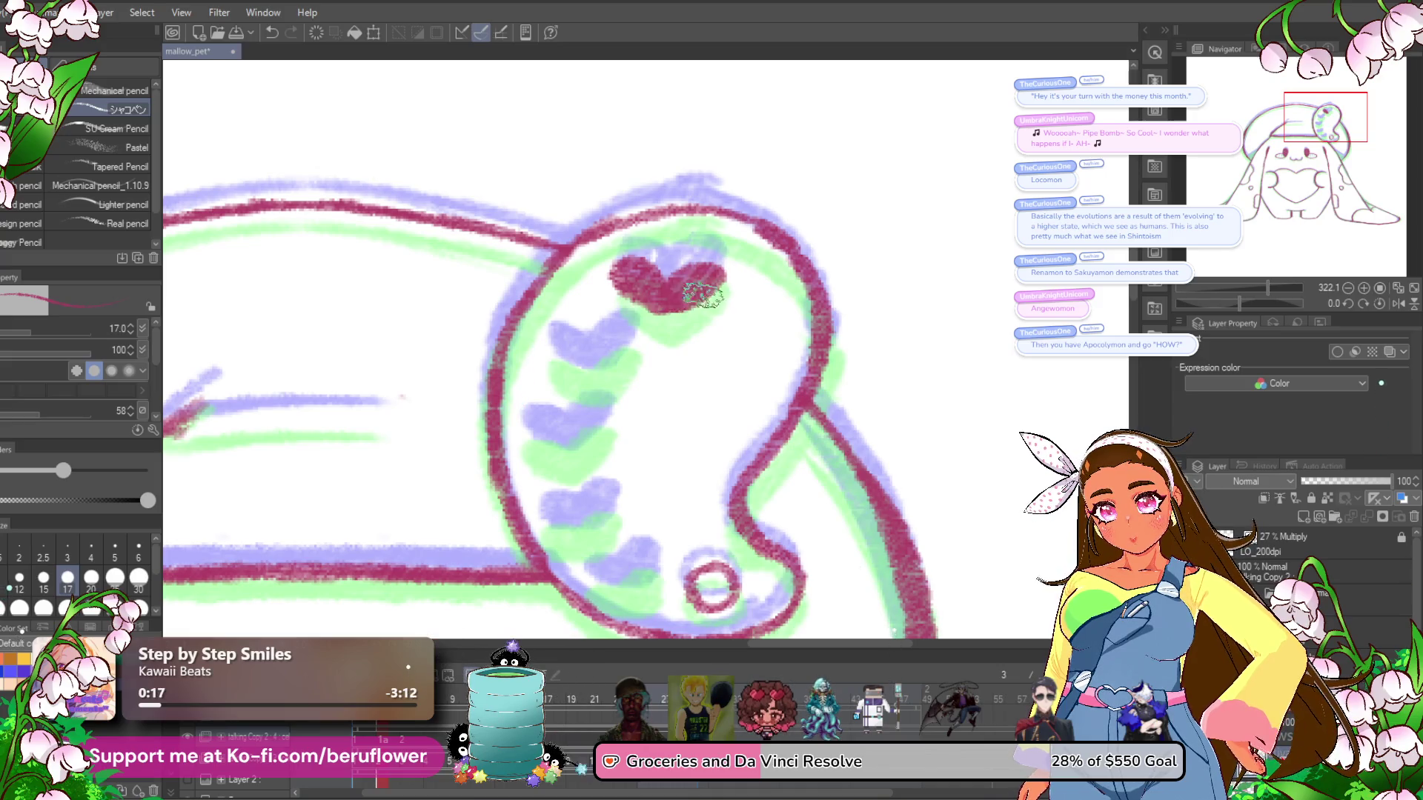
# Fill the remaining ornament hearts down to the lowest one with dark red.
pyautogui.moveTo(613, 343)
pyautogui.mouseDown()
pyautogui.moveTo(624, 329)
pyautogui.moveTo(602, 352)
pyautogui.moveTo(577, 340)
pyautogui.moveTo(629, 333)
pyautogui.mouseUp()
pyautogui.moveTo(612, 400)
pyautogui.mouseDown()
pyautogui.moveTo(628, 382)
pyautogui.moveTo(567, 406)
pyautogui.moveTo(613, 342)
pyautogui.mouseUp()
pyautogui.moveTo(618, 416); pyautogui.dragTo(579, 440)
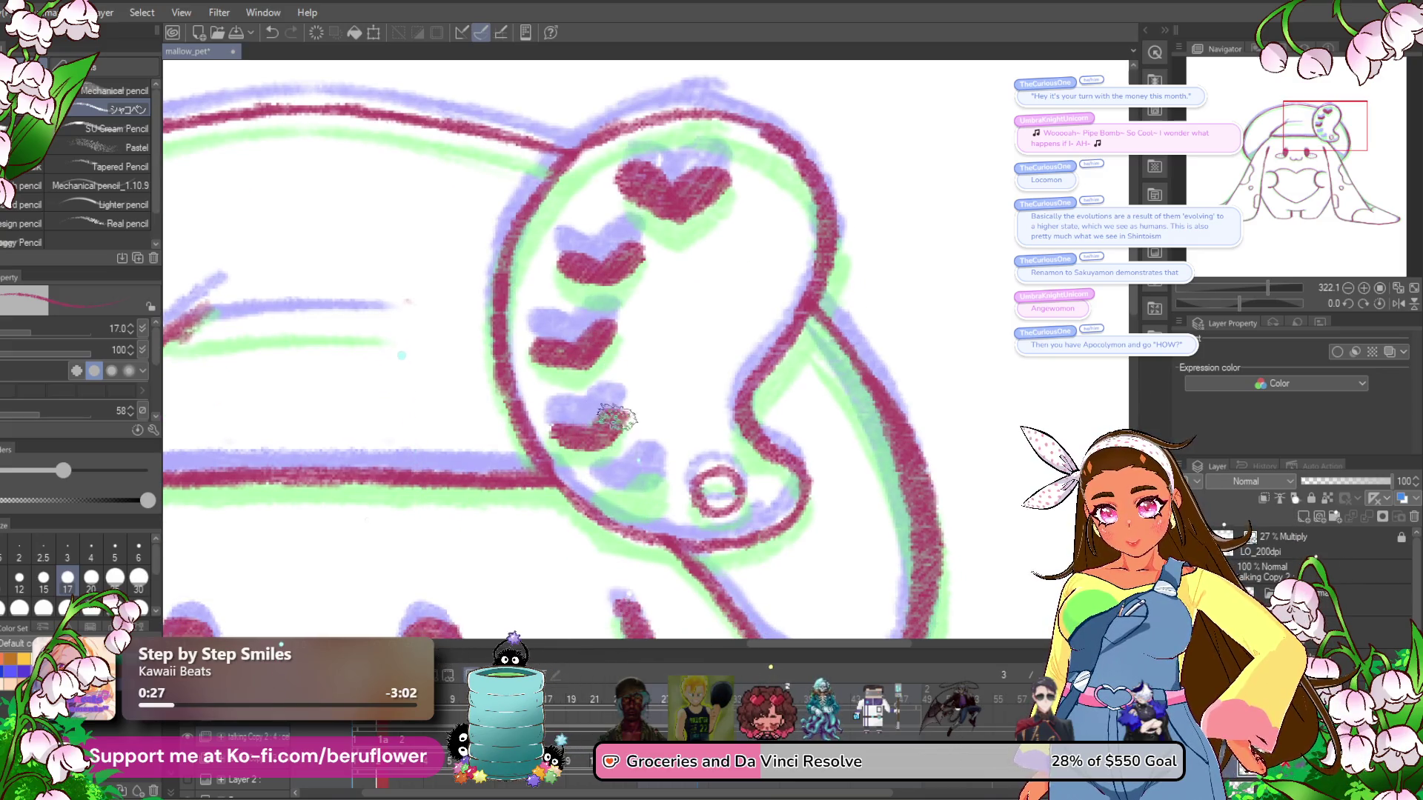
pyautogui.moveTo(718, 447); pyautogui.dragTo(718, 411)
pyautogui.moveTo(606, 463); pyautogui.dragTo(652, 453)
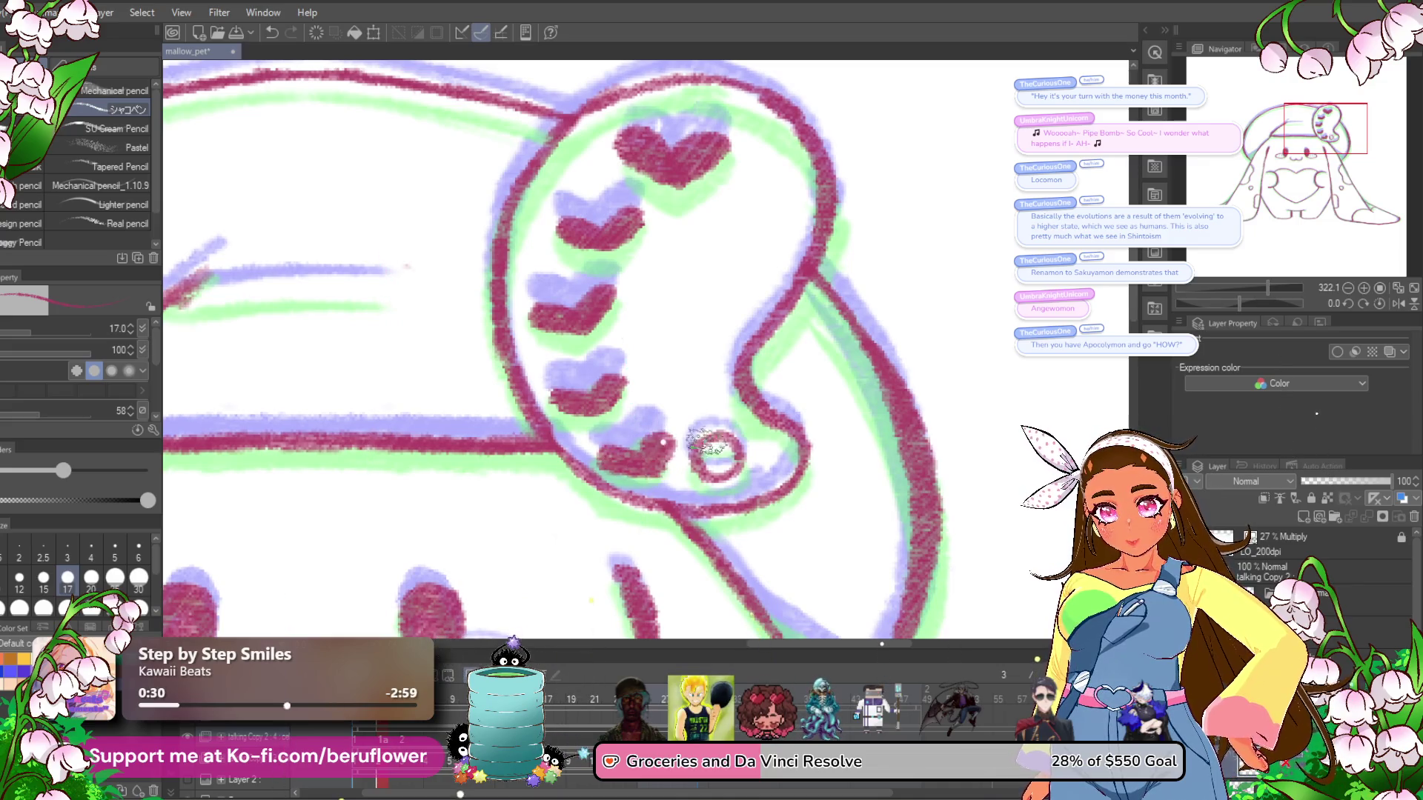
pyautogui.scroll(-6, 682, 442)
pyautogui.scroll(2, 819, 531)
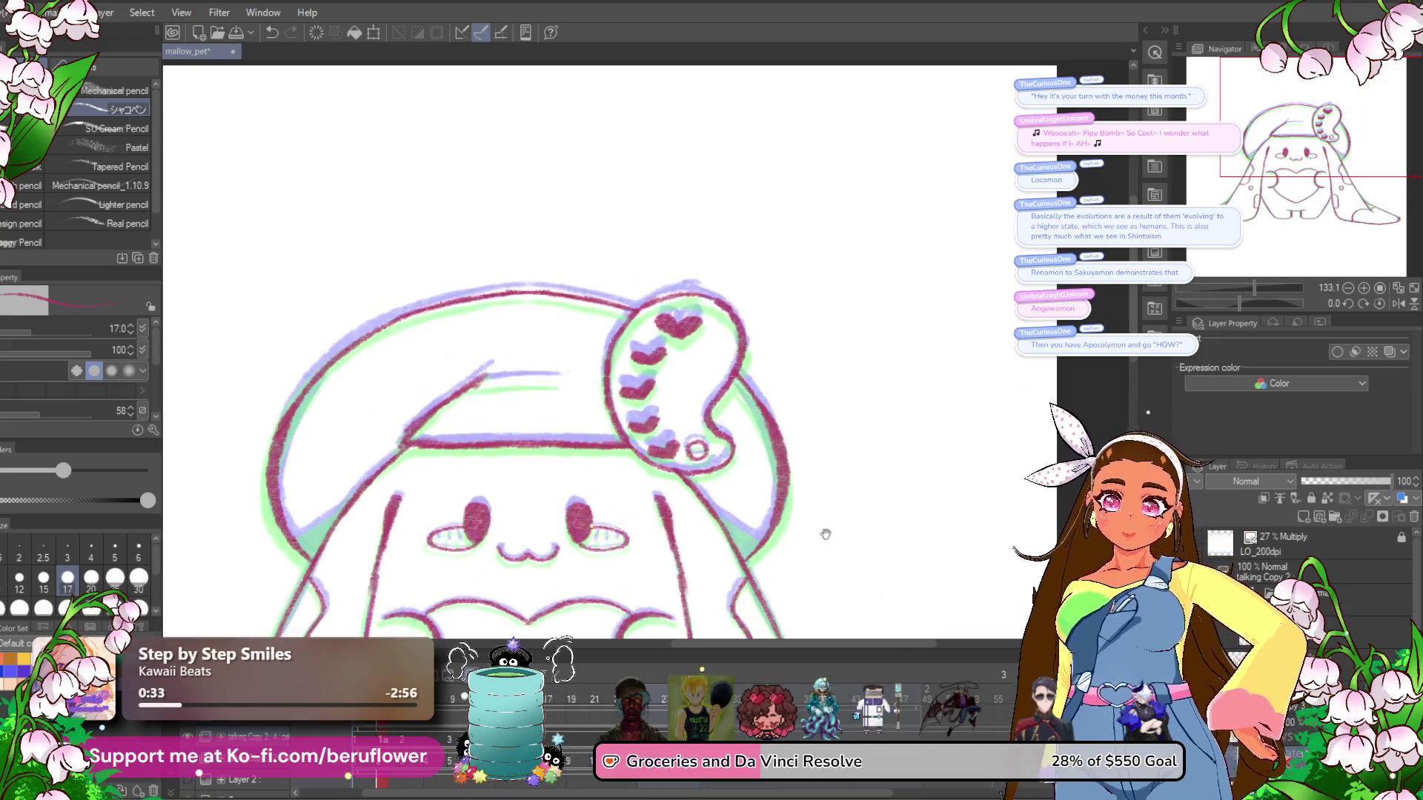
pyautogui.moveTo(790, 520); pyautogui.dragTo(804, 349)
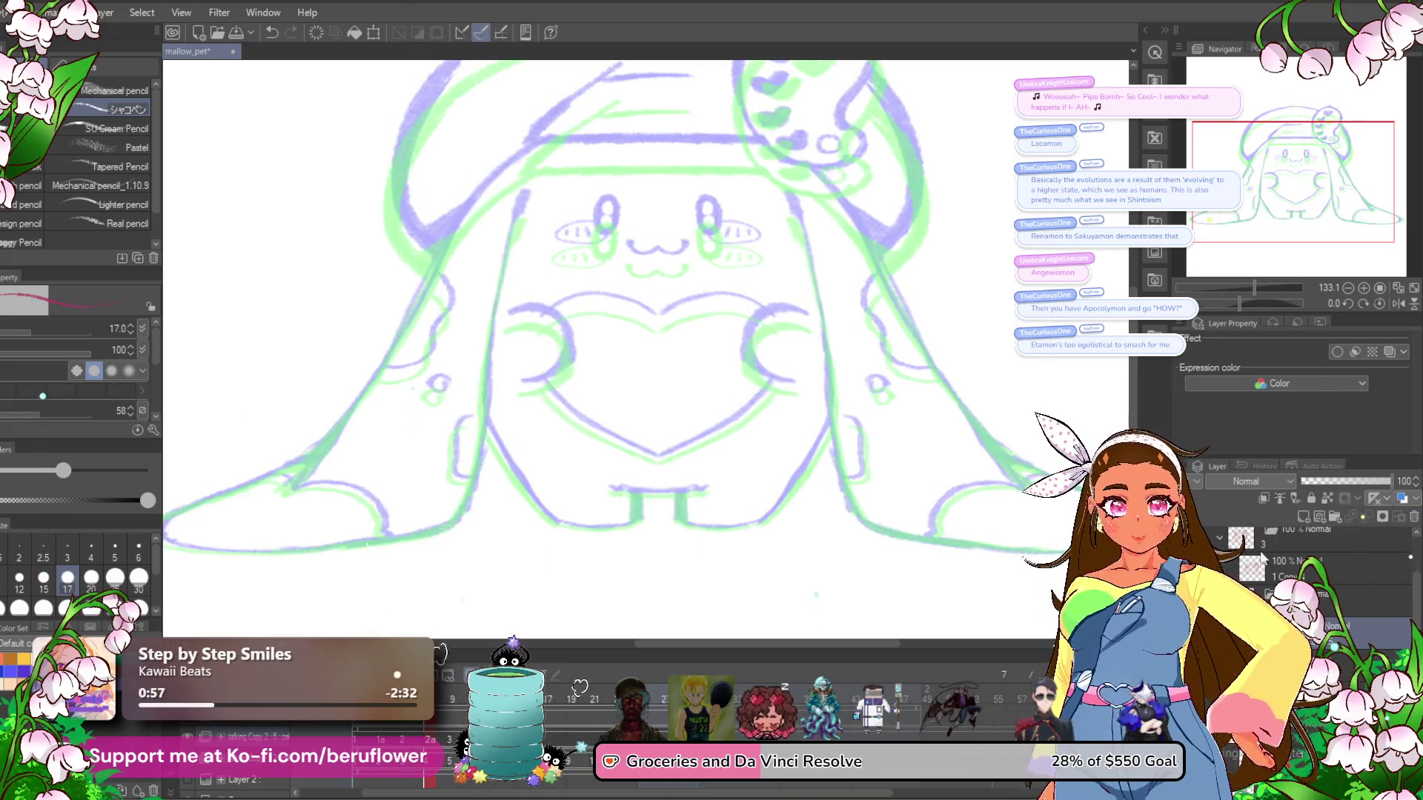
# Show the next empty lineart cel with only the green and lavender sketch visible.
pyautogui.scroll(3, 517, 413)
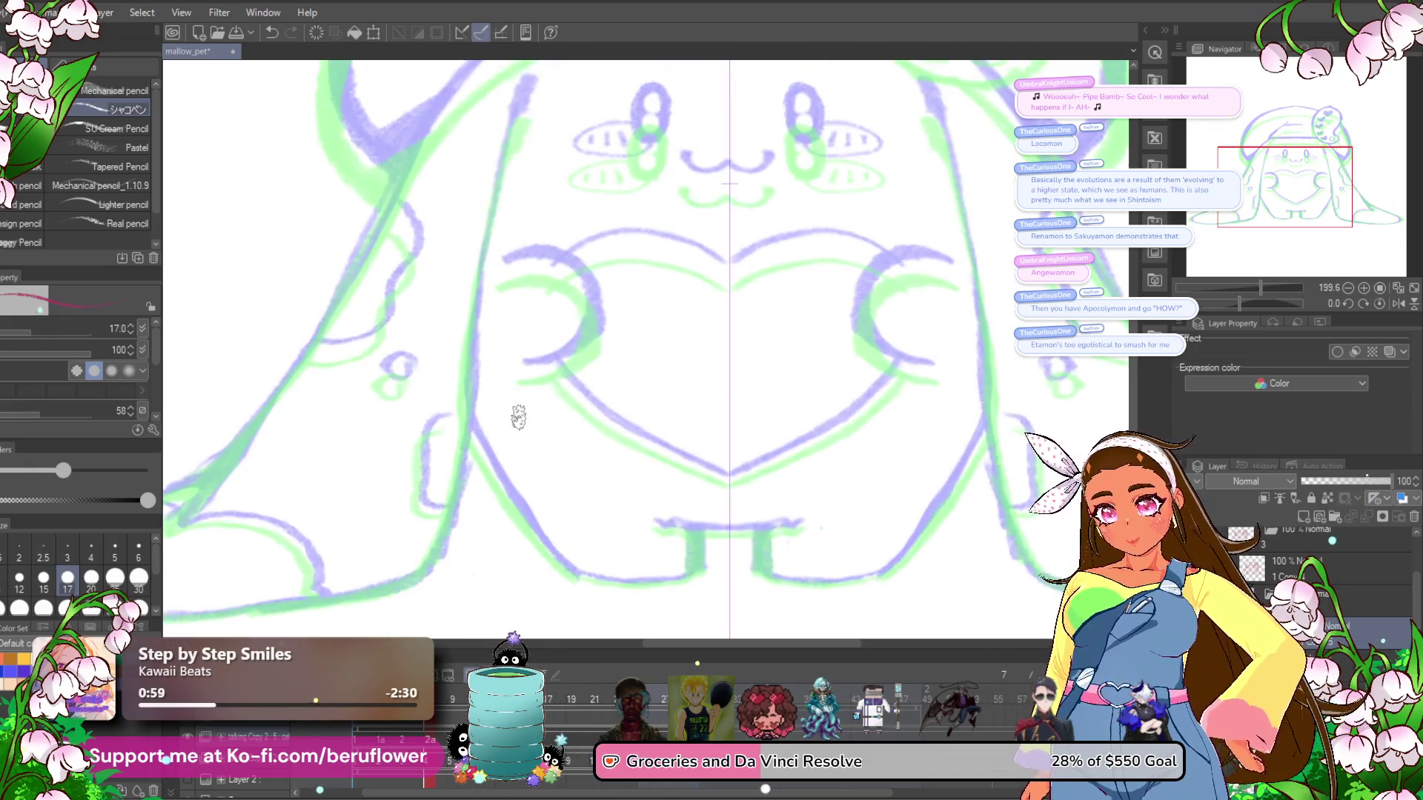
# Trace the body's mirrored side contour in red, then continue with a thinner brush.
pyautogui.moveTo(418, 345)
pyautogui.mouseDown()
pyautogui.moveTo(520, 487)
pyautogui.moveTo(820, 398)
pyautogui.moveTo(792, 446)
pyautogui.mouseUp()
pyautogui.press('[')
pyautogui.press('[')
pyautogui.press('[')
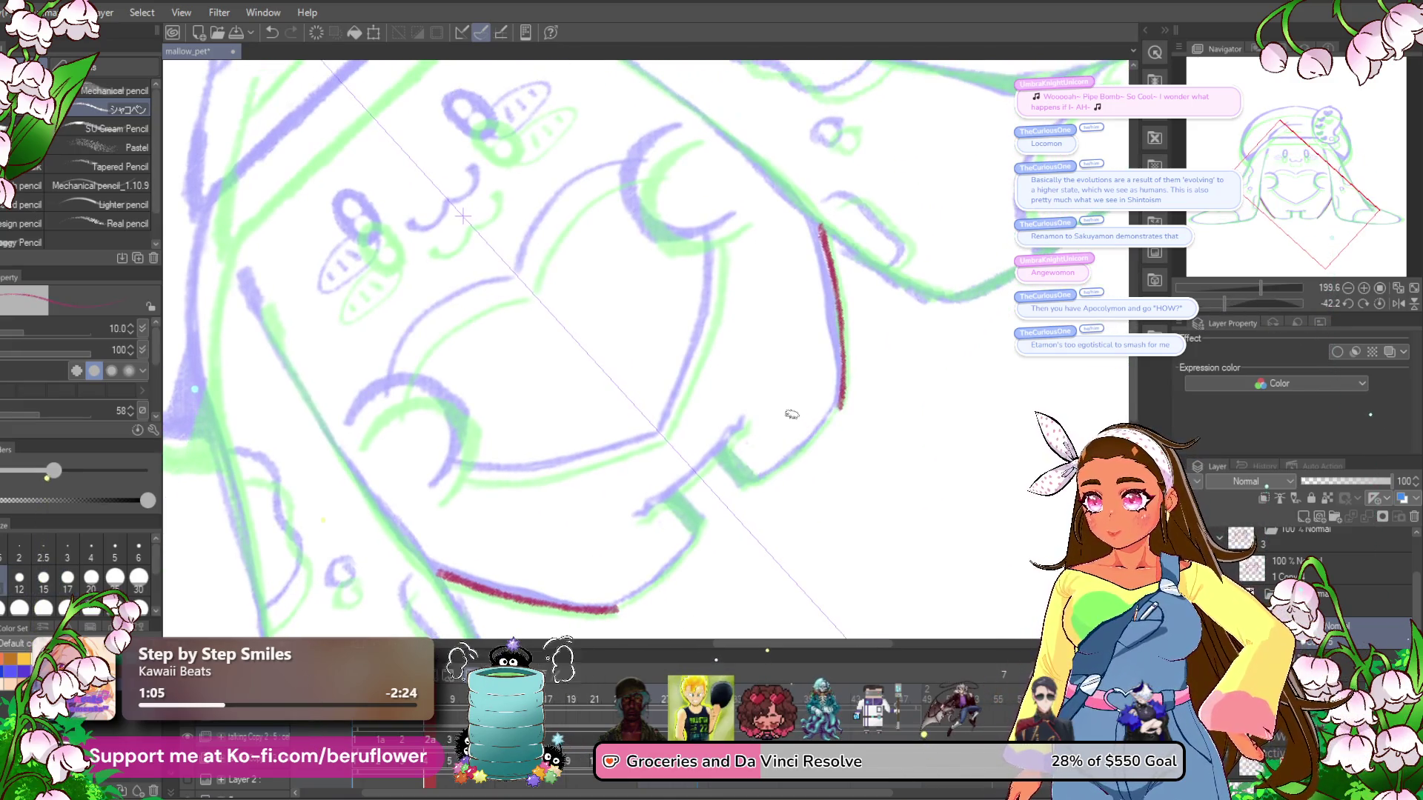
pyautogui.scroll(1, 732, 395)
pyautogui.scroll(1, 771, 359)
pyautogui.moveTo(786, 335); pyautogui.dragTo(701, 426)
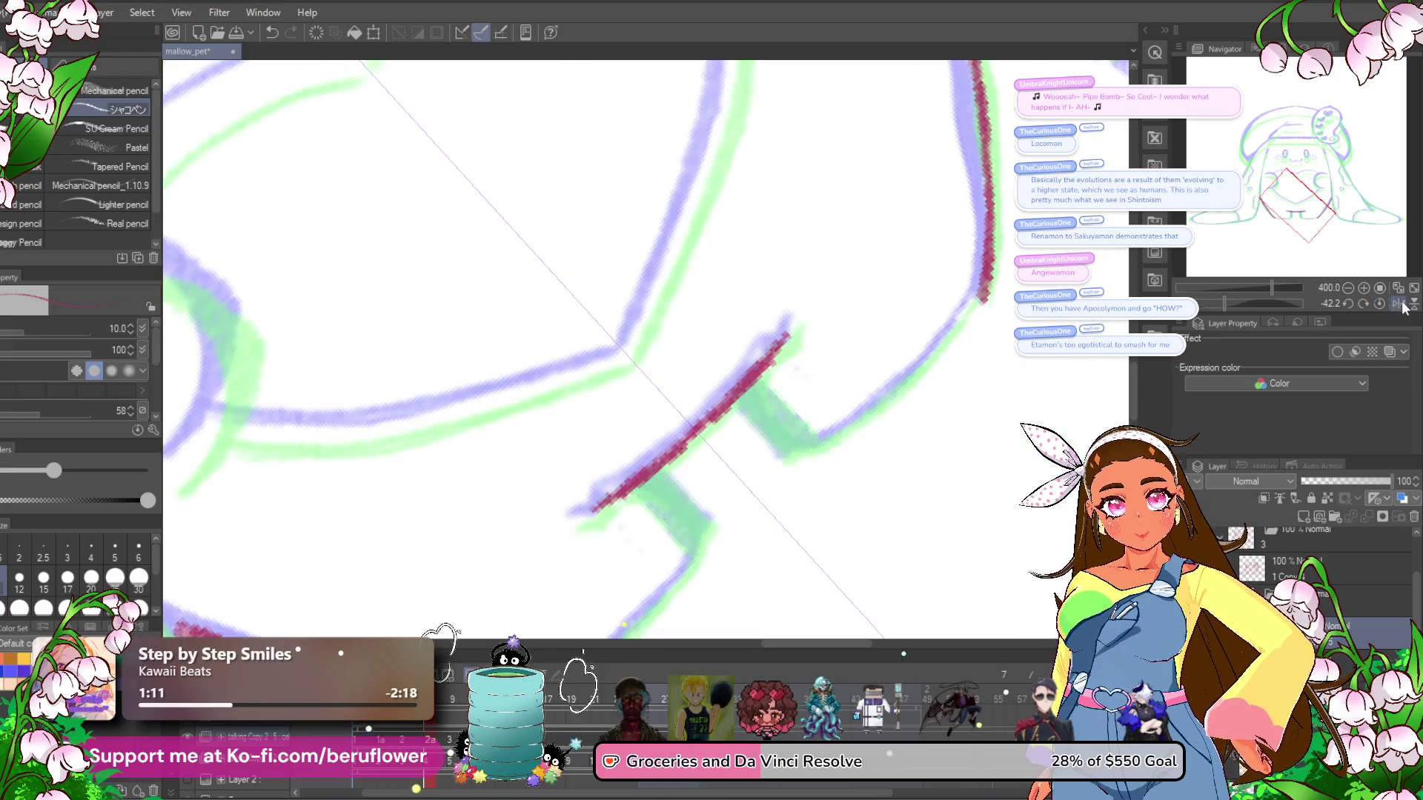
# Draw the vertical leg lines and retrace the body line, adjusting canvas rotation.
pyautogui.click(1379, 304)
pyautogui.moveTo(674, 396); pyautogui.dragTo(685, 471)
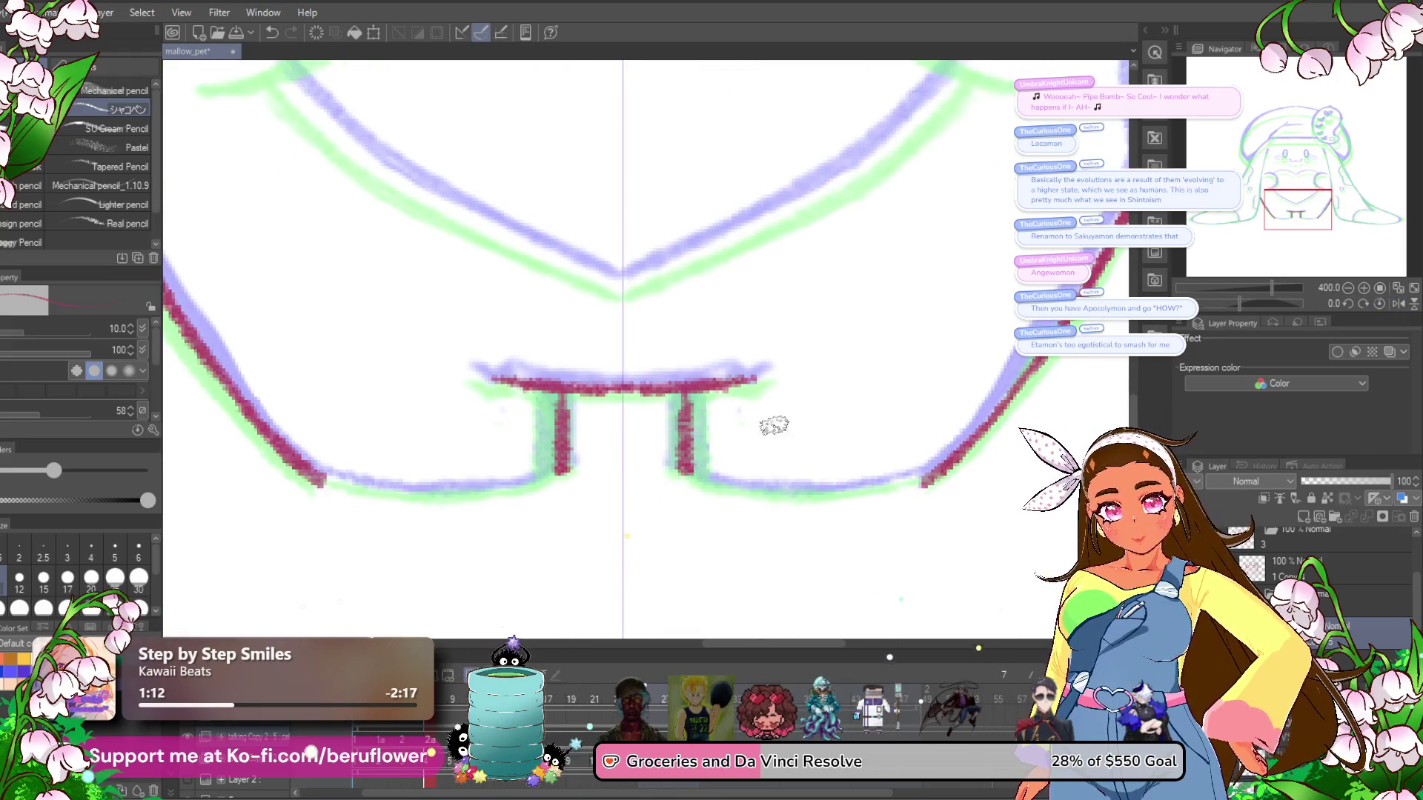
pyautogui.moveTo(1239, 303); pyautogui.dragTo(1219, 303)
pyautogui.moveTo(880, 213); pyautogui.dragTo(741, 416)
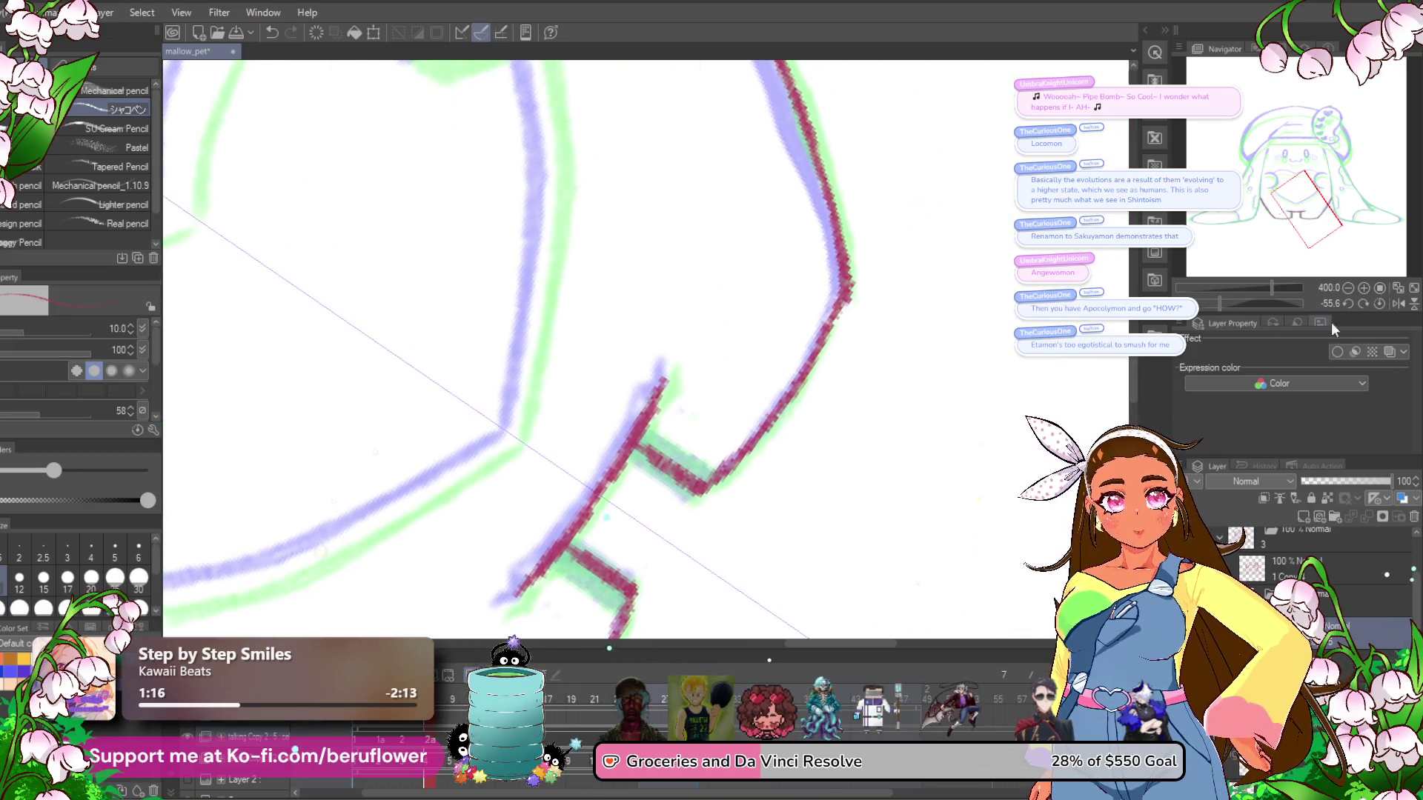
pyautogui.click(1379, 304)
pyautogui.moveTo(926, 460)
pyautogui.mouseDown()
pyautogui.moveTo(733, 480)
pyautogui.moveTo(615, 465)
pyautogui.mouseUp()
pyautogui.hotkey('ctrl', 'z')
pyautogui.moveTo(804, 149); pyautogui.dragTo(735, 261)
pyautogui.moveTo(764, 199); pyautogui.dragTo(550, 487)
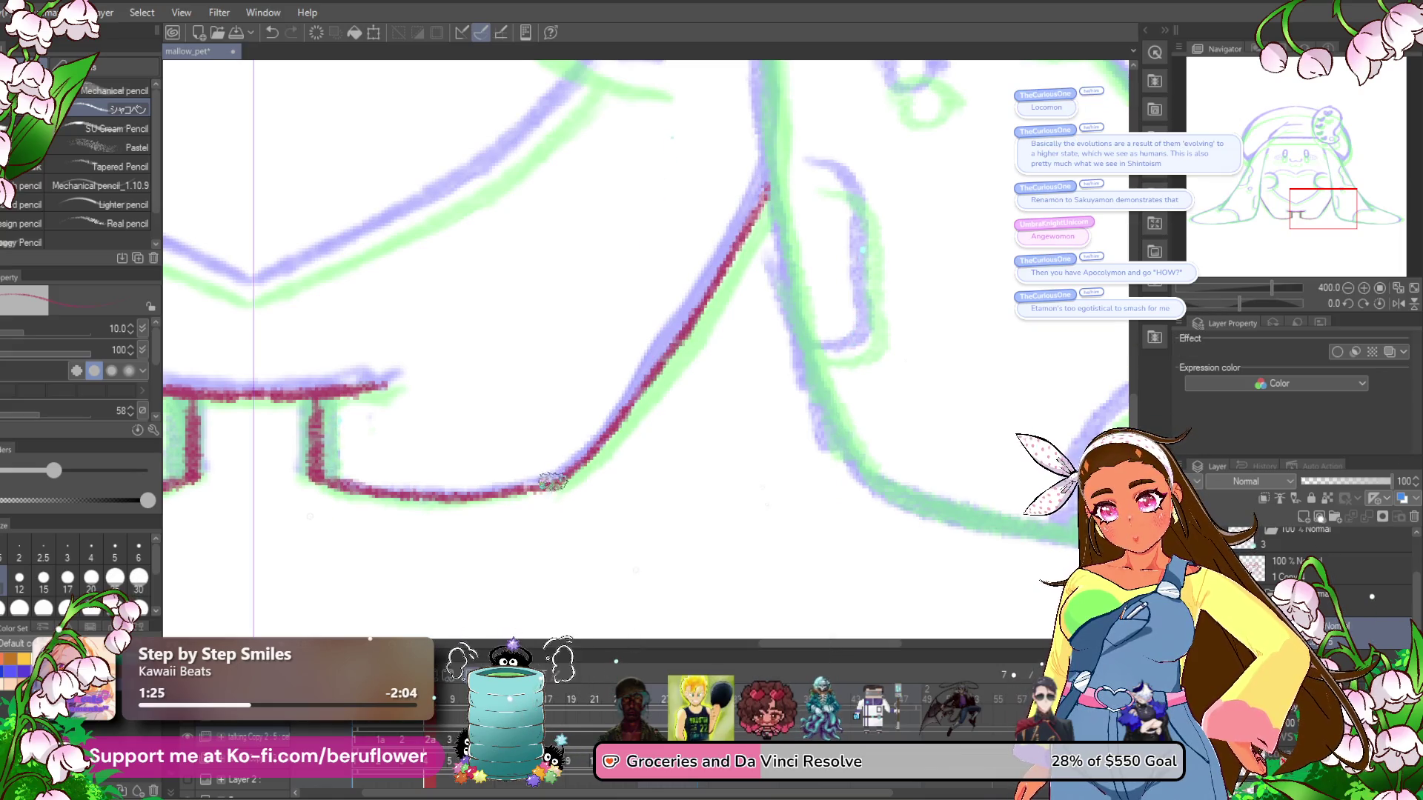
# Draw the mirrored C-curves of the hugging arms.
pyautogui.scroll(-2, 552, 478)
pyautogui.scroll(-1, 552, 473)
pyautogui.scroll(4, 811, 277)
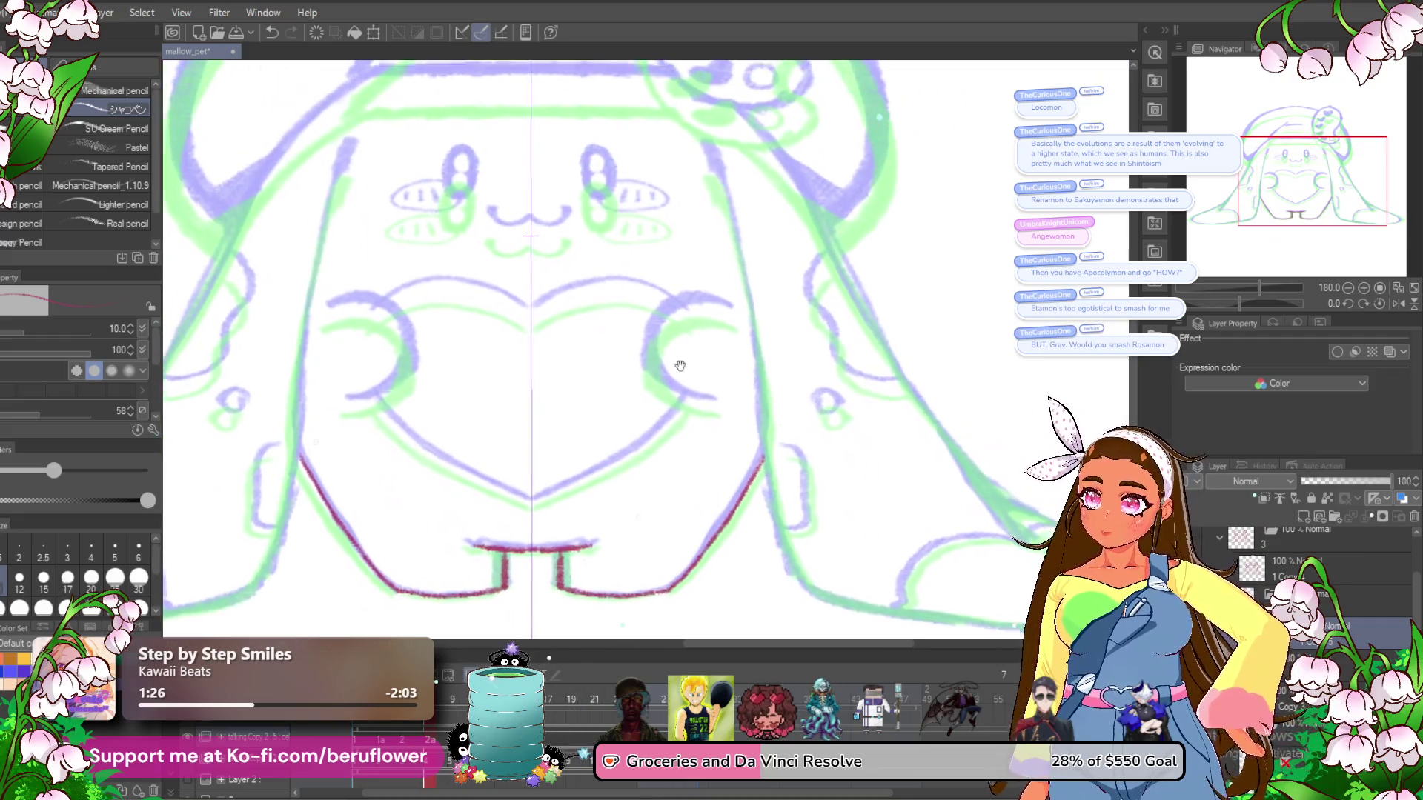
pyautogui.moveTo(748, 269)
pyautogui.mouseDown()
pyautogui.moveTo(667, 303)
pyautogui.moveTo(671, 430)
pyautogui.moveTo(747, 463)
pyautogui.moveTo(656, 348)
pyautogui.moveTo(807, 275)
pyautogui.mouseUp()
pyautogui.moveTo(579, 255); pyautogui.dragTo(764, 288)
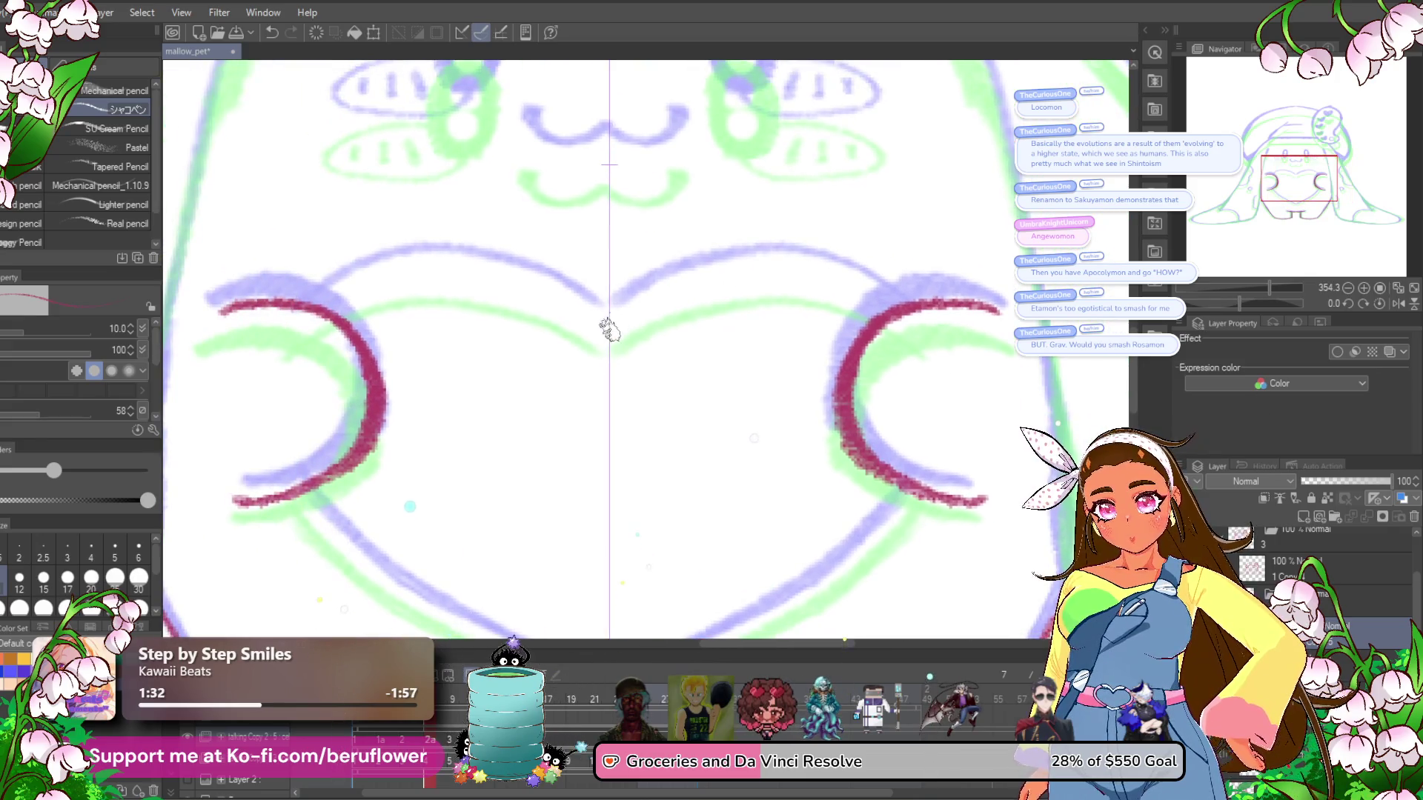
pyautogui.moveTo(619, 322)
pyautogui.mouseDown()
pyautogui.moveTo(741, 271)
pyautogui.moveTo(810, 276)
pyautogui.moveTo(741, 279)
pyautogui.moveTo(610, 329)
pyautogui.mouseUp()
pyautogui.hotkey('ctrl', 'z')
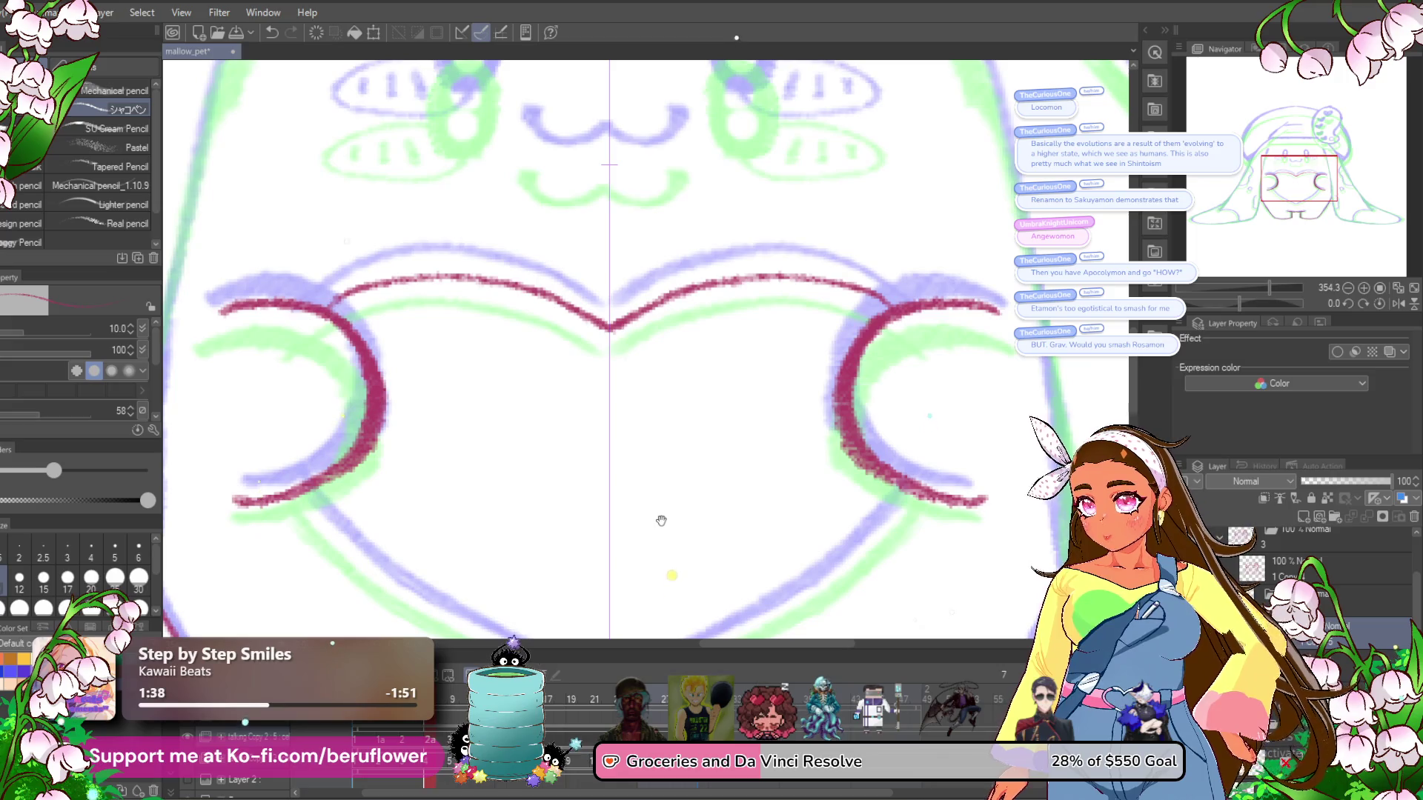
# Draw both sides of the heart, joining them at the bottom point.
pyautogui.moveTo(768, 533); pyautogui.dragTo(759, 381)
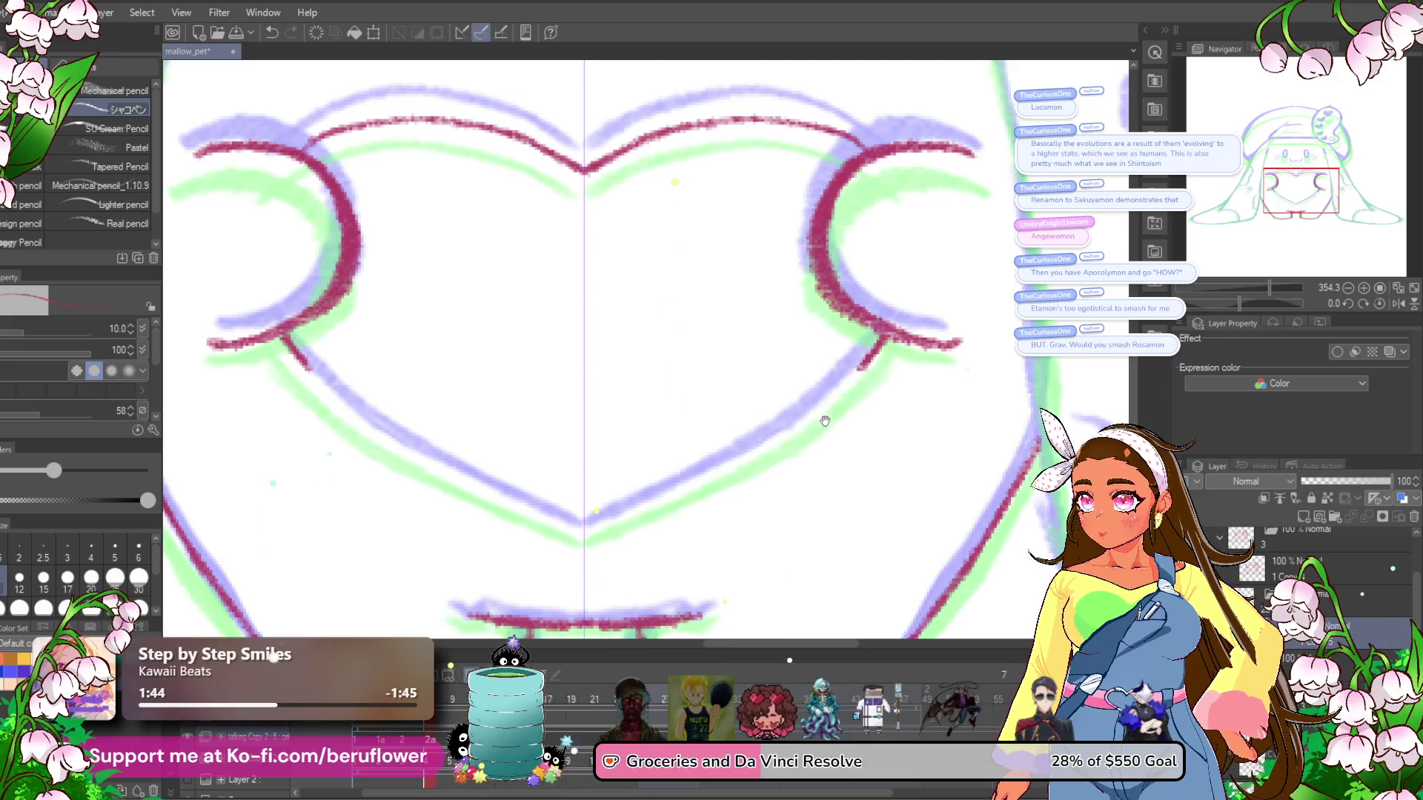
pyautogui.moveTo(792, 428); pyautogui.dragTo(773, 480)
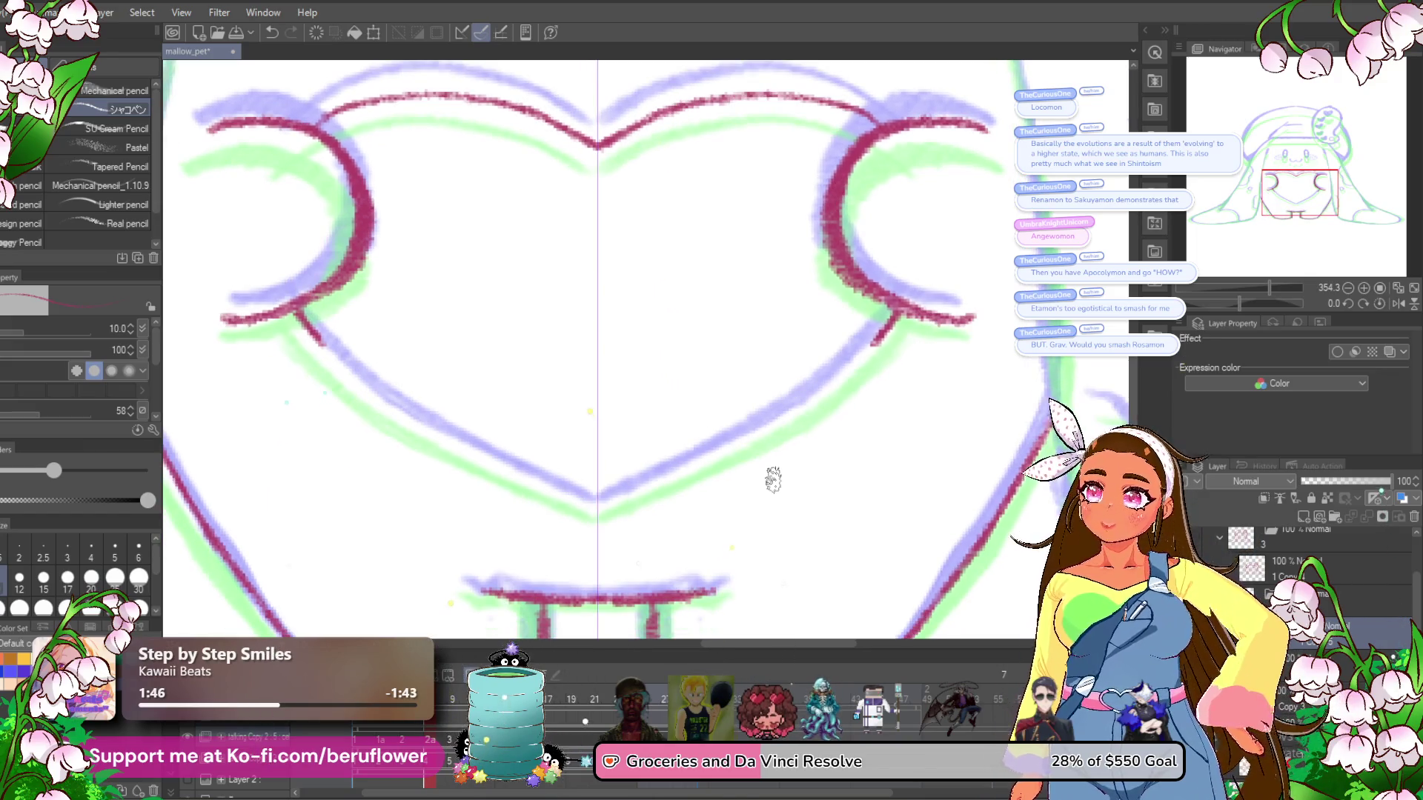
pyautogui.moveTo(756, 326)
pyautogui.mouseDown()
pyautogui.moveTo(790, 306)
pyautogui.moveTo(757, 326)
pyautogui.mouseUp()
pyautogui.moveTo(848, 360); pyautogui.dragTo(755, 426)
pyautogui.moveTo(882, 333)
pyautogui.mouseDown()
pyautogui.moveTo(611, 495)
pyautogui.moveTo(627, 488)
pyautogui.mouseUp()
# Fill both eyes solid red.
pyautogui.scroll(-5, 596, 489)
pyautogui.scroll(2, 665, 325)
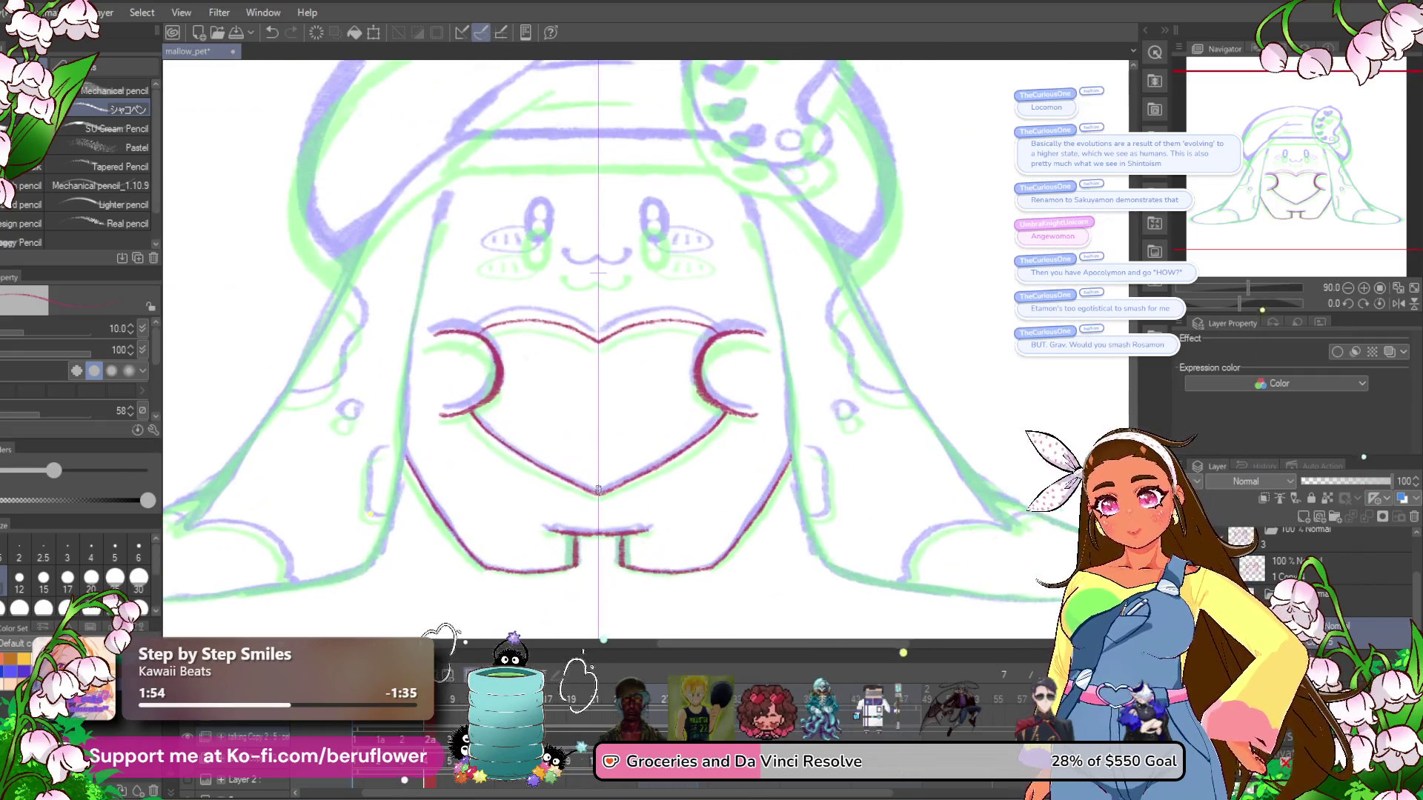
pyautogui.scroll(1, 666, 324)
pyautogui.scroll(3, 666, 324)
pyautogui.moveTo(630, 263); pyautogui.dragTo(644, 304)
# Fill the eyes in red, redraw the small mouth, and outline the blush ovals with tick marks.
pyautogui.moveTo(610, 380)
pyautogui.mouseDown()
pyautogui.moveTo(691, 371)
pyautogui.moveTo(644, 387)
pyautogui.mouseUp()
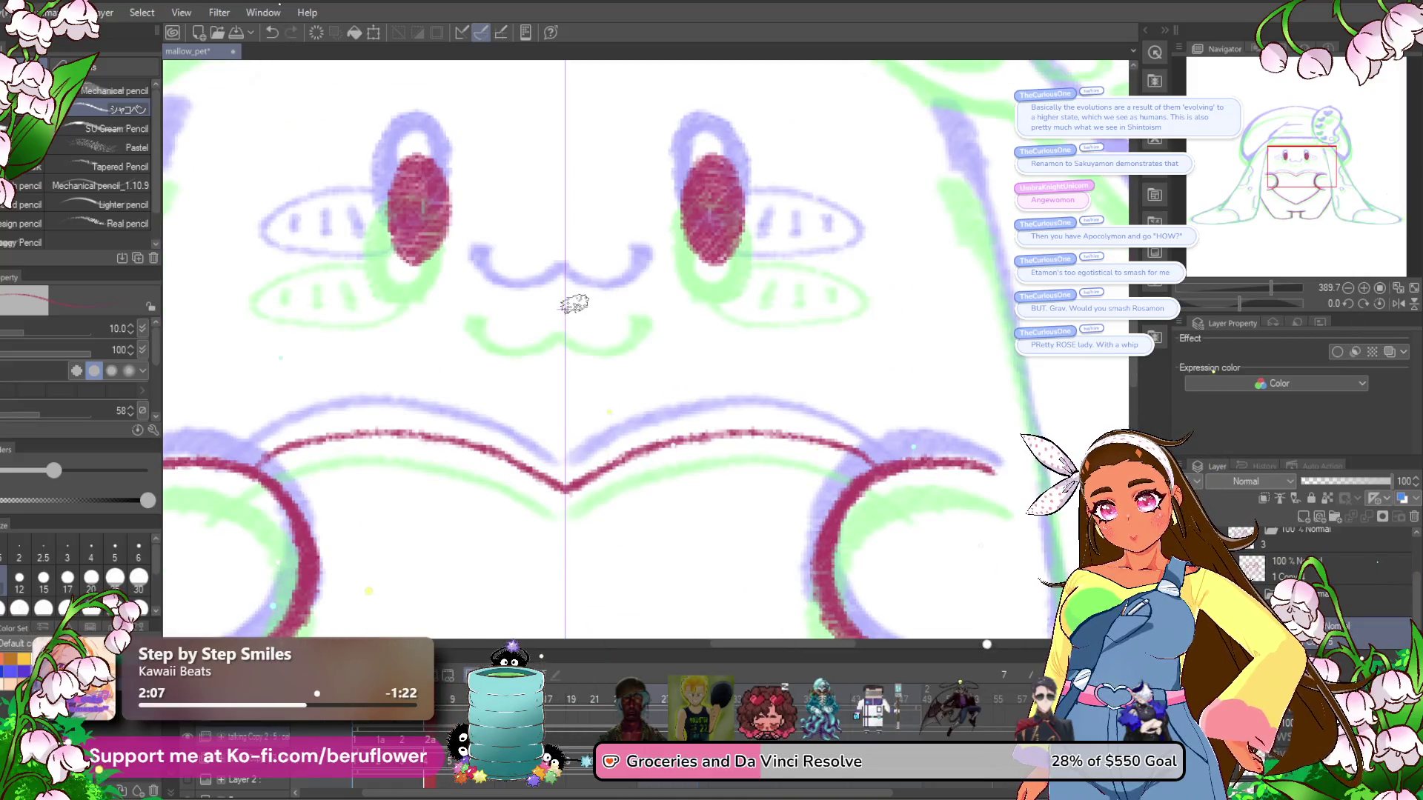
pyautogui.moveTo(572, 303)
pyautogui.mouseDown()
pyautogui.moveTo(652, 276)
pyautogui.moveTo(617, 304)
pyautogui.mouseUp()
pyautogui.hotkey('ctrl', 'z')
pyautogui.hotkey('ctrl', 'z')
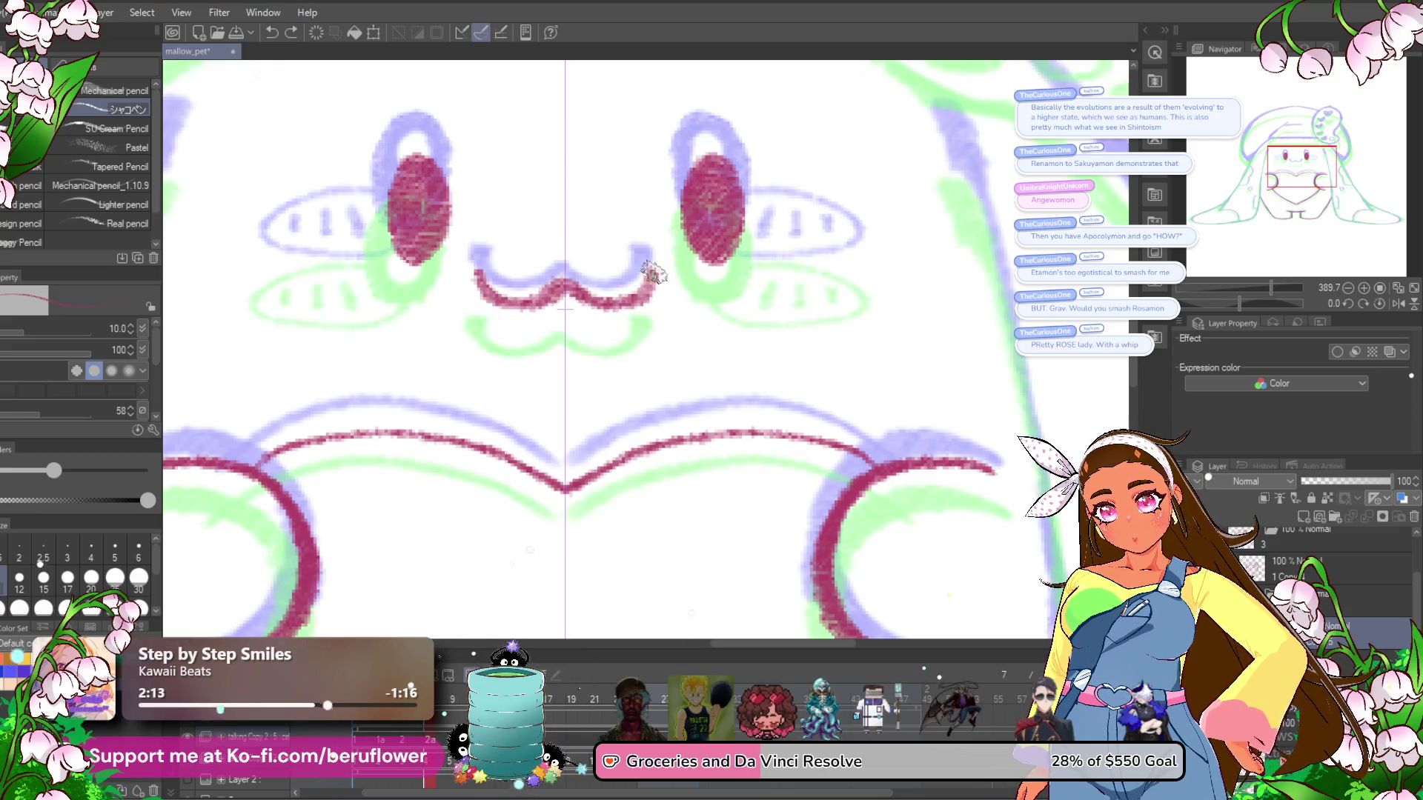
pyautogui.scroll(-3, 662, 239)
pyautogui.scroll(2, 662, 238)
pyautogui.moveTo(739, 222)
pyautogui.mouseDown()
pyautogui.moveTo(878, 256)
pyautogui.moveTo(734, 259)
pyautogui.moveTo(789, 260)
pyautogui.mouseUp()
pyautogui.scroll(-4, 789, 257)
pyautogui.scroll(1, 823, 261)
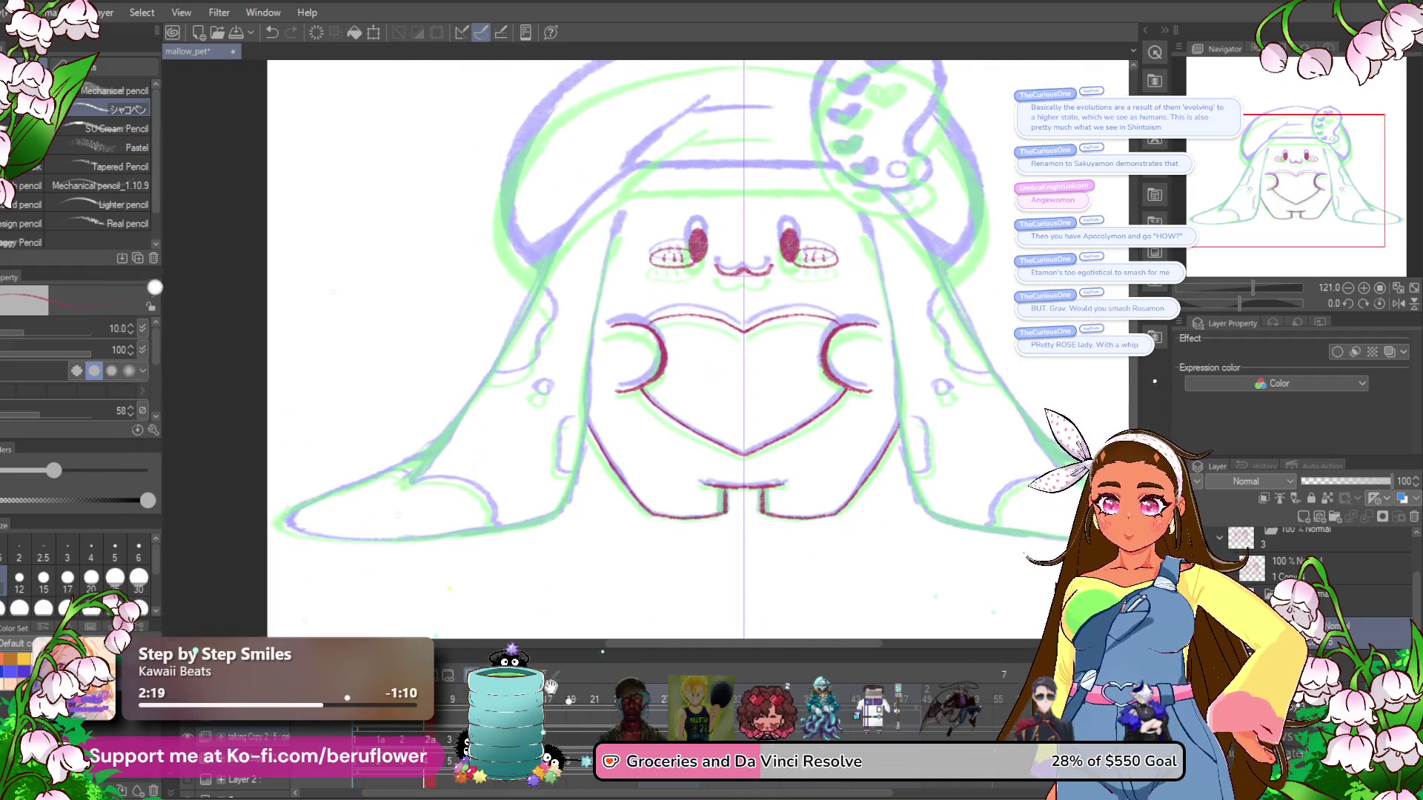
# Compare the inked face against neighbouring animation frames 8 and 9, then return to the working frame.
pyautogui.press('Right')
pyautogui.press('Right')
pyautogui.press('Right')
pyautogui.press('Right')
pyautogui.press('Right')
pyautogui.press('Right')
pyautogui.scroll(4, 680, 226)
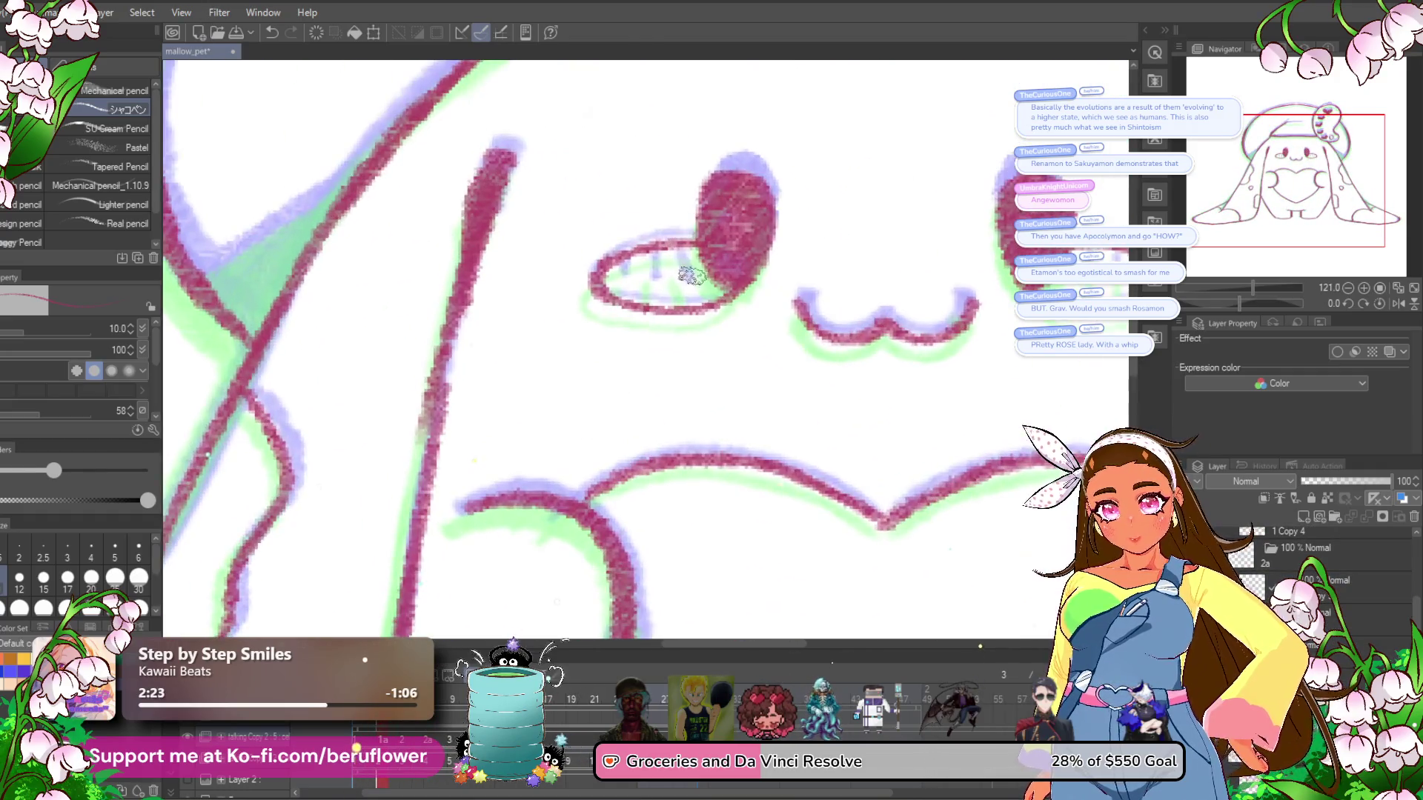
pyautogui.moveTo(941, 386); pyautogui.dragTo(637, 434)
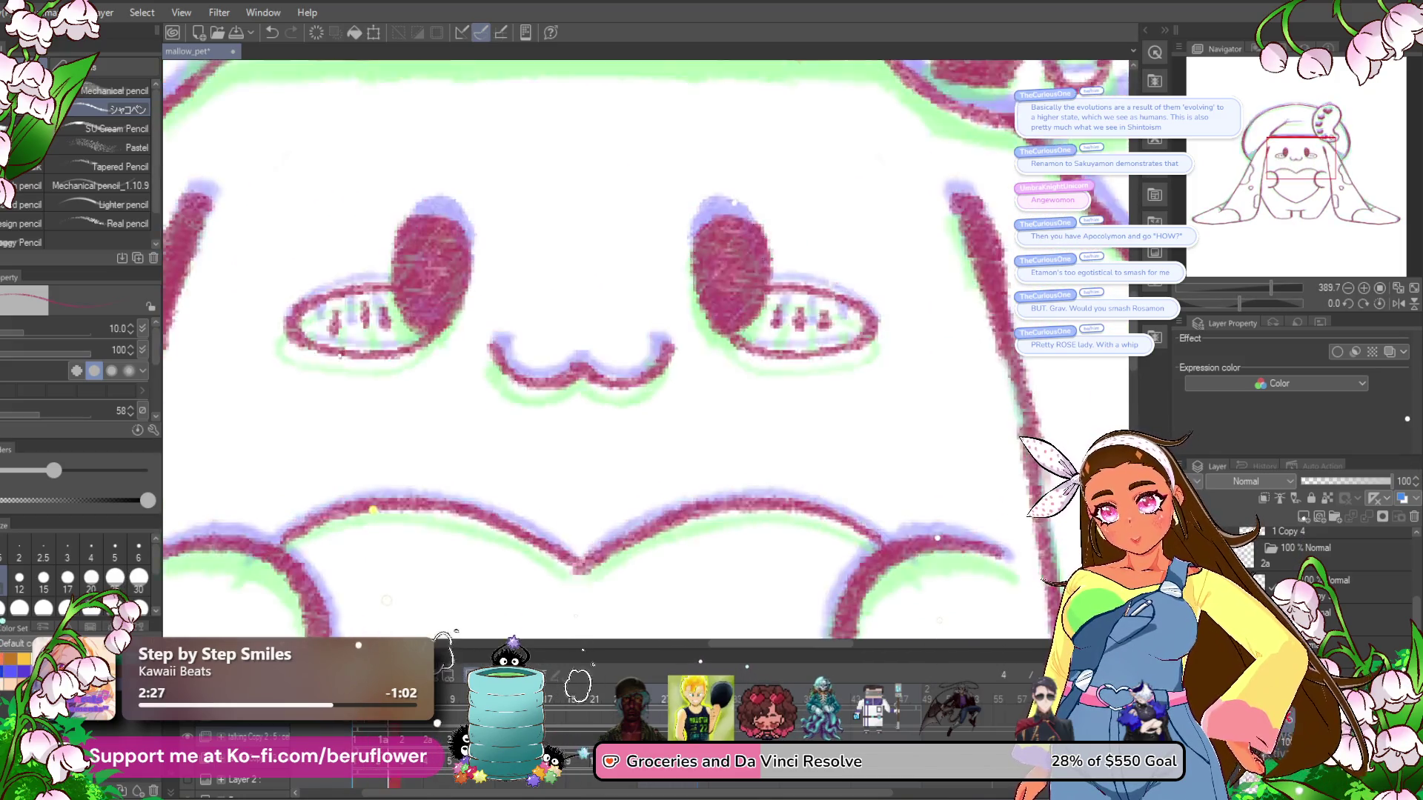
pyautogui.click(454, 700)
pyautogui.click(442, 700)
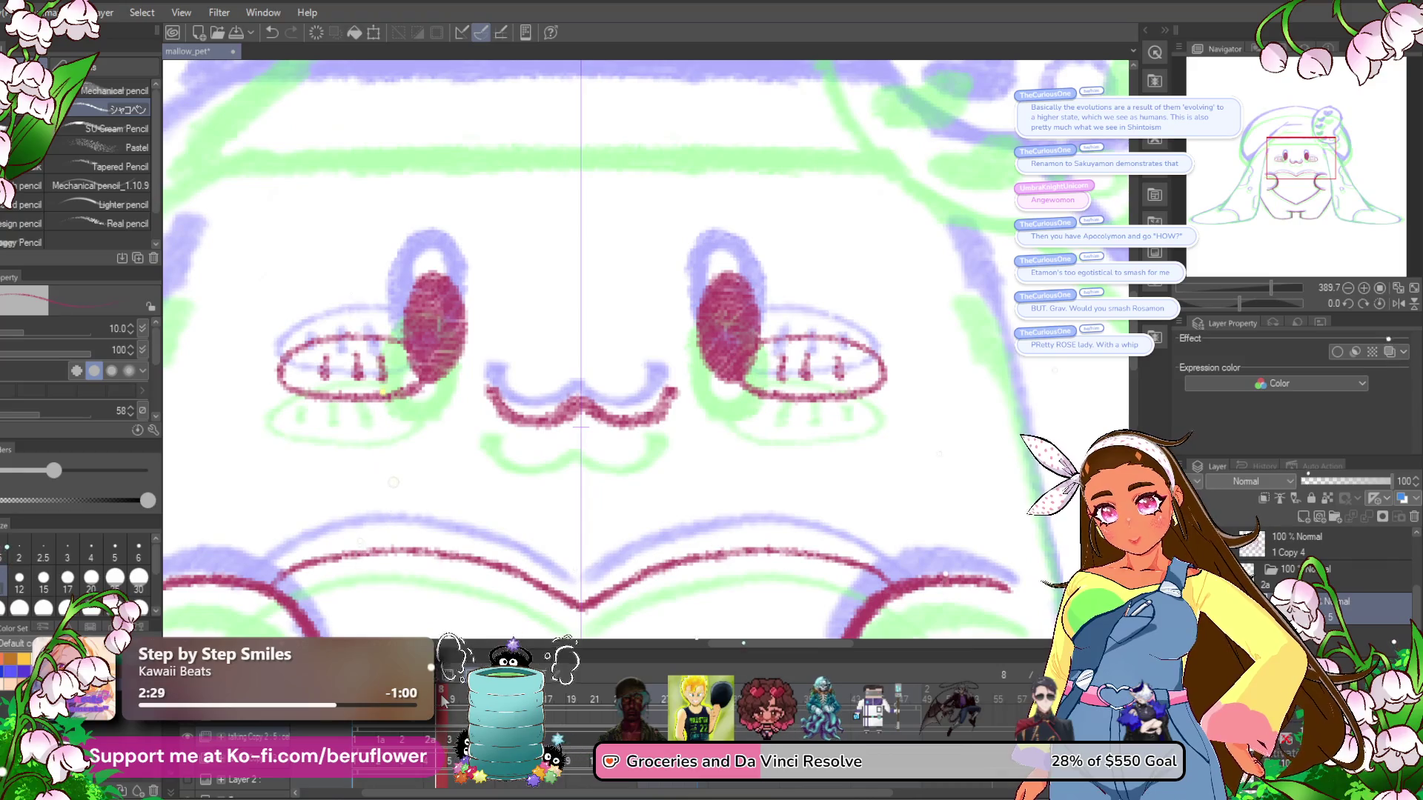
pyautogui.hotkey('ctrl', '-')
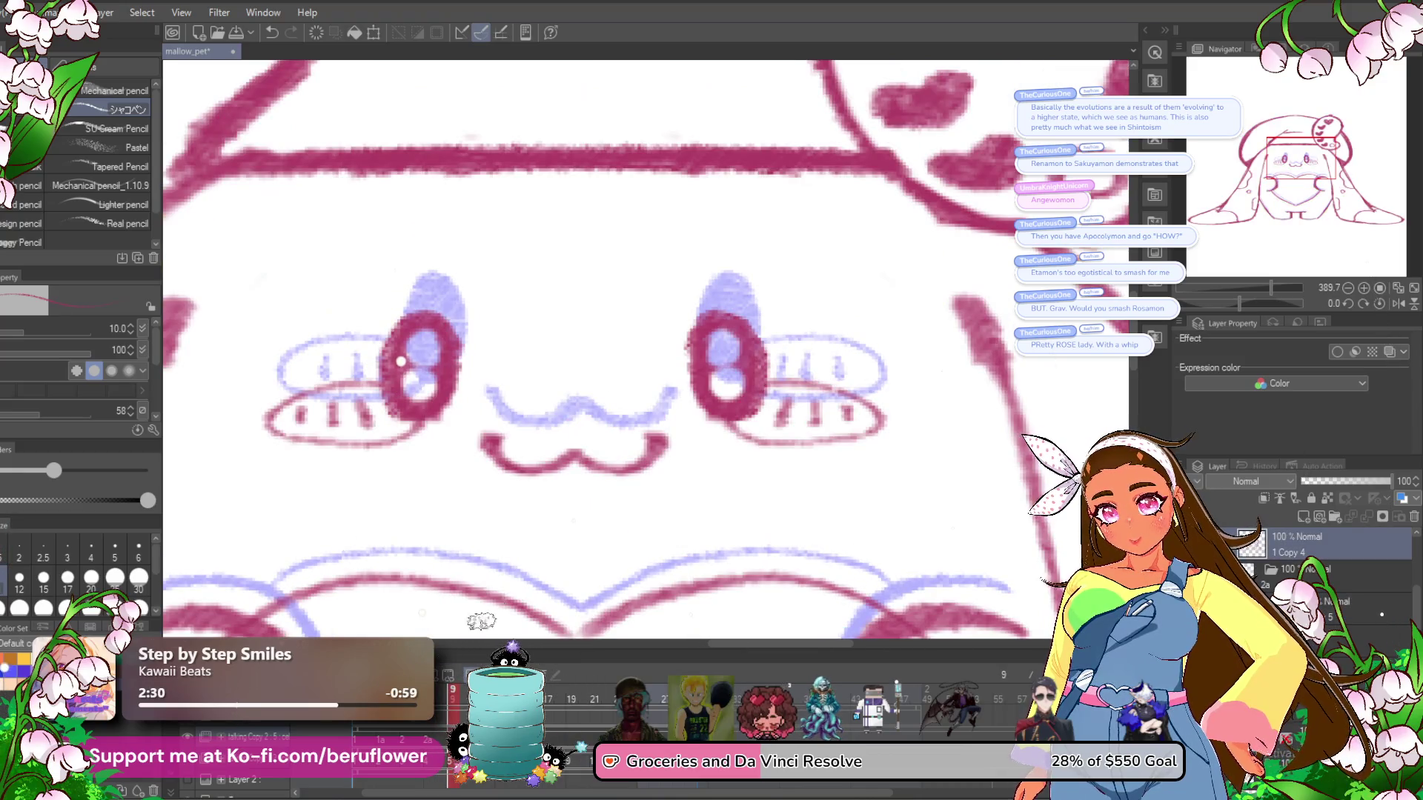
pyautogui.click(452, 700)
pyautogui.hotkey('ctrl', ',')
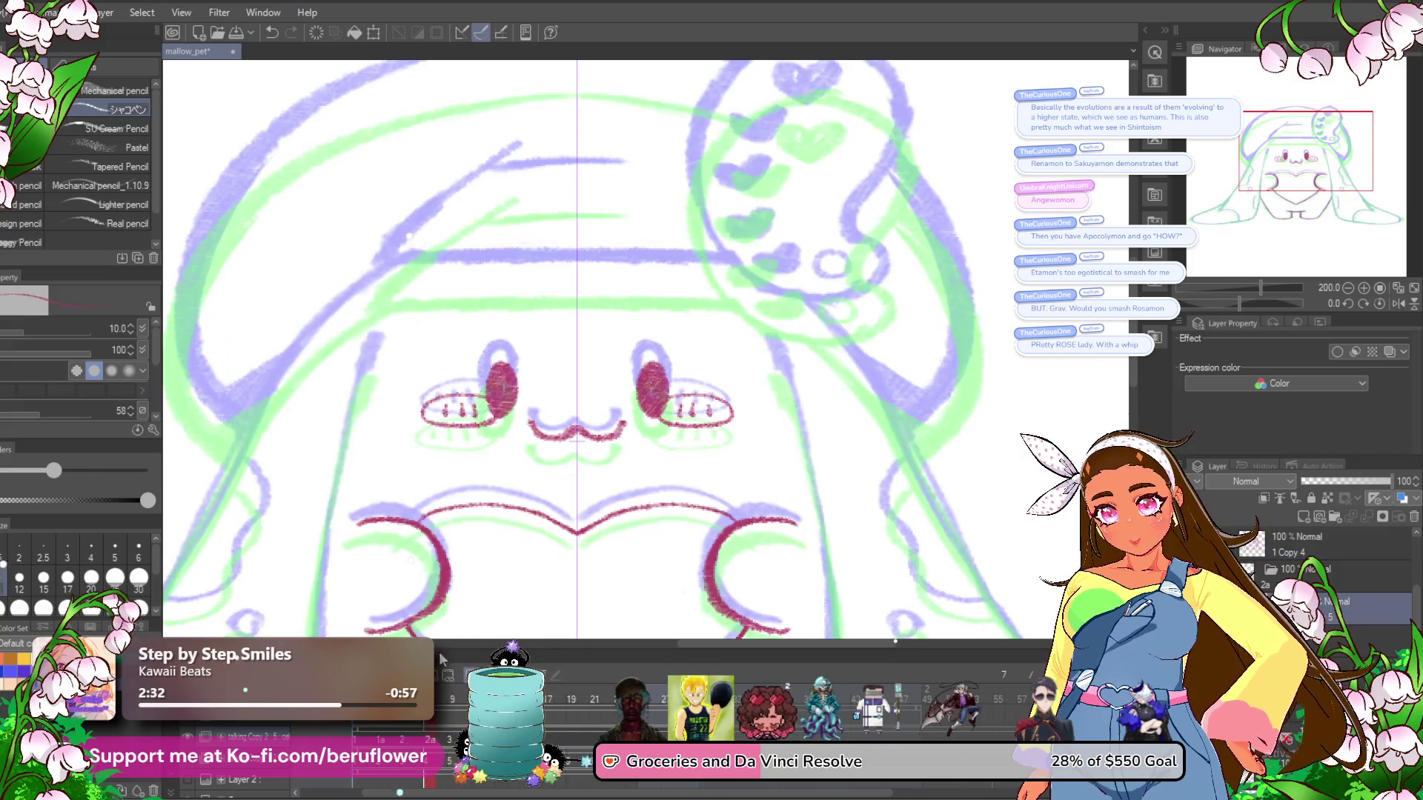
# Set brush size 15 and ink the outer edge around the foot, plus a stroke beside the face.
pyautogui.scroll(1, 572, 457)
pyautogui.moveTo(517, 286); pyautogui.dragTo(522, 267)
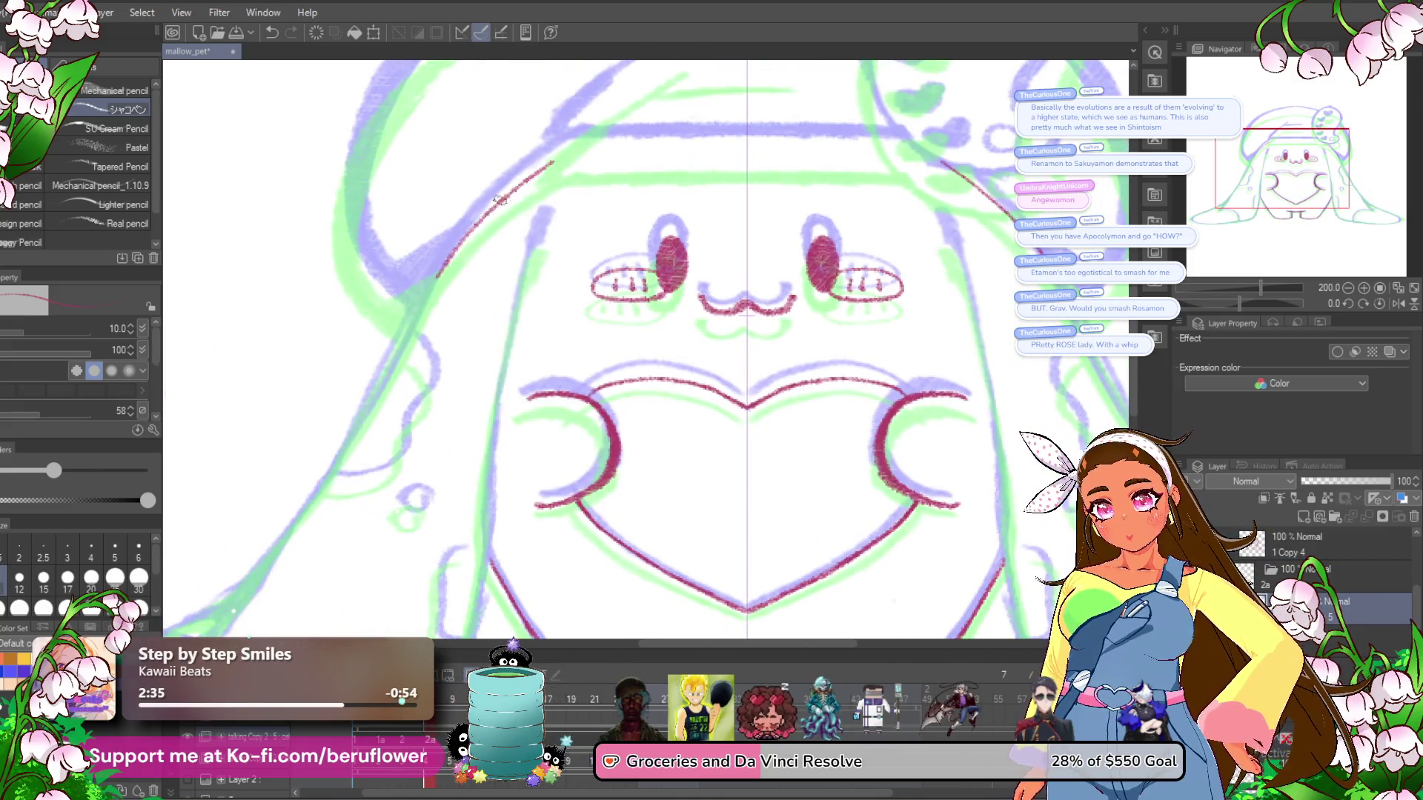
pyautogui.click(43, 581)
pyautogui.moveTo(387, 371)
pyautogui.mouseDown()
pyautogui.moveTo(444, 237)
pyautogui.moveTo(549, 209)
pyautogui.moveTo(480, 334)
pyautogui.moveTo(345, 507)
pyautogui.mouseUp()
pyautogui.moveTo(380, 453)
pyautogui.mouseDown()
pyautogui.moveTo(587, 334)
pyautogui.moveTo(508, 380)
pyautogui.mouseUp()
pyautogui.moveTo(385, 422)
pyautogui.mouseDown()
pyautogui.moveTo(348, 460)
pyautogui.moveTo(363, 473)
pyautogui.mouseUp()
pyautogui.moveTo(750, 515)
pyautogui.mouseDown()
pyautogui.moveTo(533, 637)
pyautogui.moveTo(474, 712)
pyautogui.mouseUp()
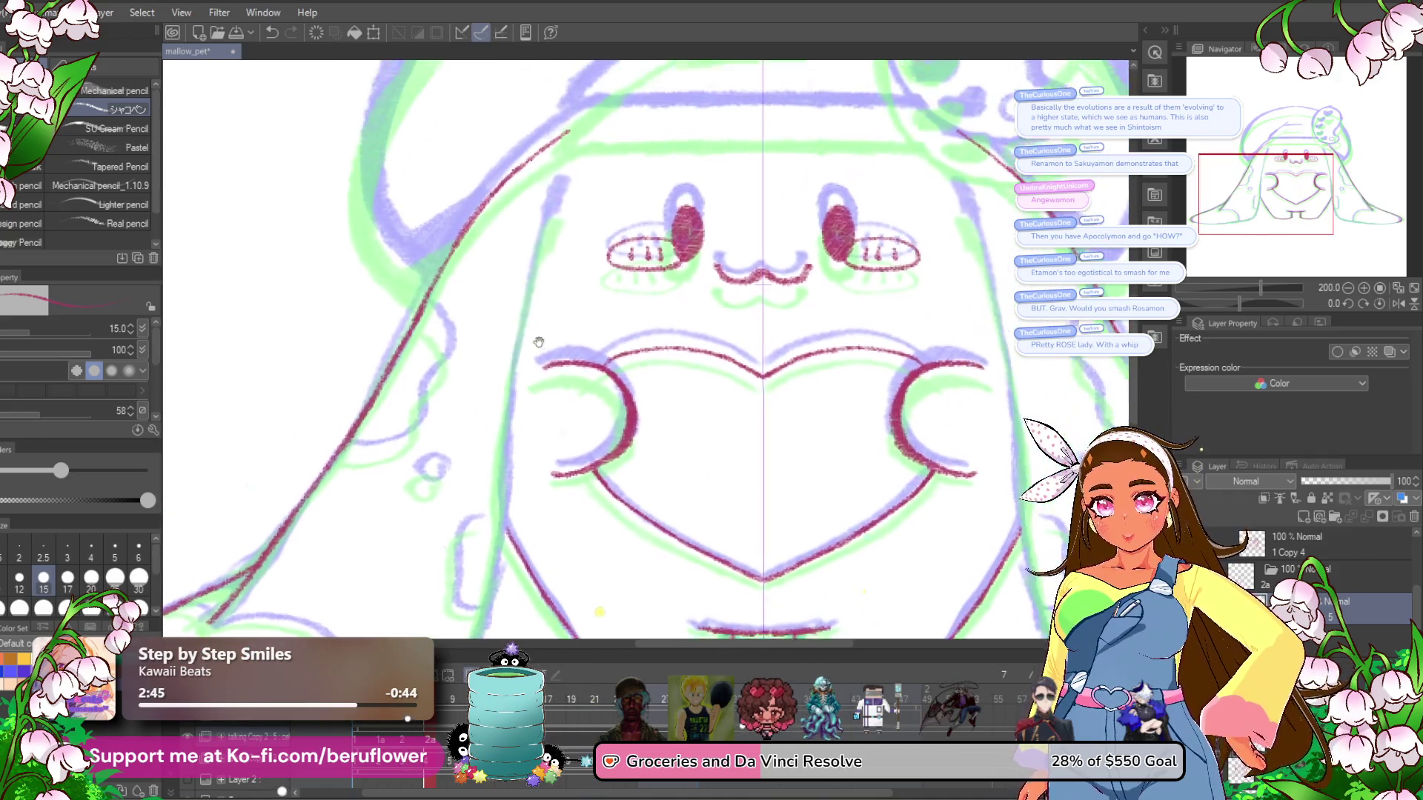
pyautogui.moveTo(562, 197)
pyautogui.mouseDown()
pyautogui.moveTo(511, 370)
pyautogui.moveTo(497, 504)
pyautogui.moveTo(539, 305)
pyautogui.moveTo(483, 496)
pyautogui.mouseUp()
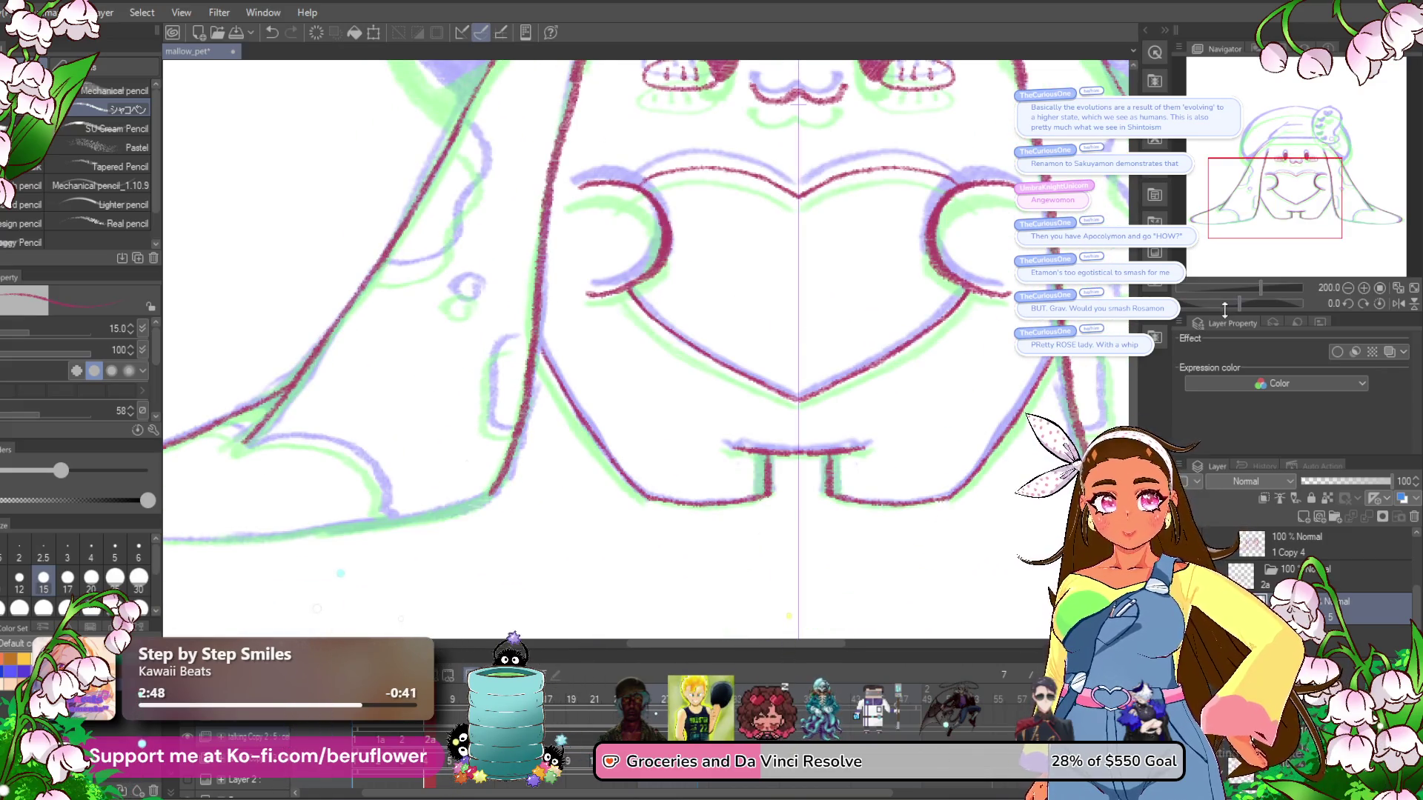
# Rotate the canvas about -60 degrees and ink the right arm edge to its tip and inner curve.
pyautogui.moveTo(1239, 304); pyautogui.dragTo(1217, 303)
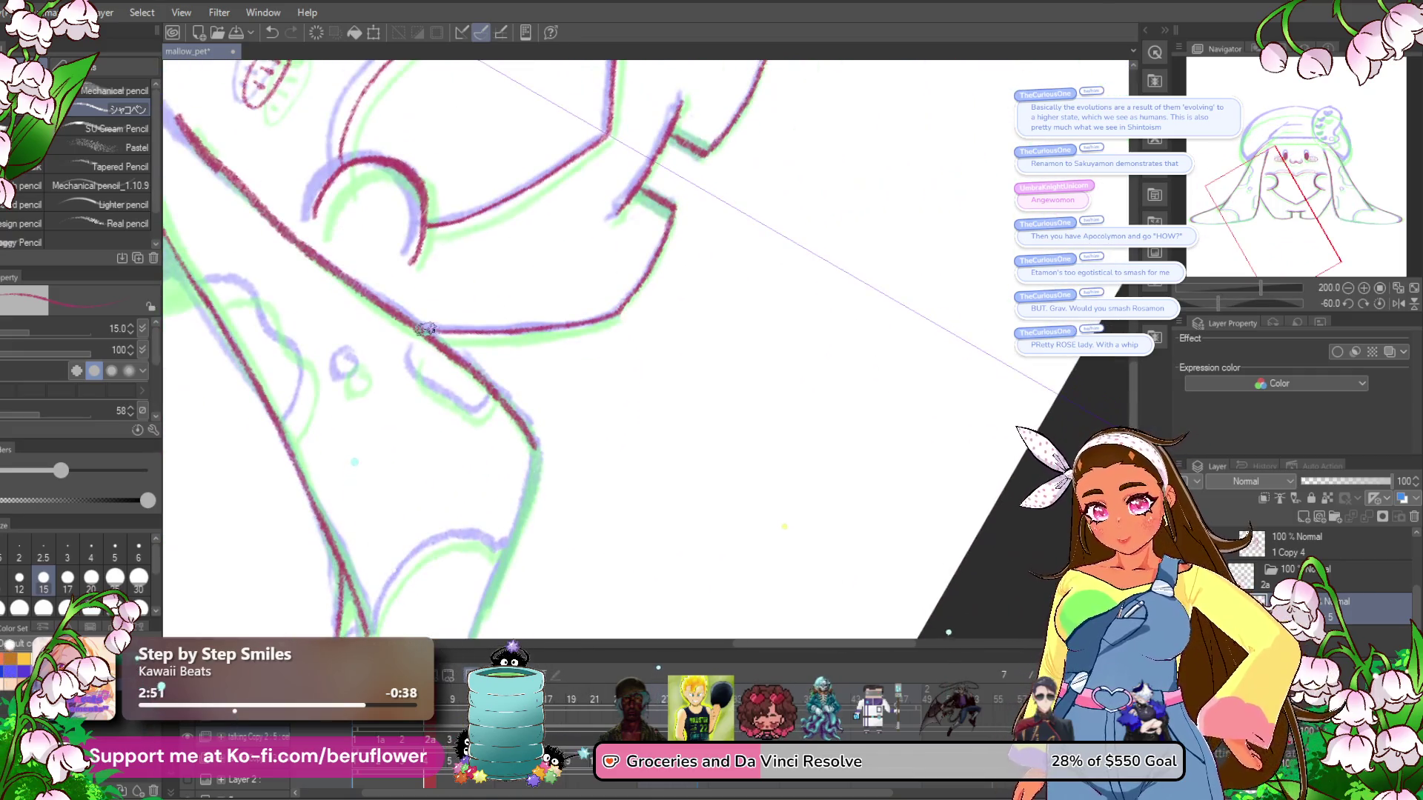
pyautogui.scroll(-3, 457, 333)
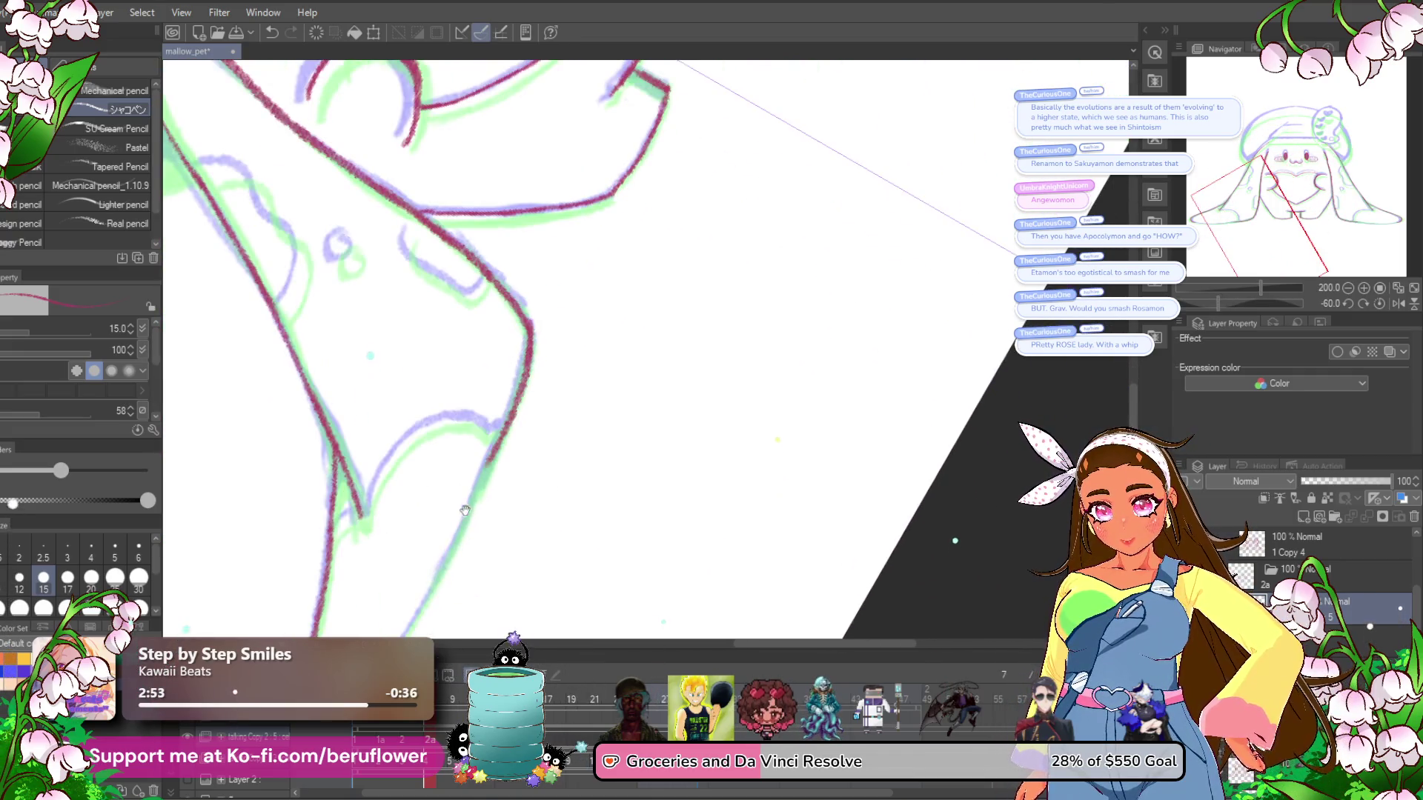
pyautogui.scroll(-3, 472, 492)
pyautogui.moveTo(552, 292)
pyautogui.mouseDown()
pyautogui.moveTo(461, 481)
pyautogui.moveTo(361, 622)
pyautogui.mouseUp()
pyautogui.moveTo(502, 452); pyautogui.dragTo(509, 503)
pyautogui.moveTo(548, 378); pyautogui.dragTo(495, 366)
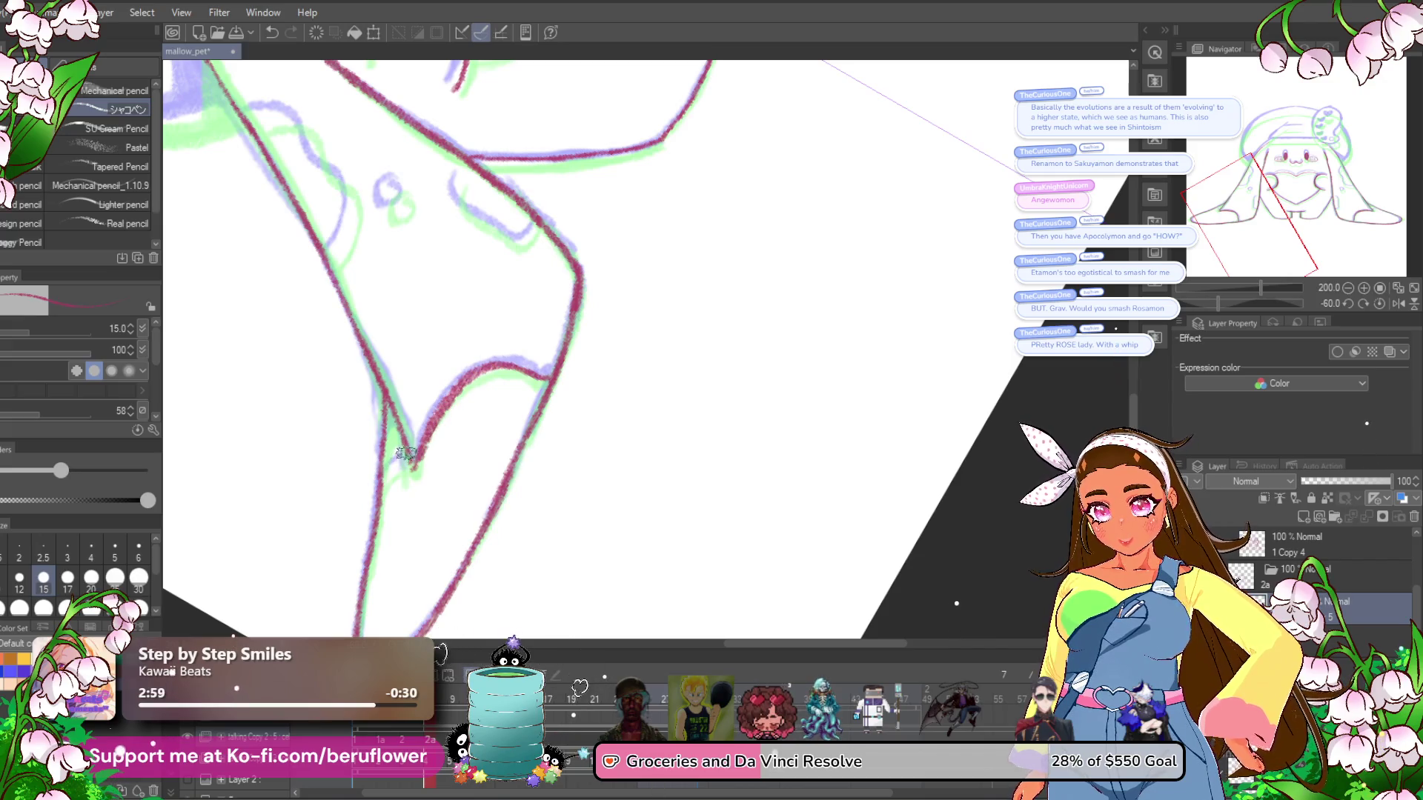
pyautogui.moveTo(422, 439); pyautogui.dragTo(406, 580)
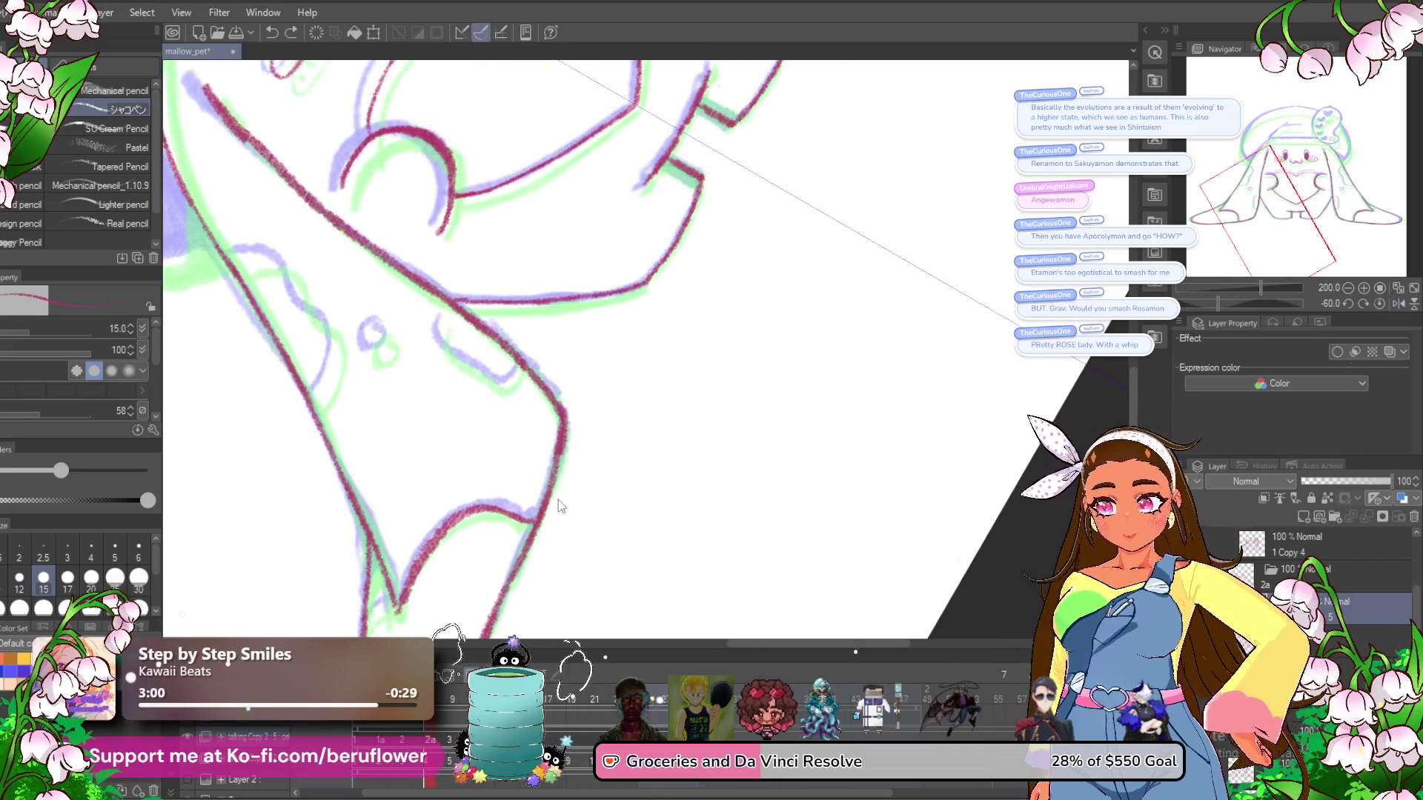
pyautogui.hotkey('ctrl', 'y')
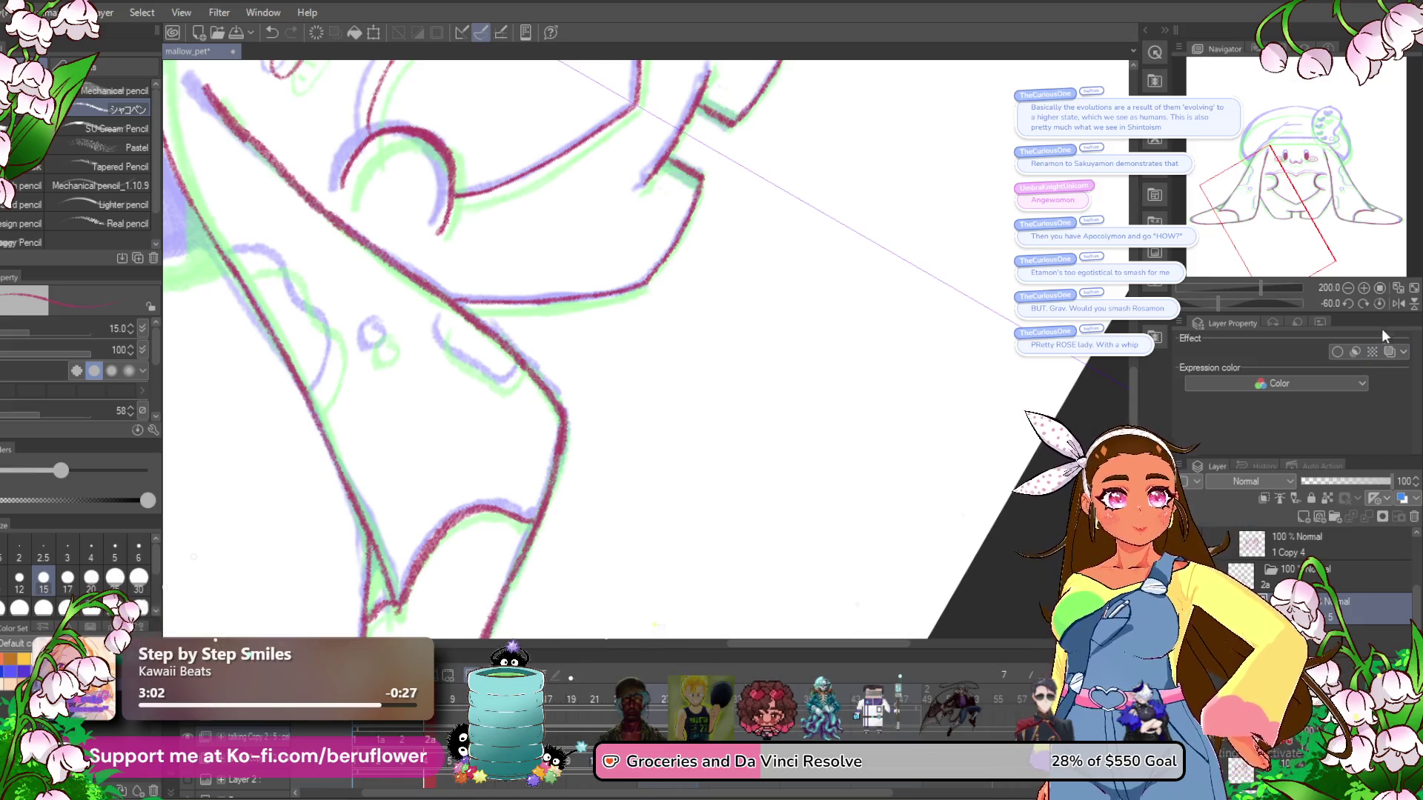
# Straighten the canvas and ink the creature's side outline along the lower body.
pyautogui.click(1380, 303)
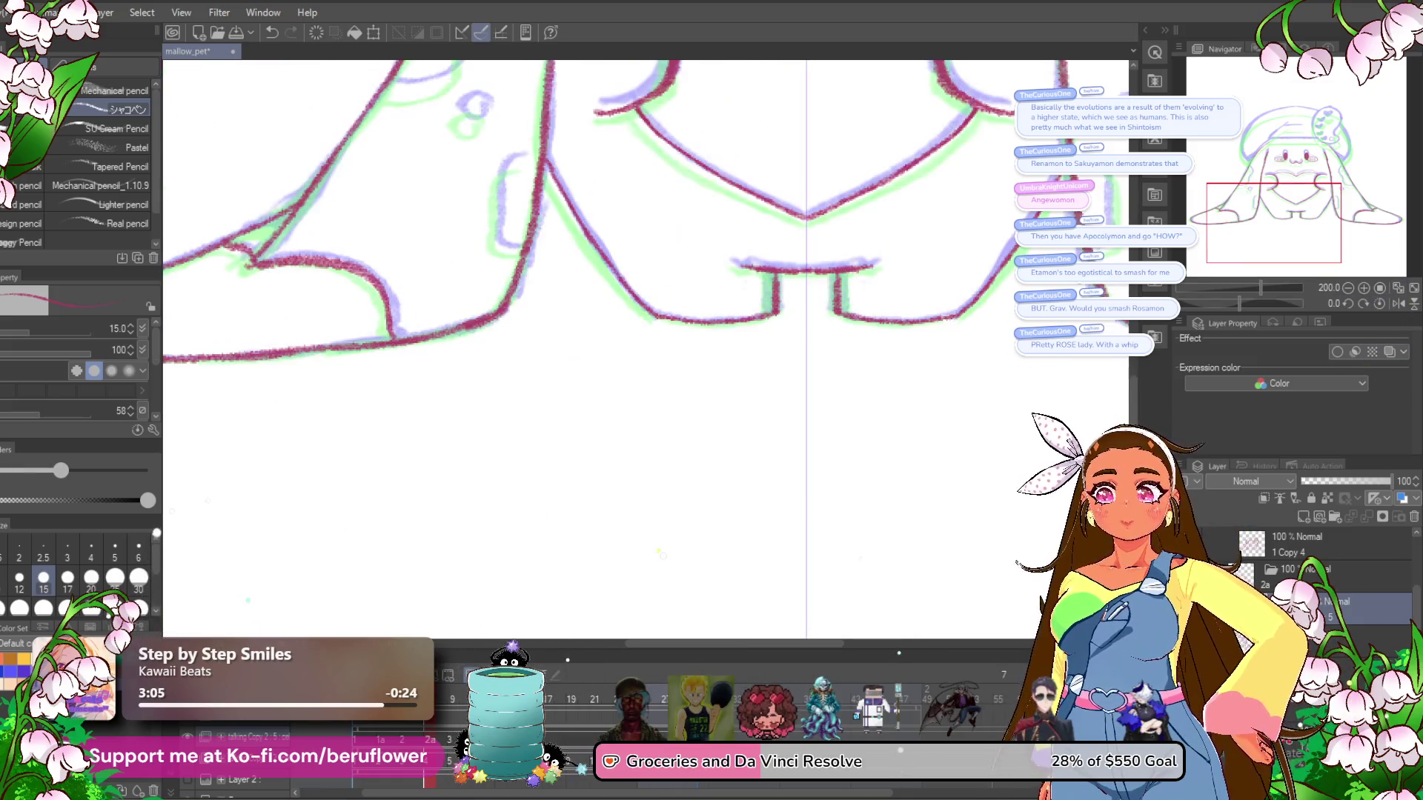
pyautogui.moveTo(591, 318); pyautogui.dragTo(591, 593)
pyautogui.moveTo(861, 399); pyautogui.dragTo(793, 259)
pyautogui.moveTo(776, 315)
pyautogui.mouseDown()
pyautogui.moveTo(823, 392)
pyautogui.moveTo(880, 404)
pyautogui.mouseUp()
pyautogui.moveTo(782, 419); pyautogui.dragTo(807, 344)
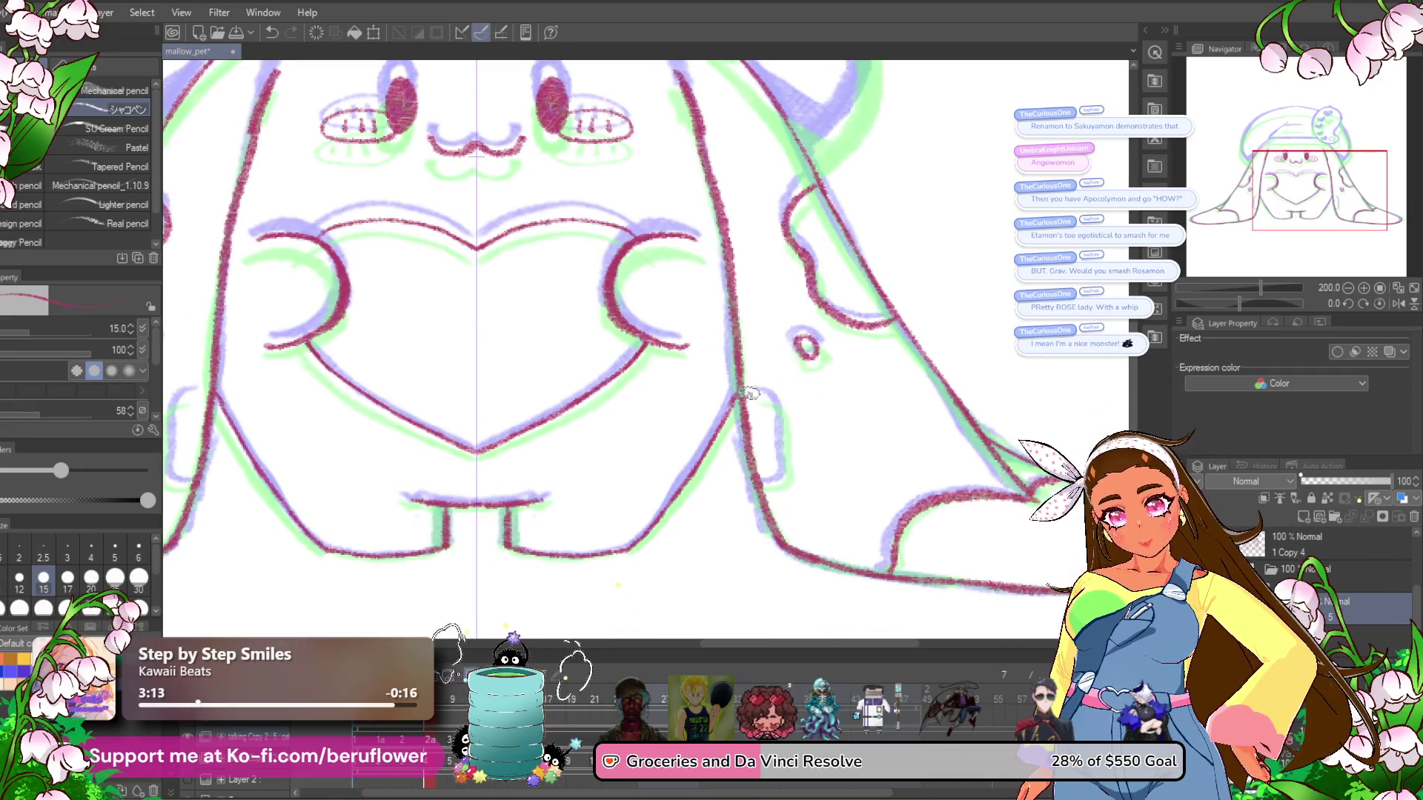
pyautogui.moveTo(785, 282); pyautogui.dragTo(810, 326)
pyautogui.moveTo(715, 266); pyautogui.dragTo(842, 429)
pyautogui.moveTo(821, 351); pyautogui.dragTo(888, 514)
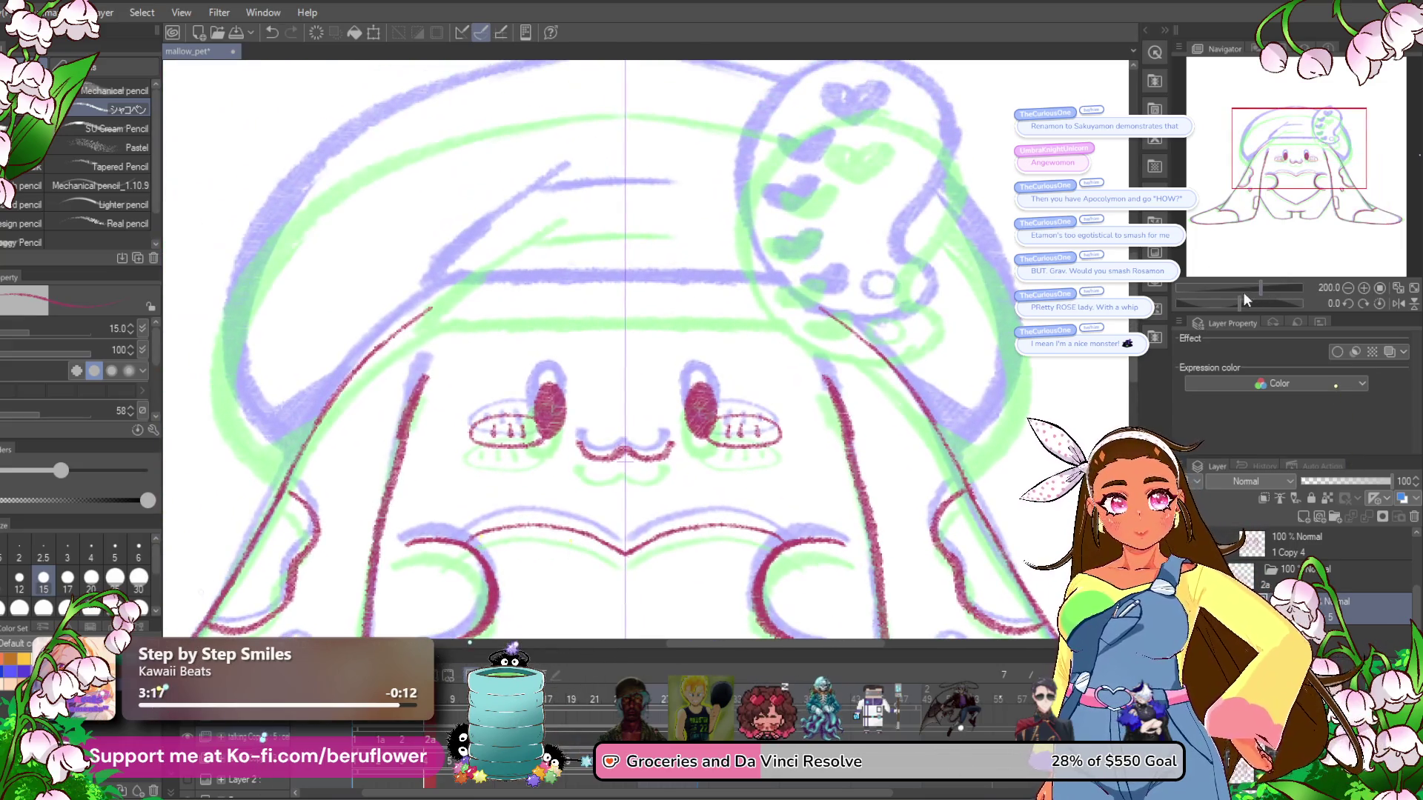
# Tilt the canvas and ink the upper and left face outline in crimson.
pyautogui.moveTo(1239, 303); pyautogui.dragTo(1223, 303)
pyautogui.moveTo(592, 459); pyautogui.dragTo(655, 422)
pyautogui.moveTo(566, 472)
pyautogui.mouseDown()
pyautogui.moveTo(822, 206)
pyautogui.moveTo(570, 466)
pyautogui.moveTo(582, 452)
pyautogui.mouseUp()
pyautogui.moveTo(546, 408); pyautogui.dragTo(579, 426)
pyautogui.moveTo(552, 222)
pyautogui.mouseDown()
pyautogui.moveTo(460, 340)
pyautogui.moveTo(424, 470)
pyautogui.moveTo(467, 302)
pyautogui.mouseUp()
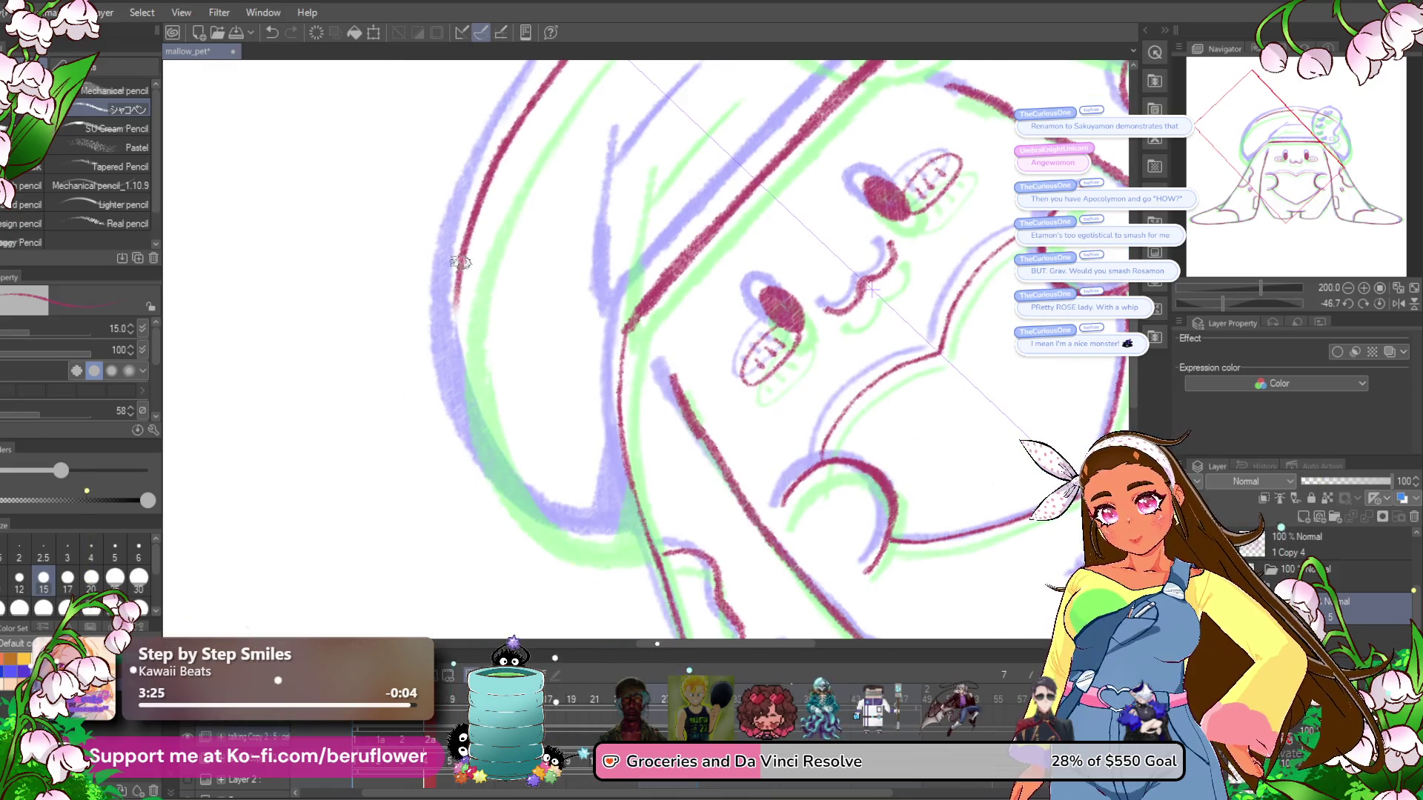
pyautogui.moveTo(478, 448)
pyautogui.mouseDown()
pyautogui.moveTo(561, 527)
pyautogui.moveTo(644, 546)
pyautogui.mouseUp()
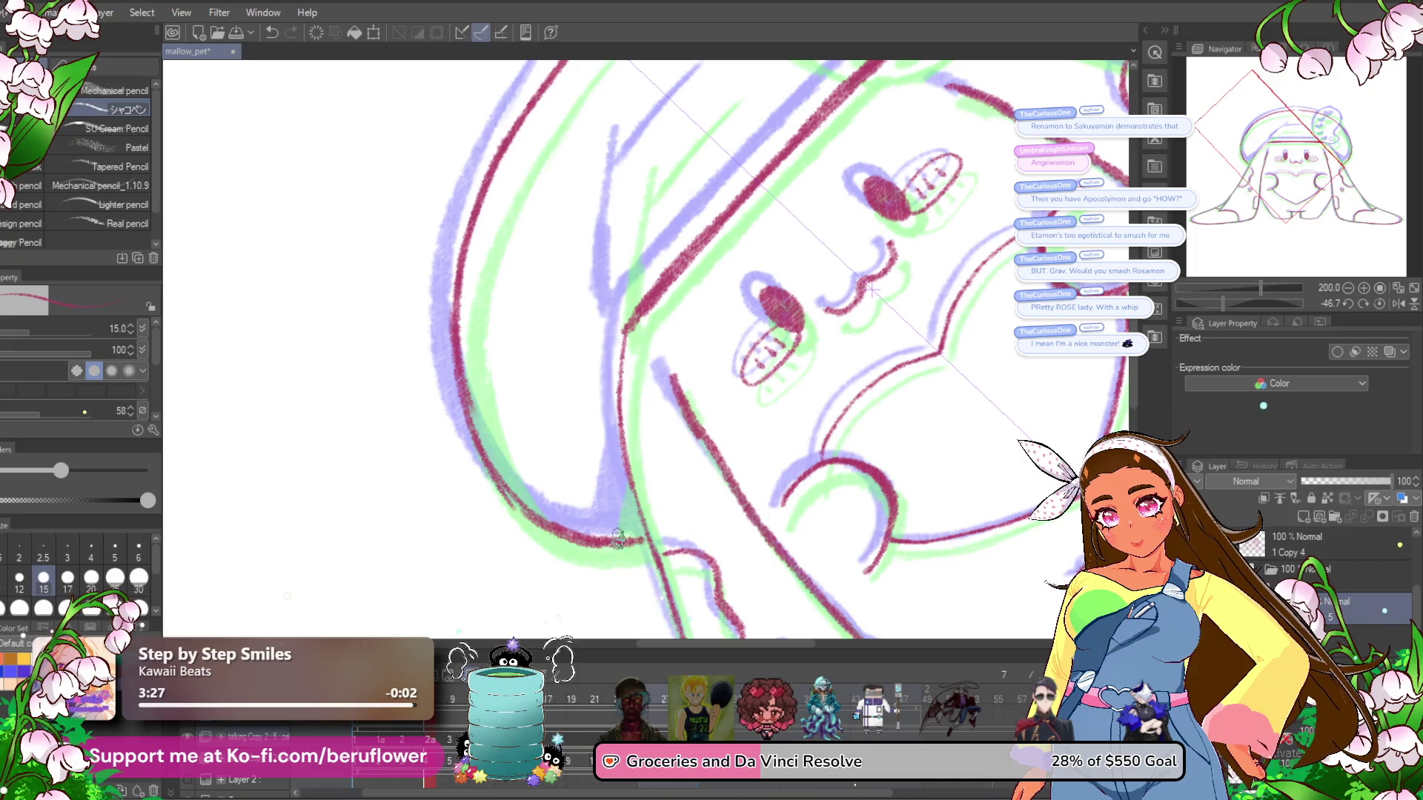
pyautogui.moveTo(581, 385); pyautogui.dragTo(571, 635)
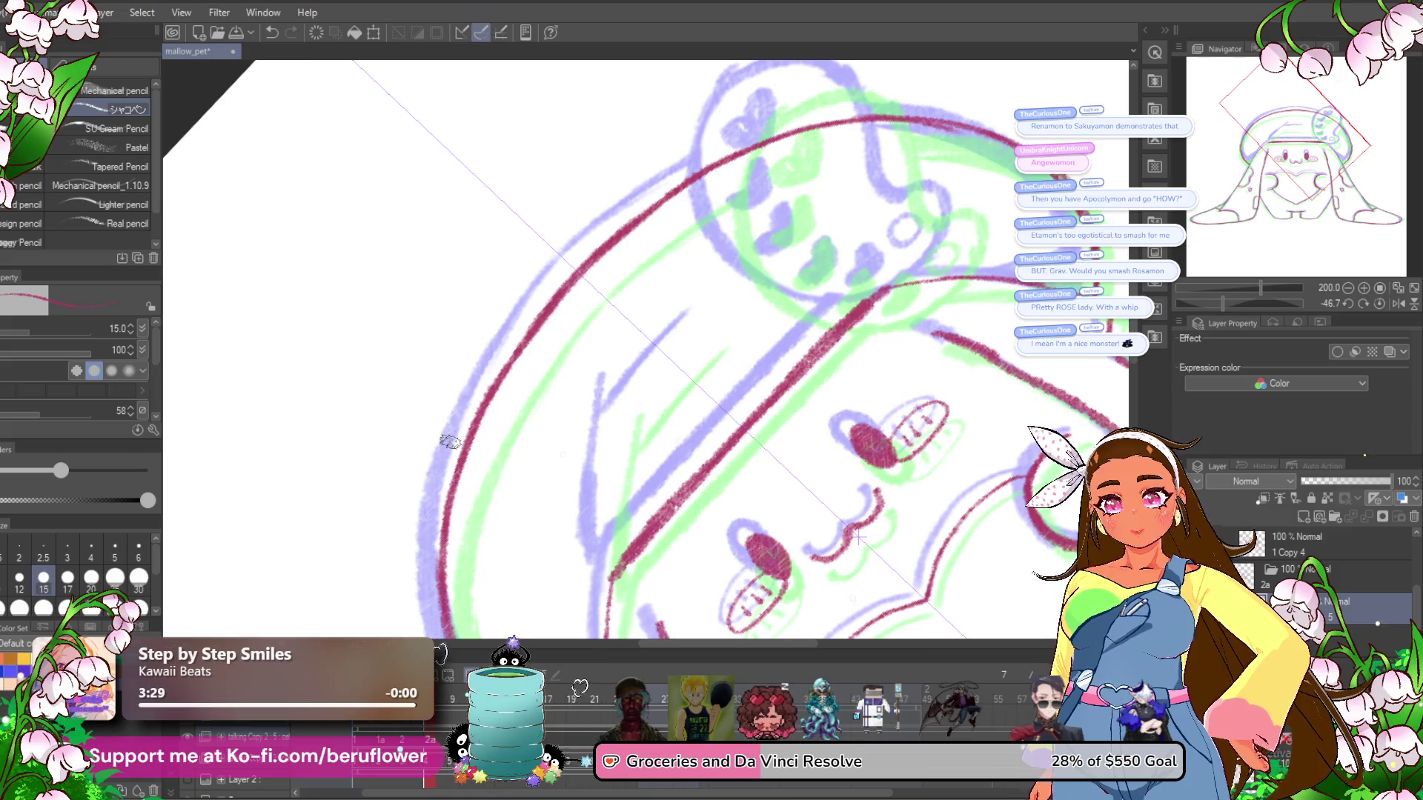
# Straighten the canvas and try mirrored diagonal lines above the face, undoing each attempt.
pyautogui.click(1371, 303)
pyautogui.moveTo(526, 372)
pyautogui.mouseDown()
pyautogui.moveTo(583, 335)
pyautogui.moveTo(511, 396)
pyautogui.mouseUp()
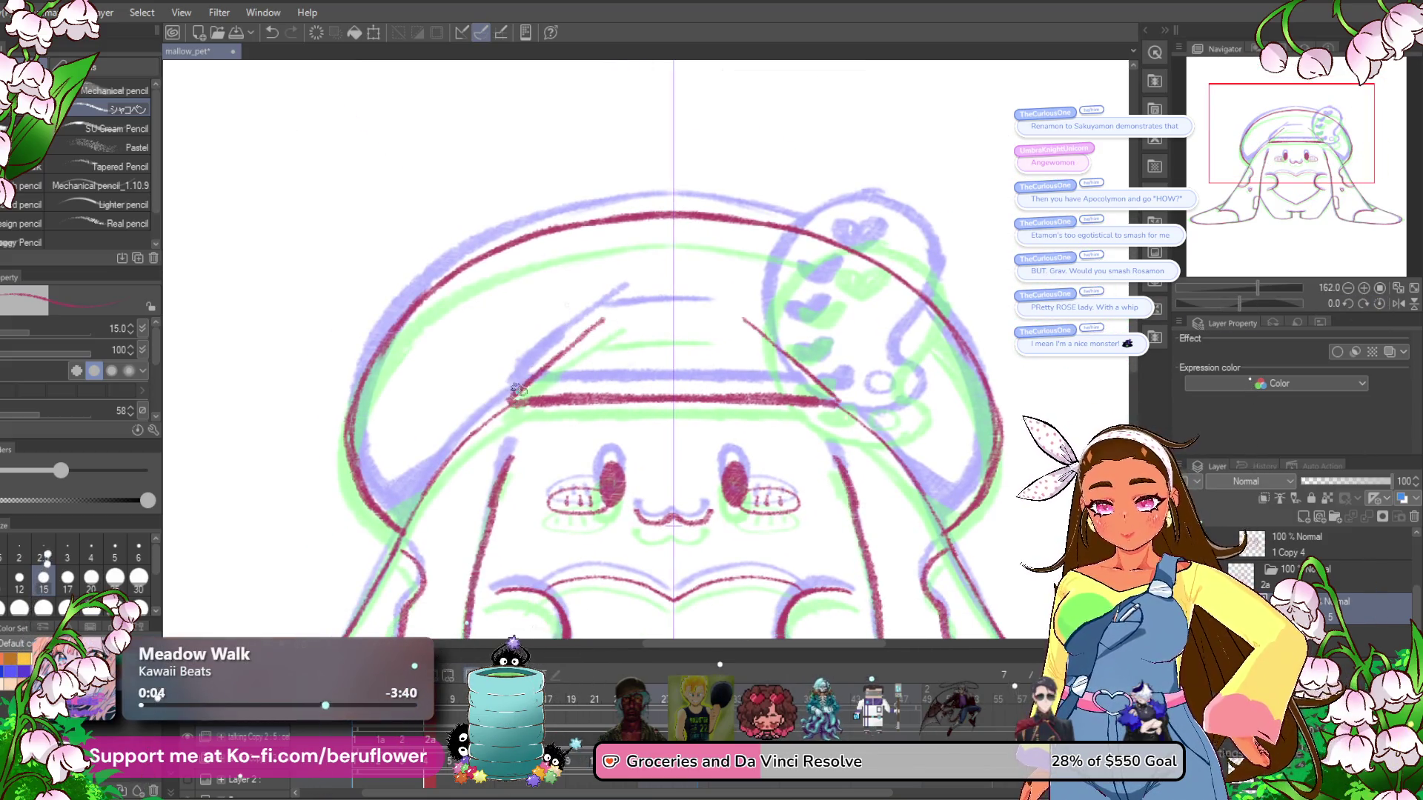
pyautogui.hotkey('ctrl', 'z')
pyautogui.moveTo(614, 315); pyautogui.dragTo(511, 400)
pyautogui.hotkey('ctrl', 'z')
pyautogui.moveTo(737, 315); pyautogui.dragTo(844, 400)
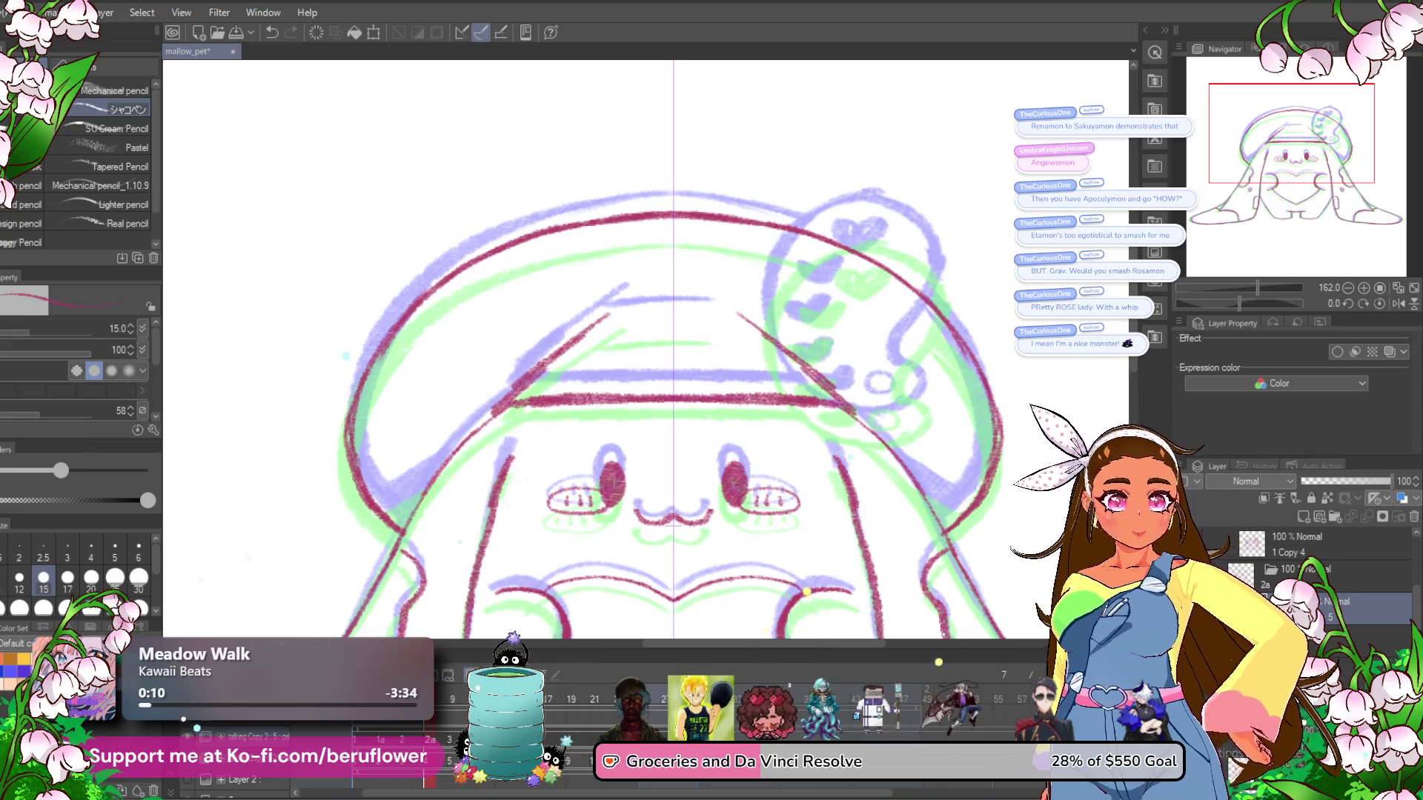
pyautogui.hotkey('ctrl', 'z')
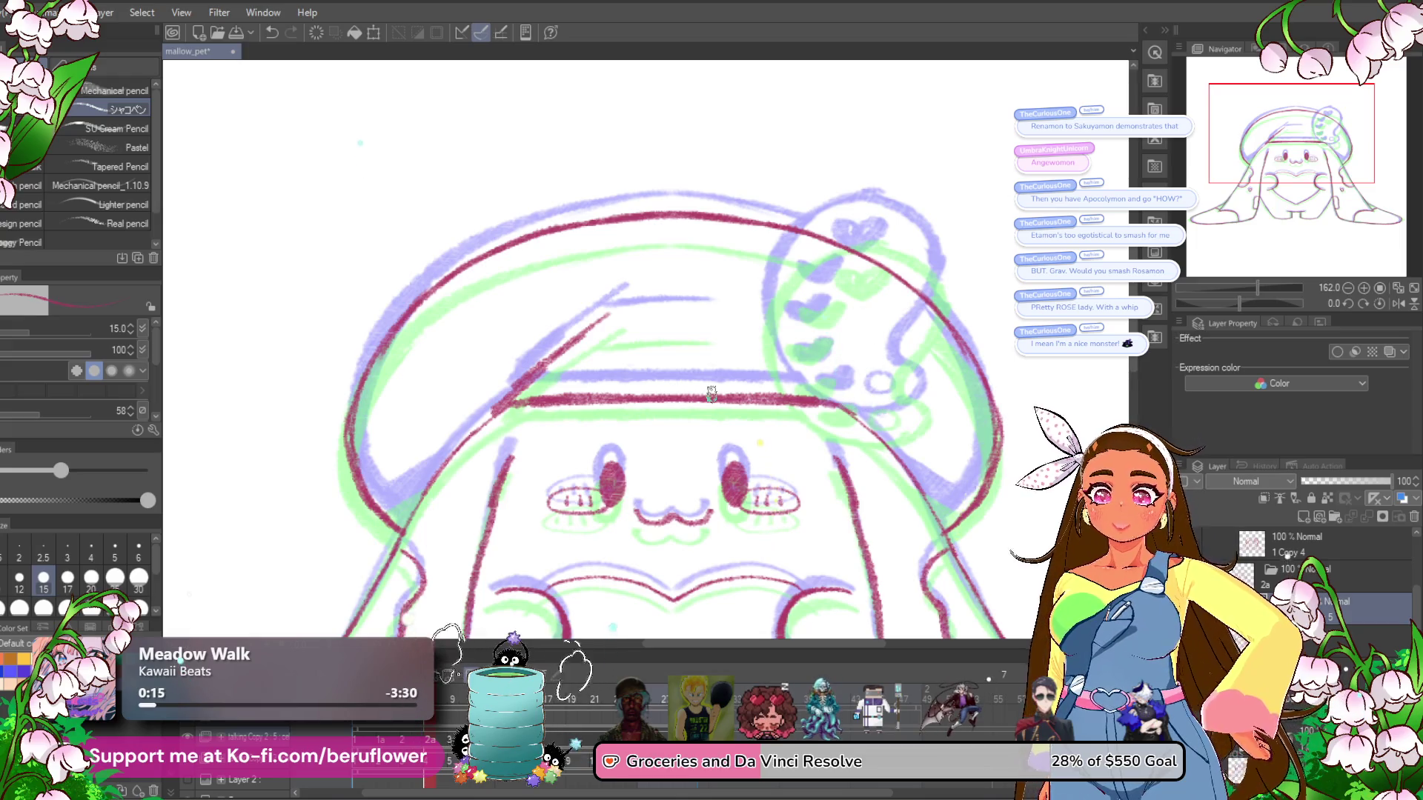
# Reset the canvas rotation and zoom to an upright view.
pyautogui.moveTo(1239, 303); pyautogui.dragTo(1227, 303)
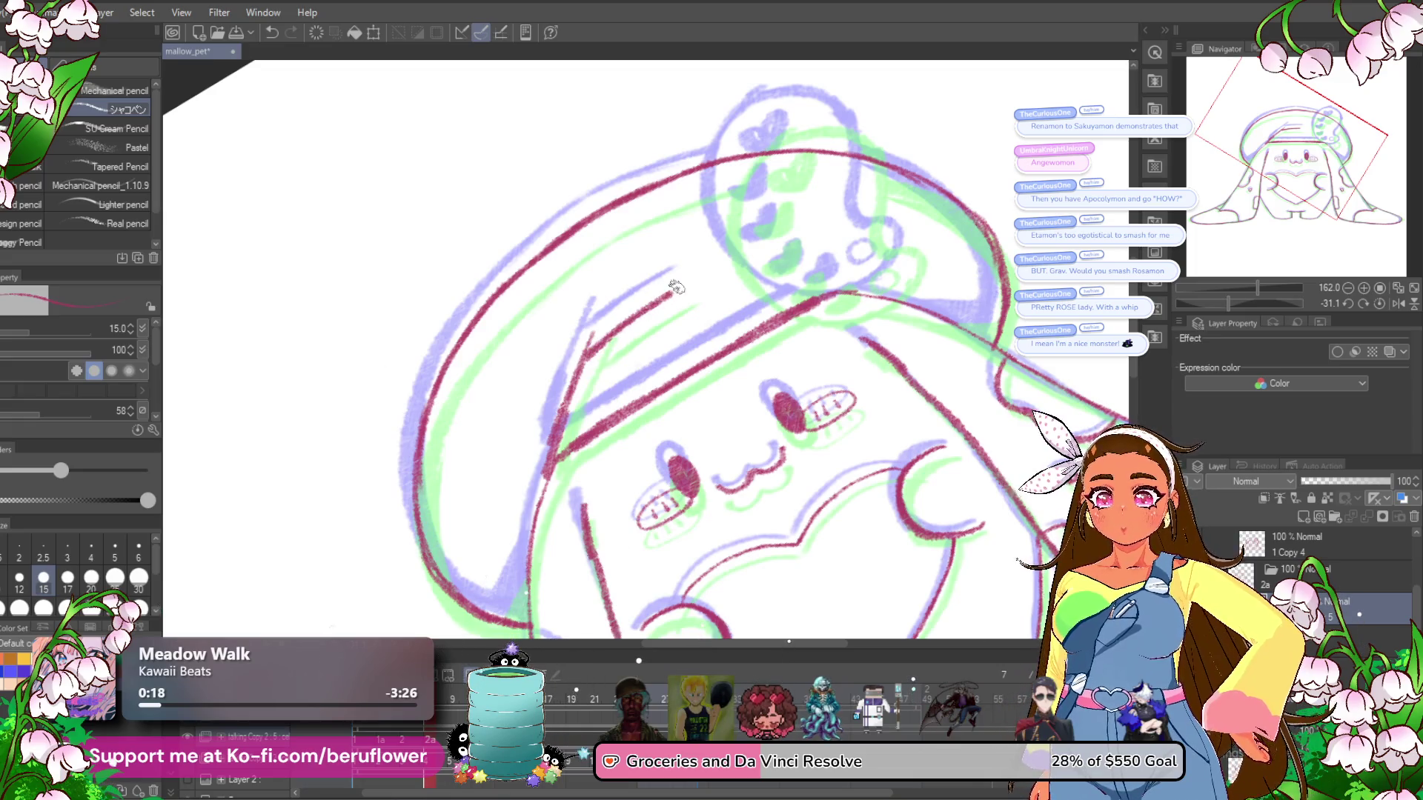
pyautogui.scroll(-5, 652, 300)
pyautogui.scroll(4, 677, 287)
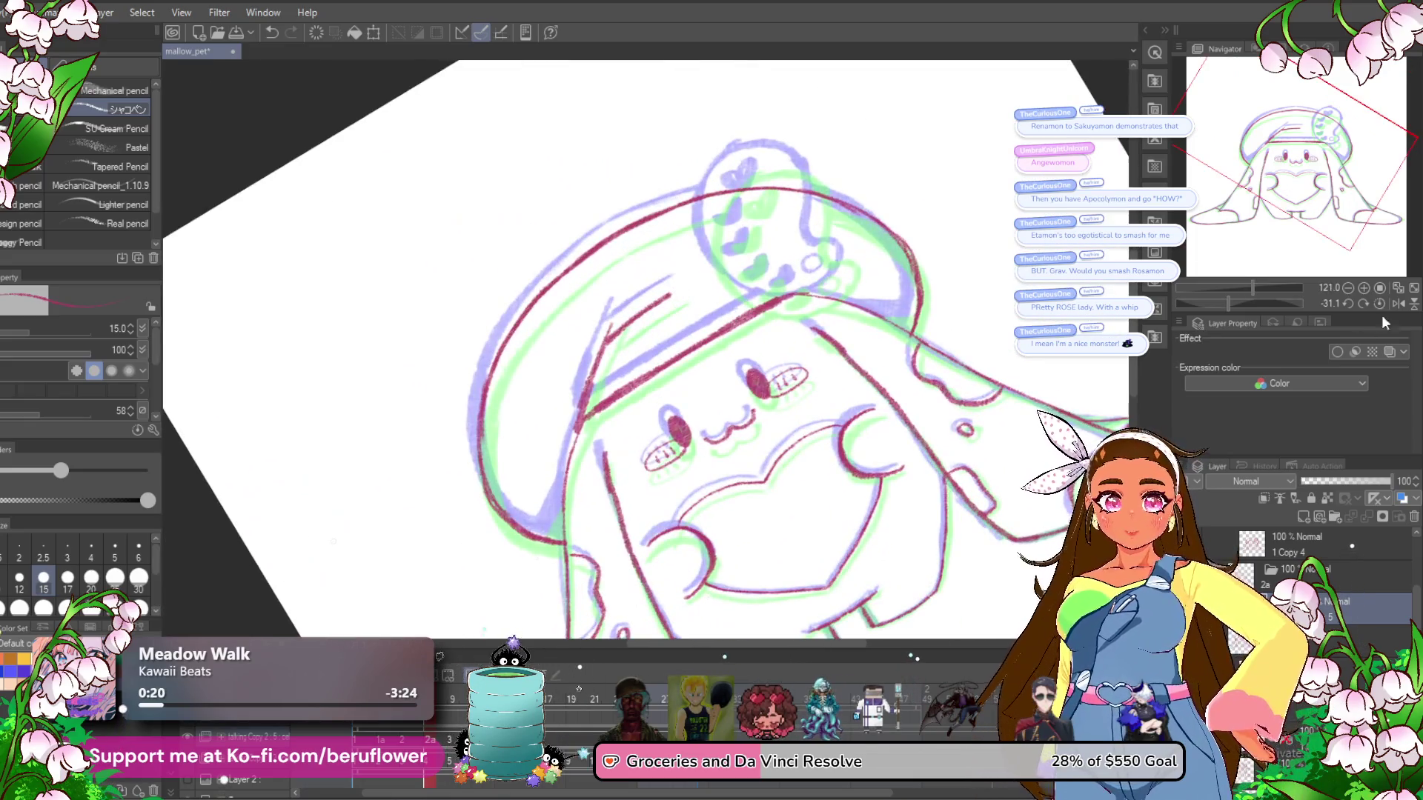
pyautogui.hotkey('ctrl', '0')
pyautogui.scroll(5, 780, 337)
pyautogui.scroll(3, 779, 337)
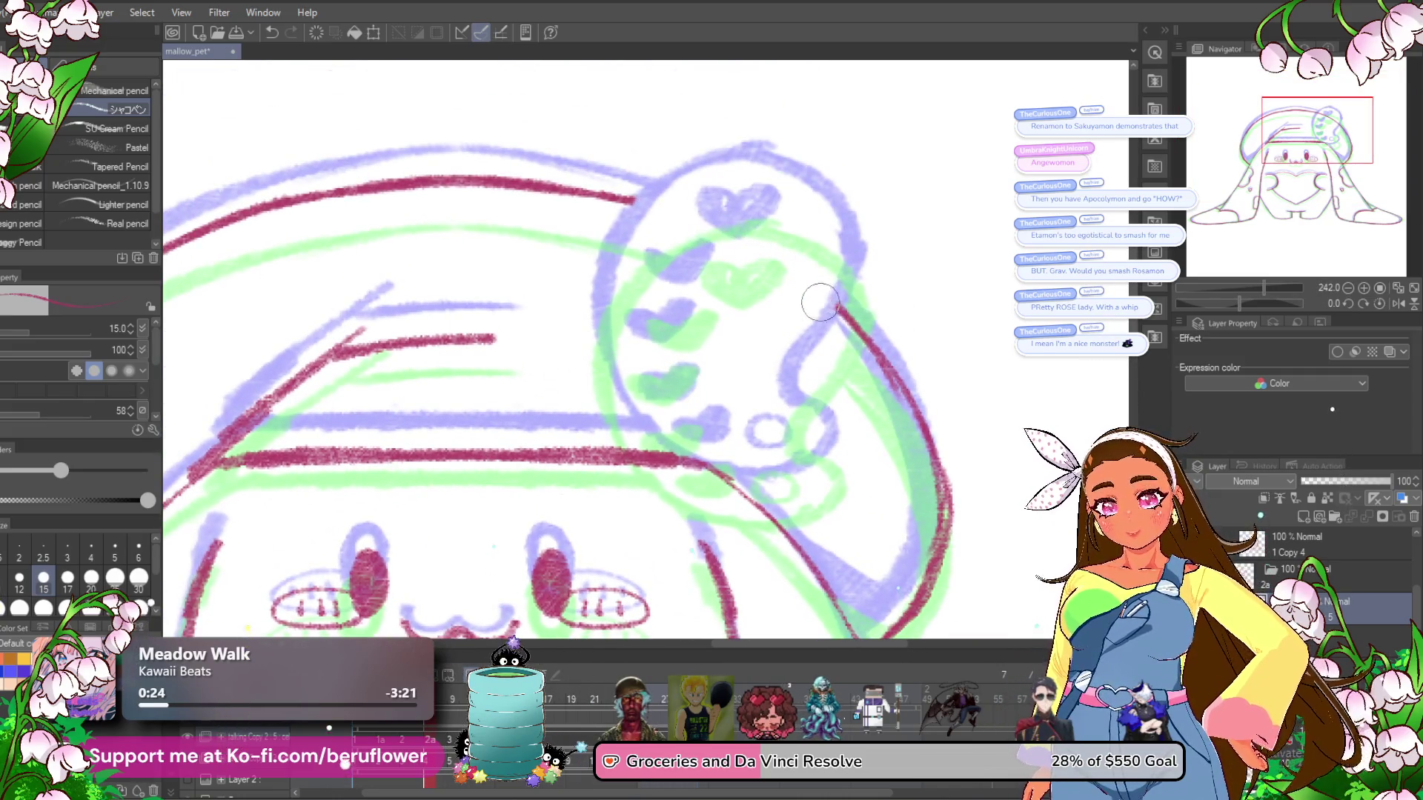
# Ink the beret ornament's left side, bottom curl and small circle.
pyautogui.moveTo(819, 228)
pyautogui.mouseDown()
pyautogui.moveTo(797, 233)
pyautogui.moveTo(794, 304)
pyautogui.moveTo(747, 356)
pyautogui.mouseUp()
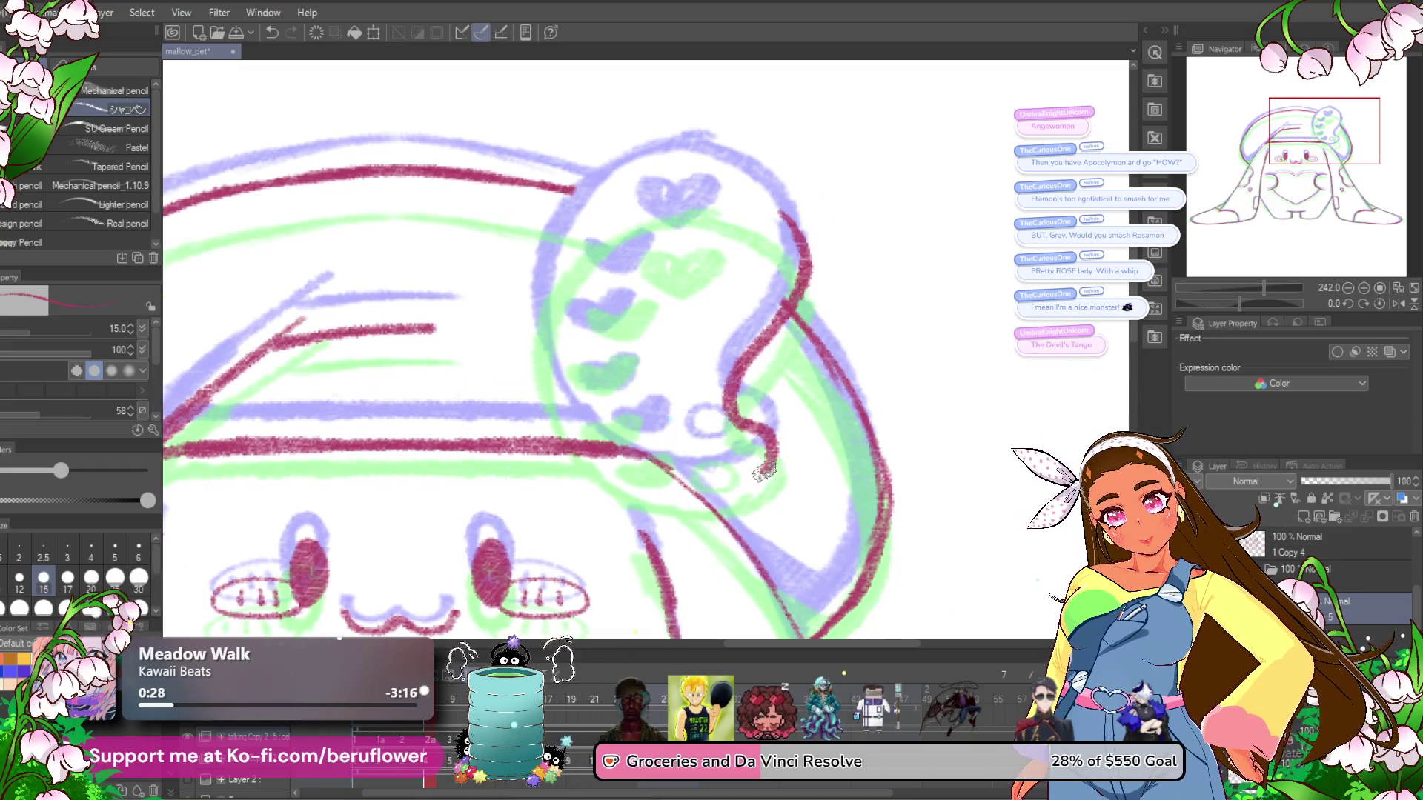
pyautogui.moveTo(767, 468); pyautogui.dragTo(700, 493)
pyautogui.moveTo(559, 389)
pyautogui.mouseDown()
pyautogui.moveTo(596, 195)
pyautogui.moveTo(689, 172)
pyautogui.mouseUp()
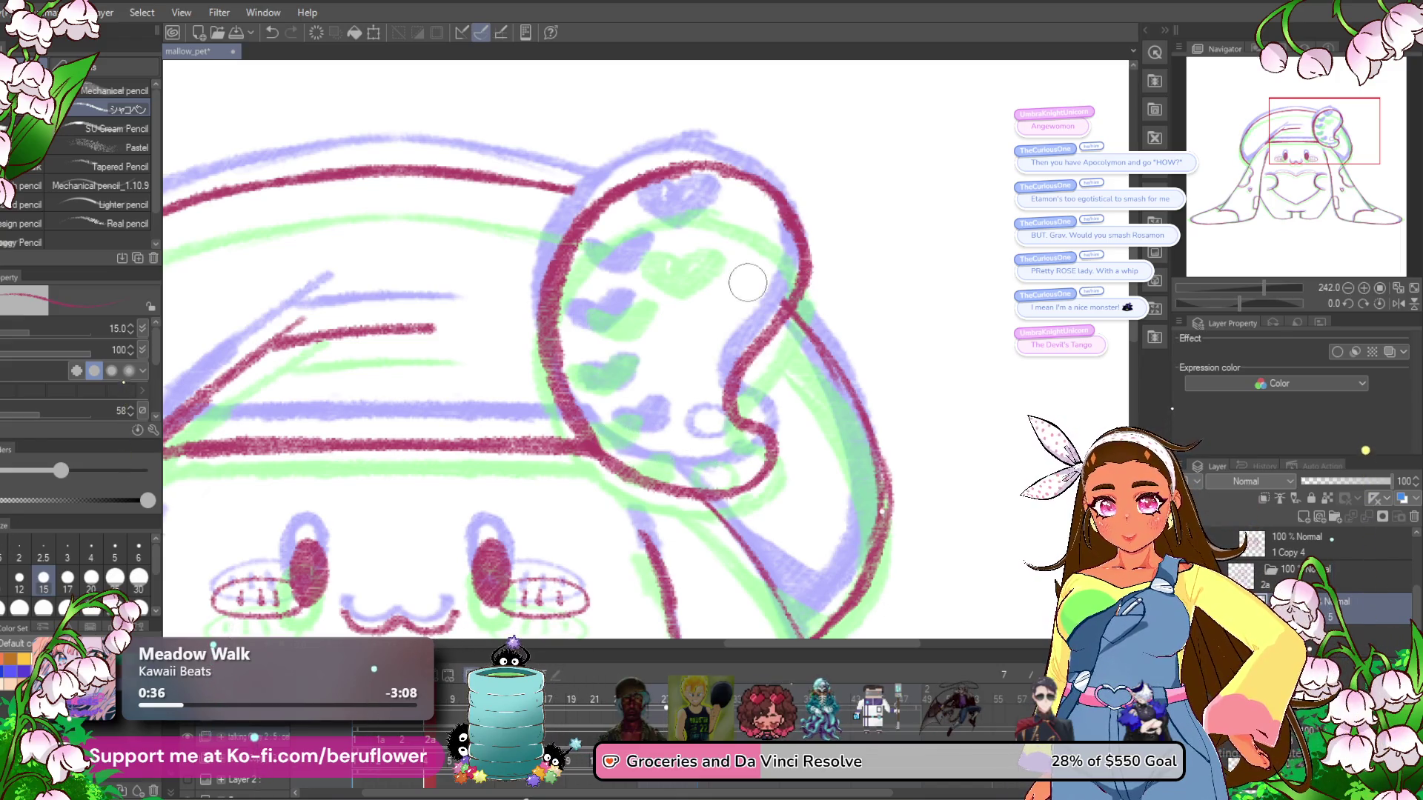
pyautogui.moveTo(727, 393)
pyautogui.mouseDown()
pyautogui.moveTo(699, 409)
pyautogui.moveTo(689, 463)
pyautogui.mouseUp()
pyautogui.moveTo(689, 195); pyautogui.dragTo(718, 228)
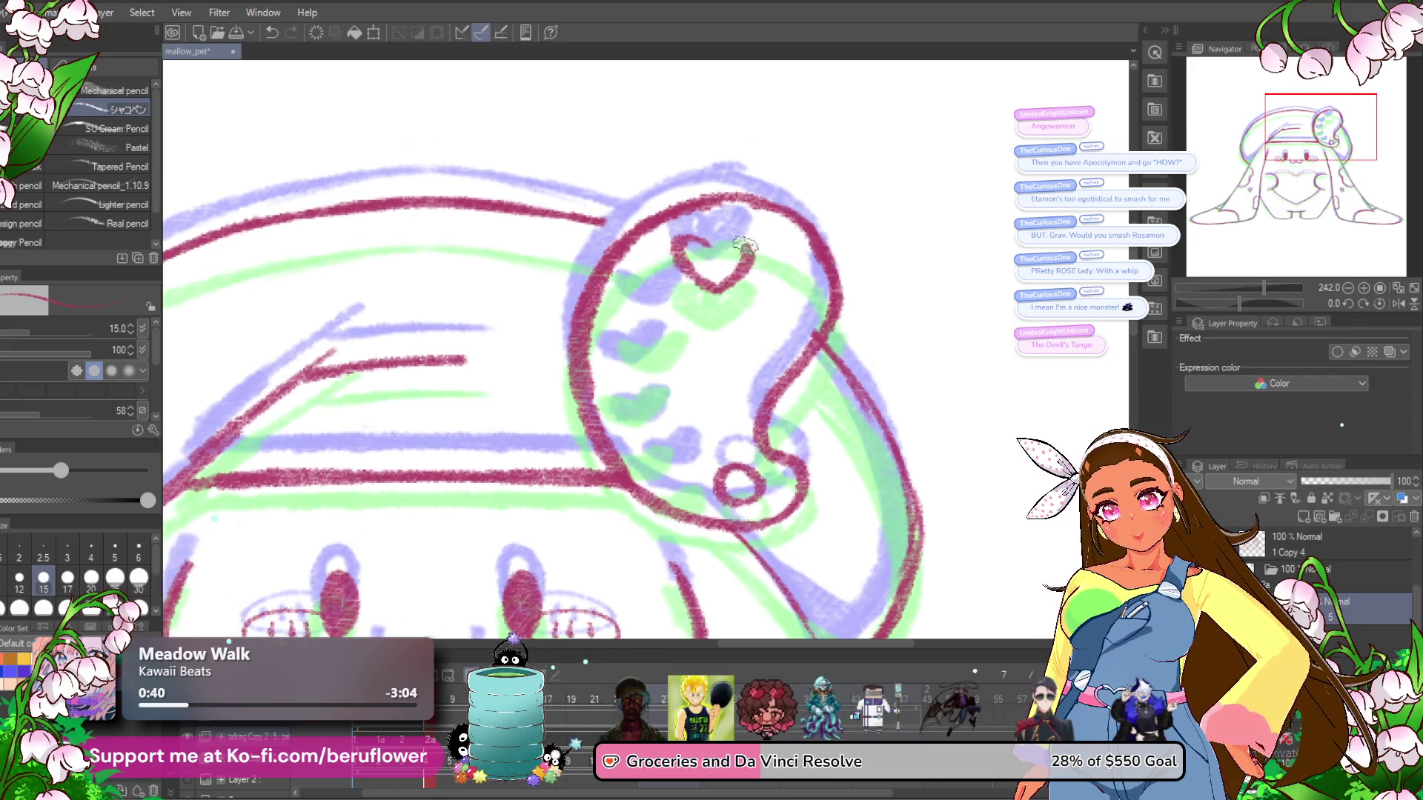
# Redraw the ornament's top heart and fill in the small hearts below it.
pyautogui.hotkey('ctrl', 'z')
pyautogui.hotkey('ctrl', 'z')
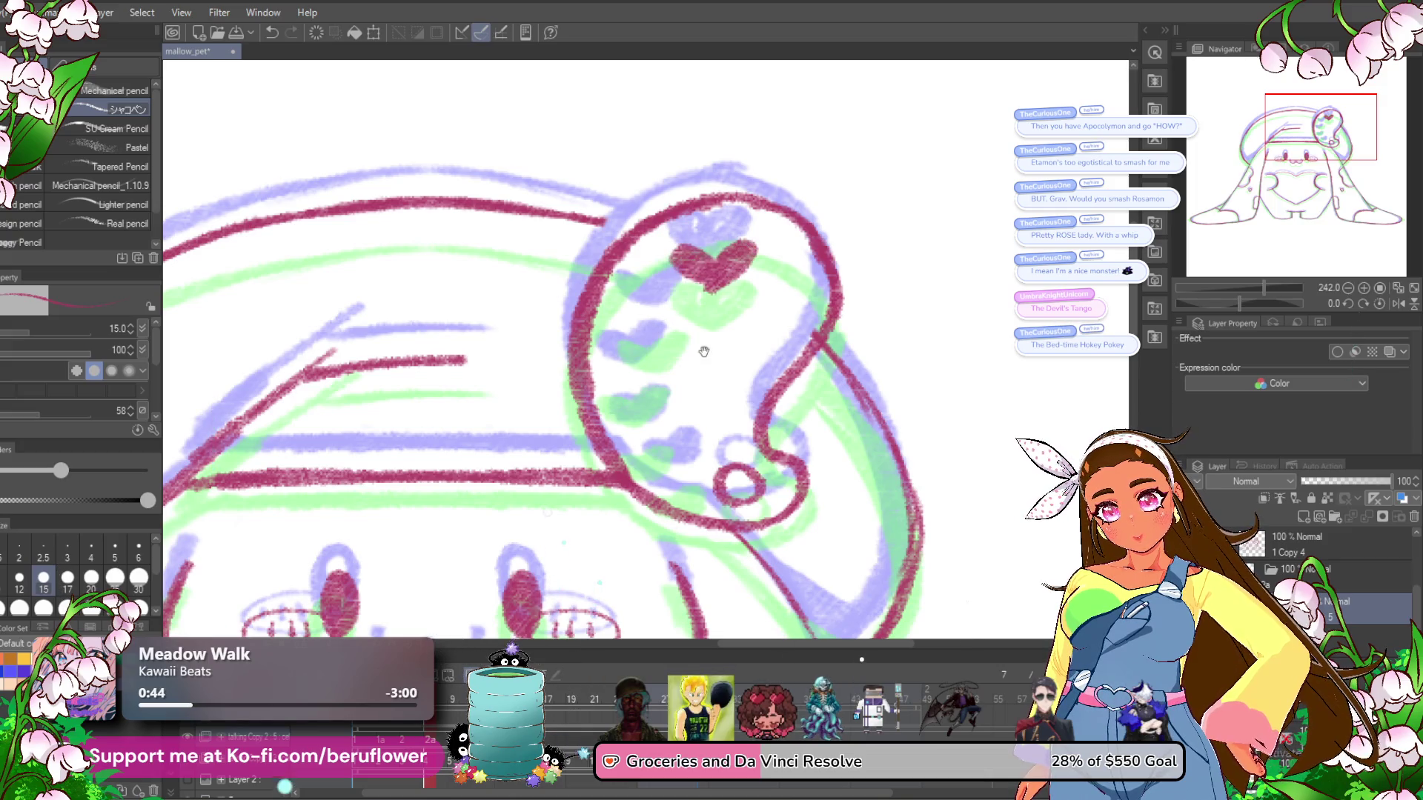
pyautogui.moveTo(748, 346); pyautogui.dragTo(749, 351)
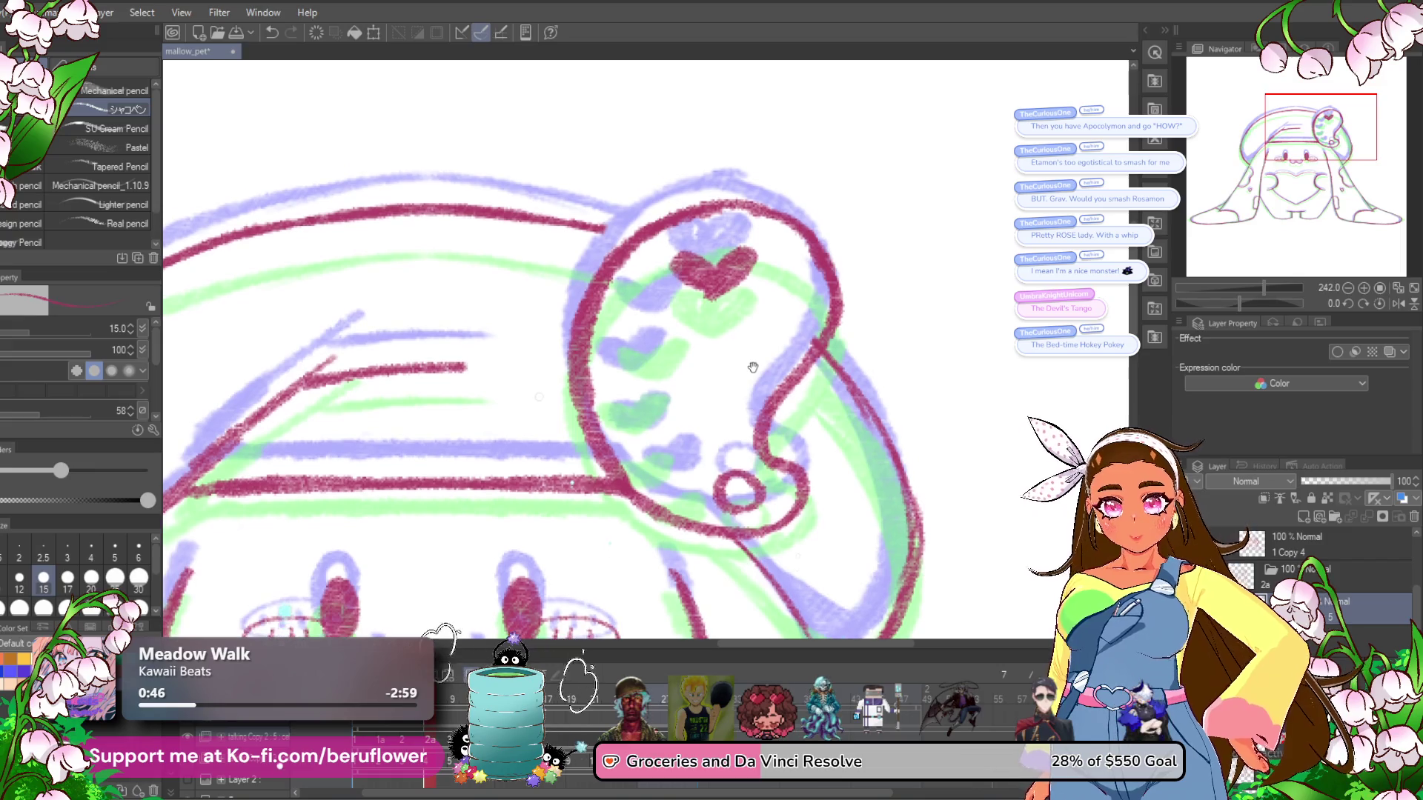
pyautogui.moveTo(636, 293)
pyautogui.mouseDown()
pyautogui.moveTo(675, 309)
pyautogui.moveTo(662, 315)
pyautogui.moveTo(674, 357)
pyautogui.mouseUp()
pyautogui.moveTo(648, 410); pyautogui.dragTo(659, 374)
pyautogui.click(659, 374)
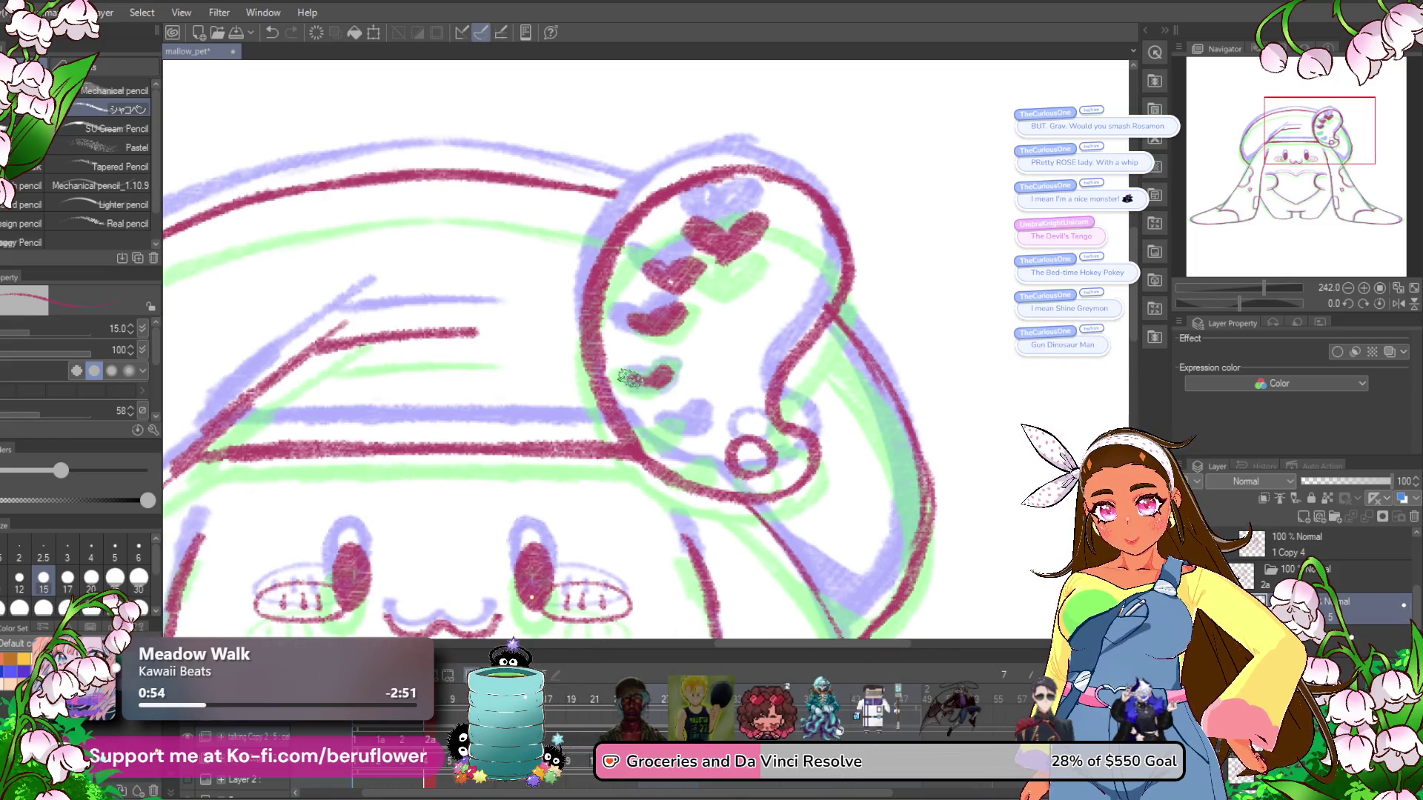
pyautogui.moveTo(656, 381)
pyautogui.mouseDown()
pyautogui.moveTo(643, 369)
pyautogui.moveTo(663, 419)
pyautogui.moveTo(647, 417)
pyautogui.mouseUp()
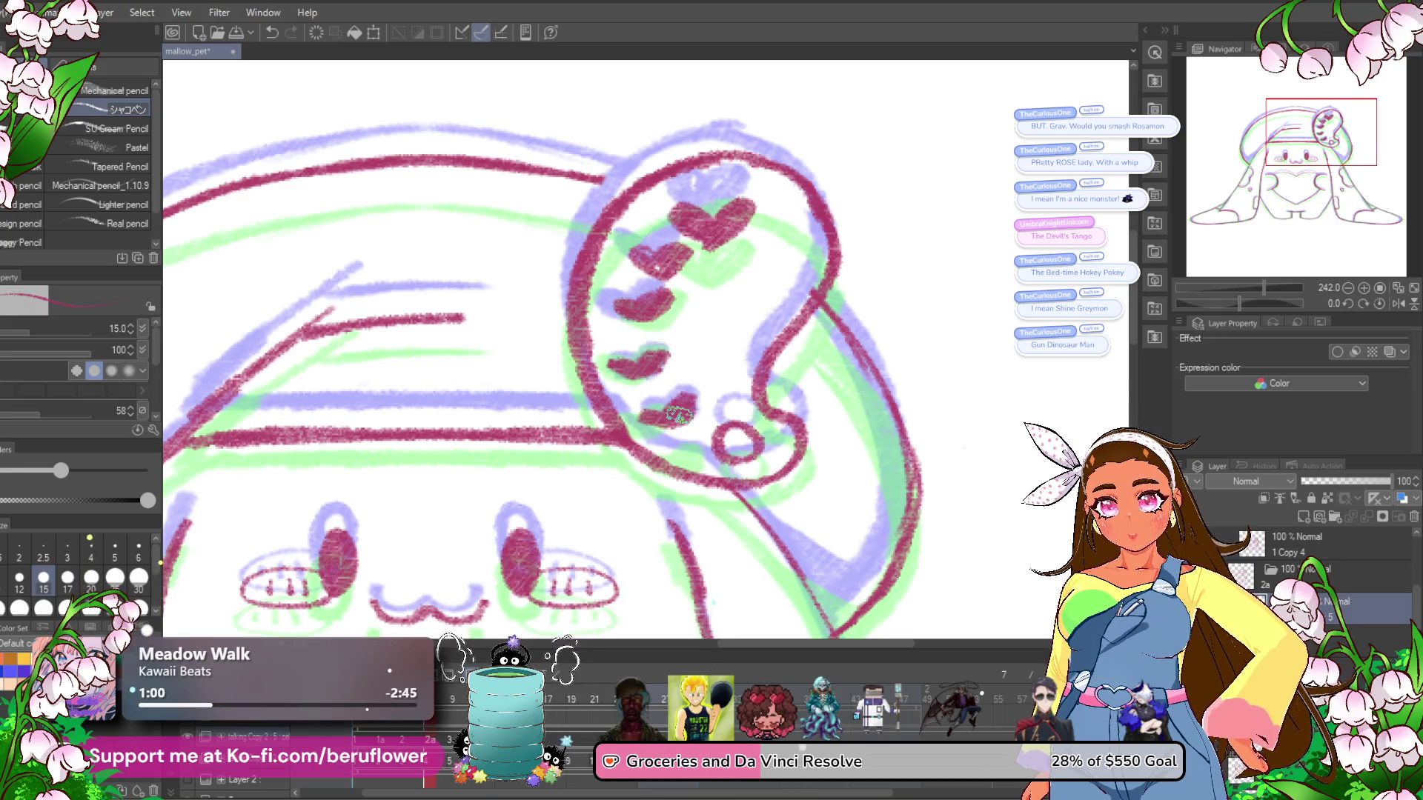
pyautogui.scroll(-5, 676, 415)
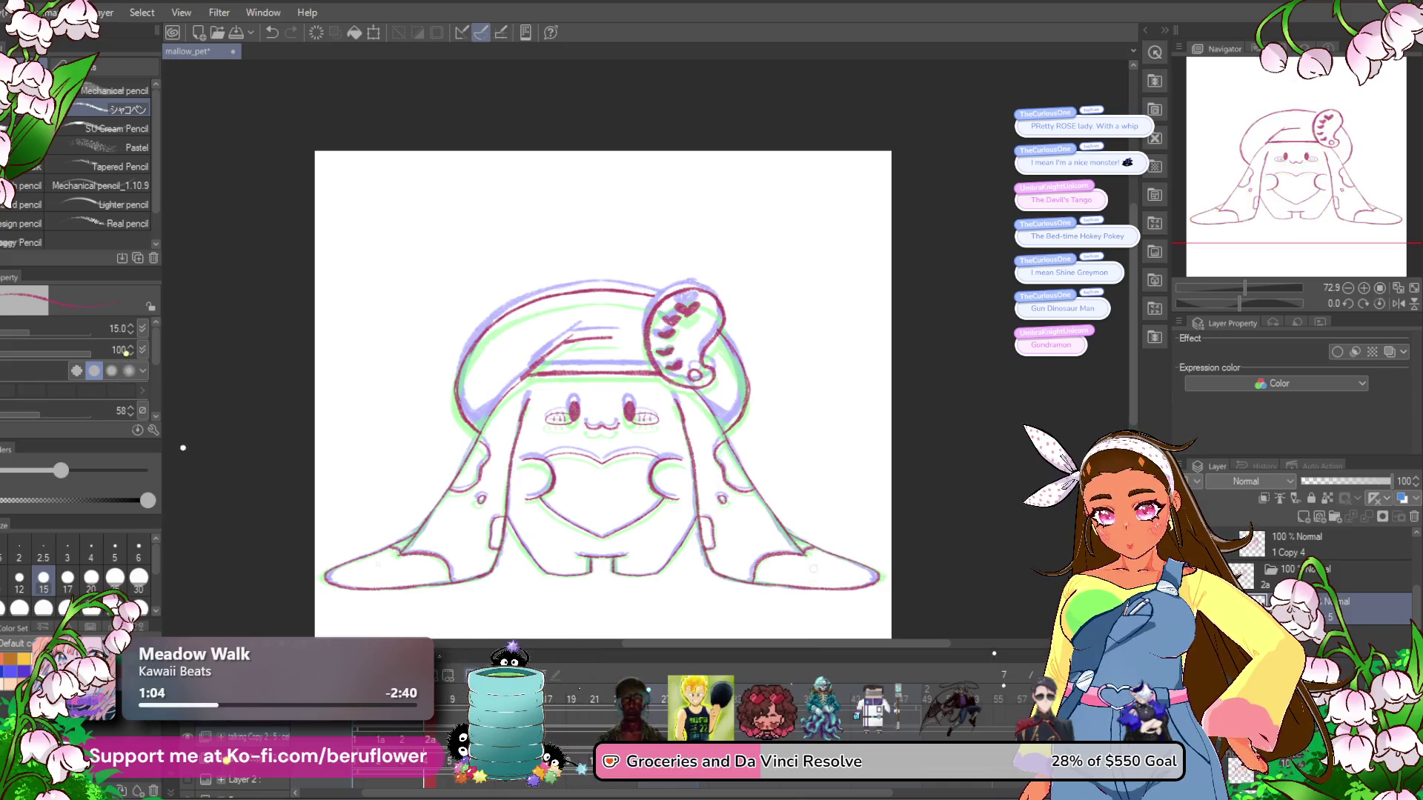
# Hide the purple and green sketch lines and add white highlights to both eyes on a later frame.
pyautogui.hotkey('ctrl', 'z')
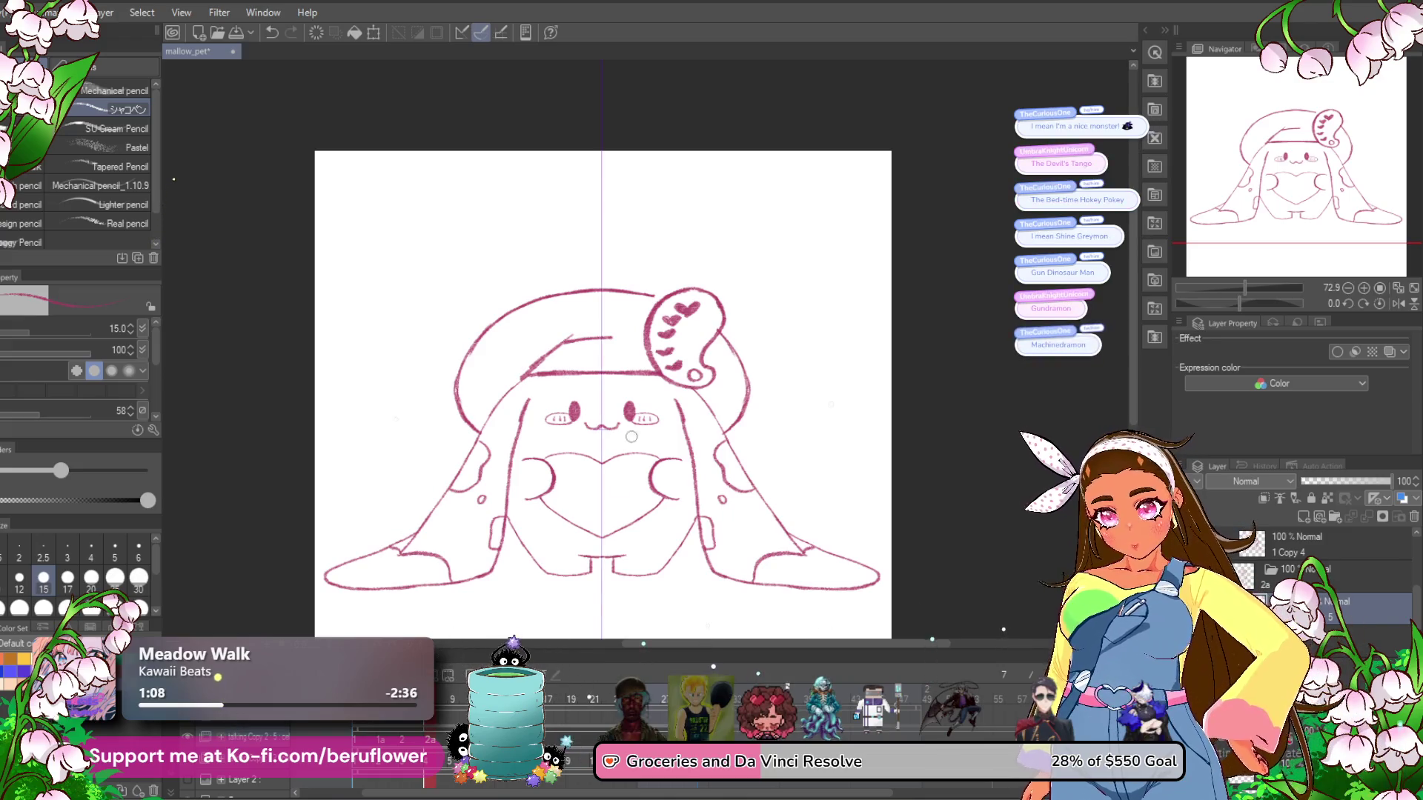
pyautogui.scroll(2, 621, 388)
pyautogui.scroll(4, 622, 388)
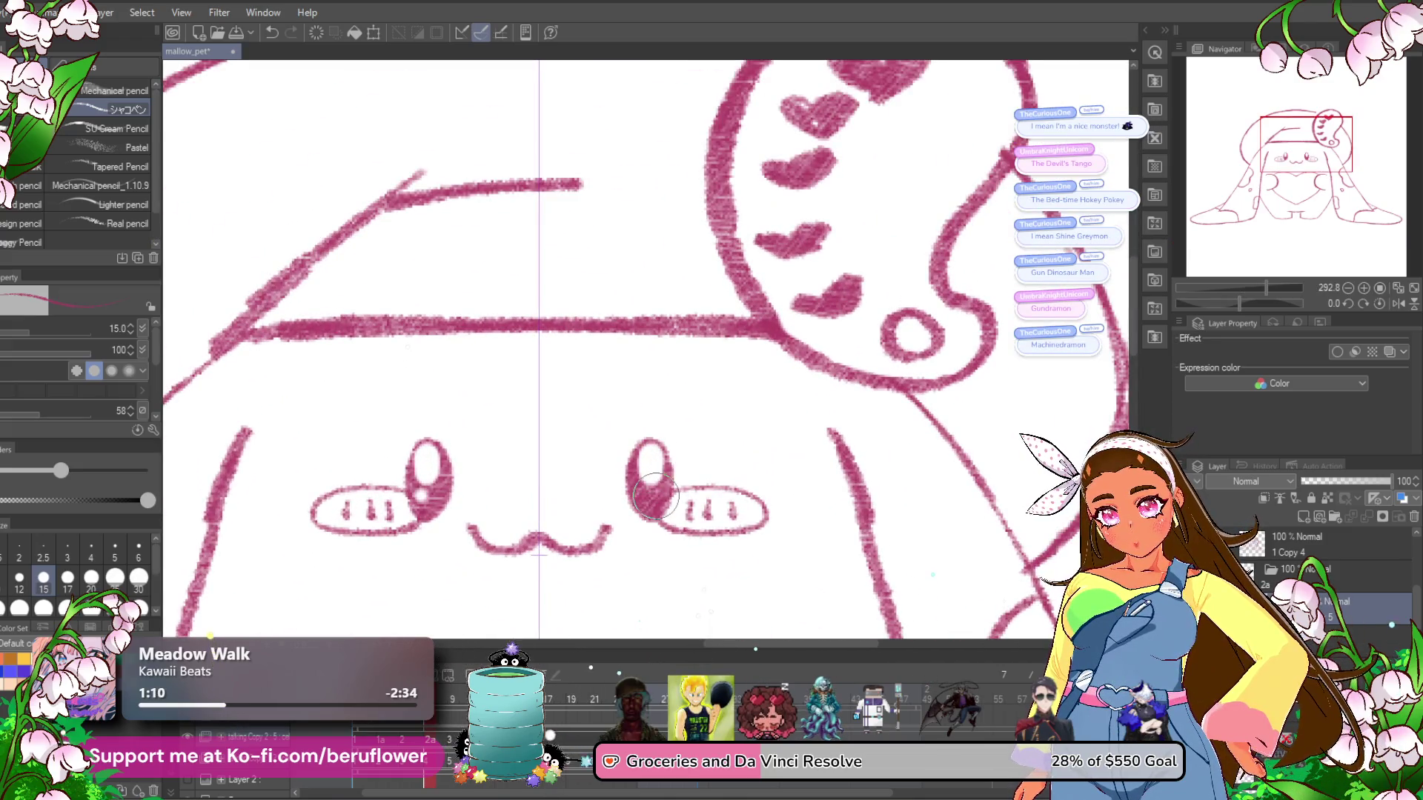
pyautogui.moveTo(618, 546); pyautogui.dragTo(662, 423)
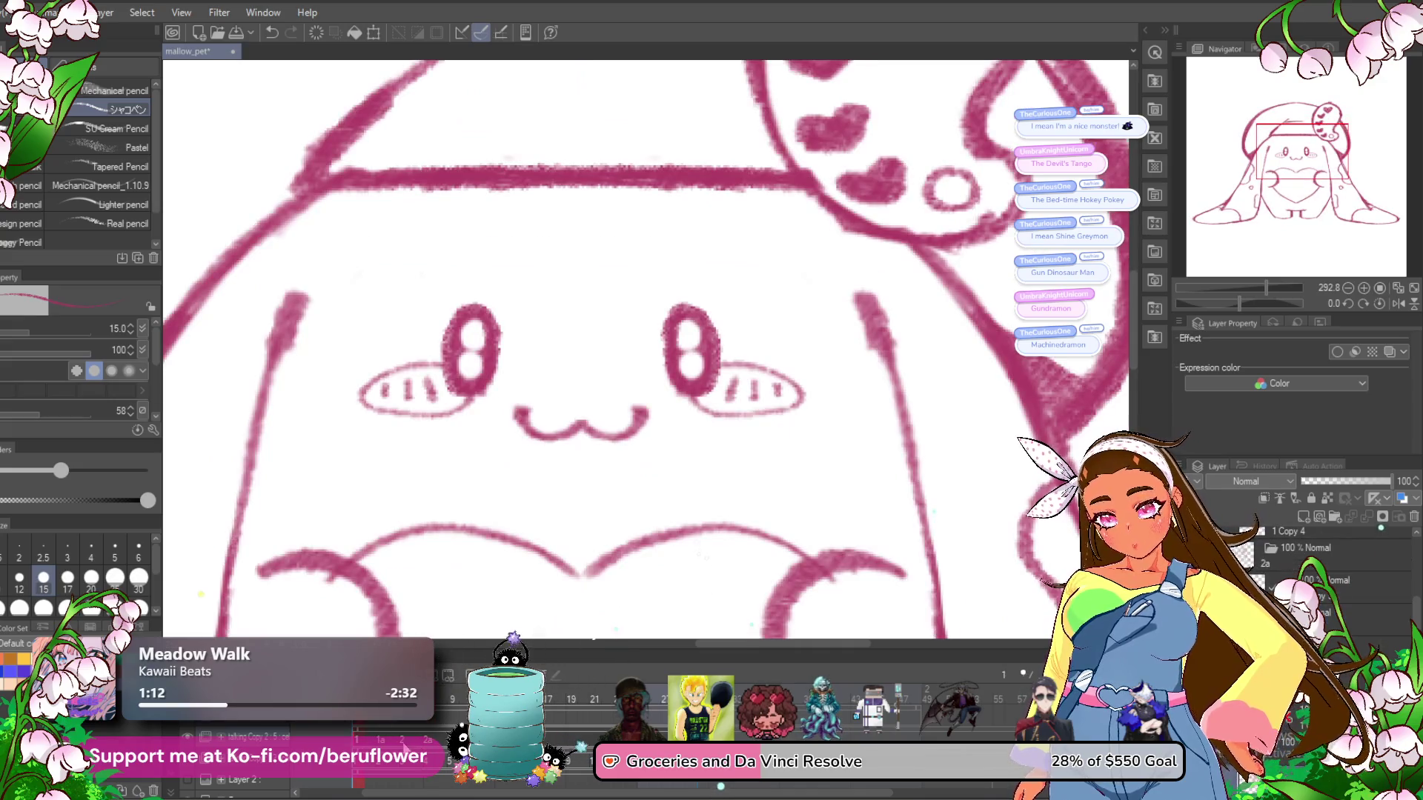
pyautogui.click(382, 739)
pyautogui.click(466, 343)
pyautogui.click(688, 378)
# Step forward two frames, trace the right body outline, and centre the whole mallow in view.
pyautogui.press('Right')
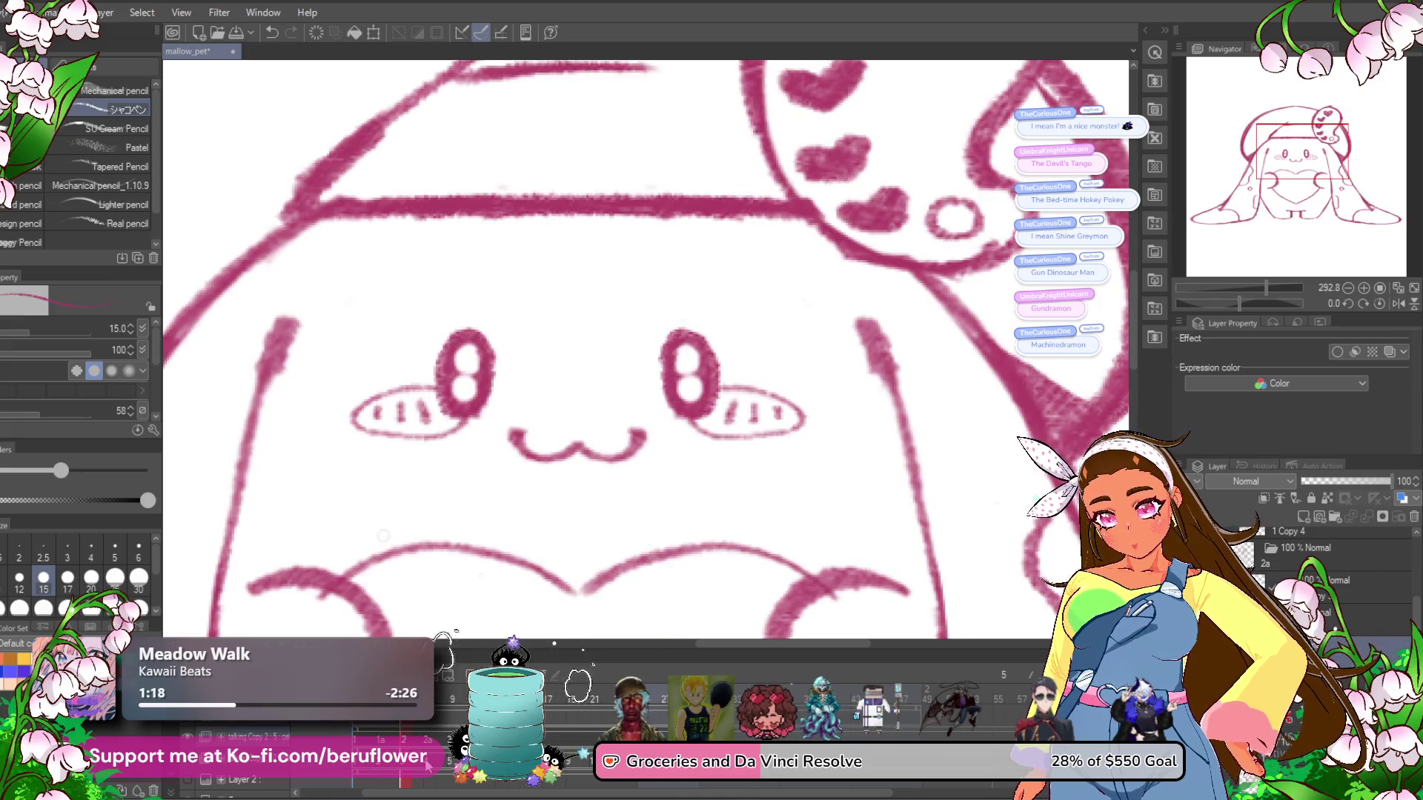
pyautogui.press('Right')
pyautogui.scroll(-5, 482, 515)
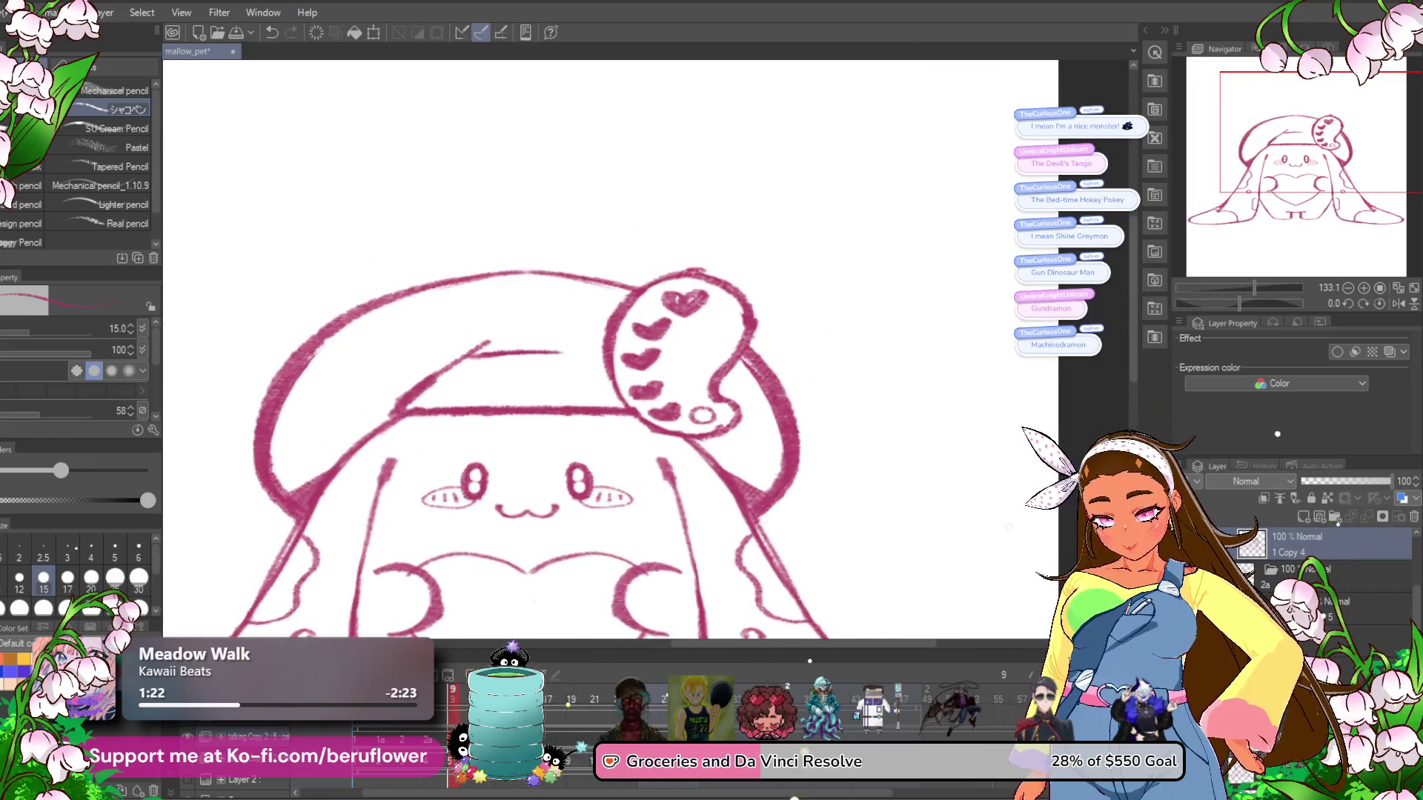
pyautogui.moveTo(1008, 529); pyautogui.dragTo(765, 498)
pyautogui.moveTo(604, 581); pyautogui.dragTo(606, 479)
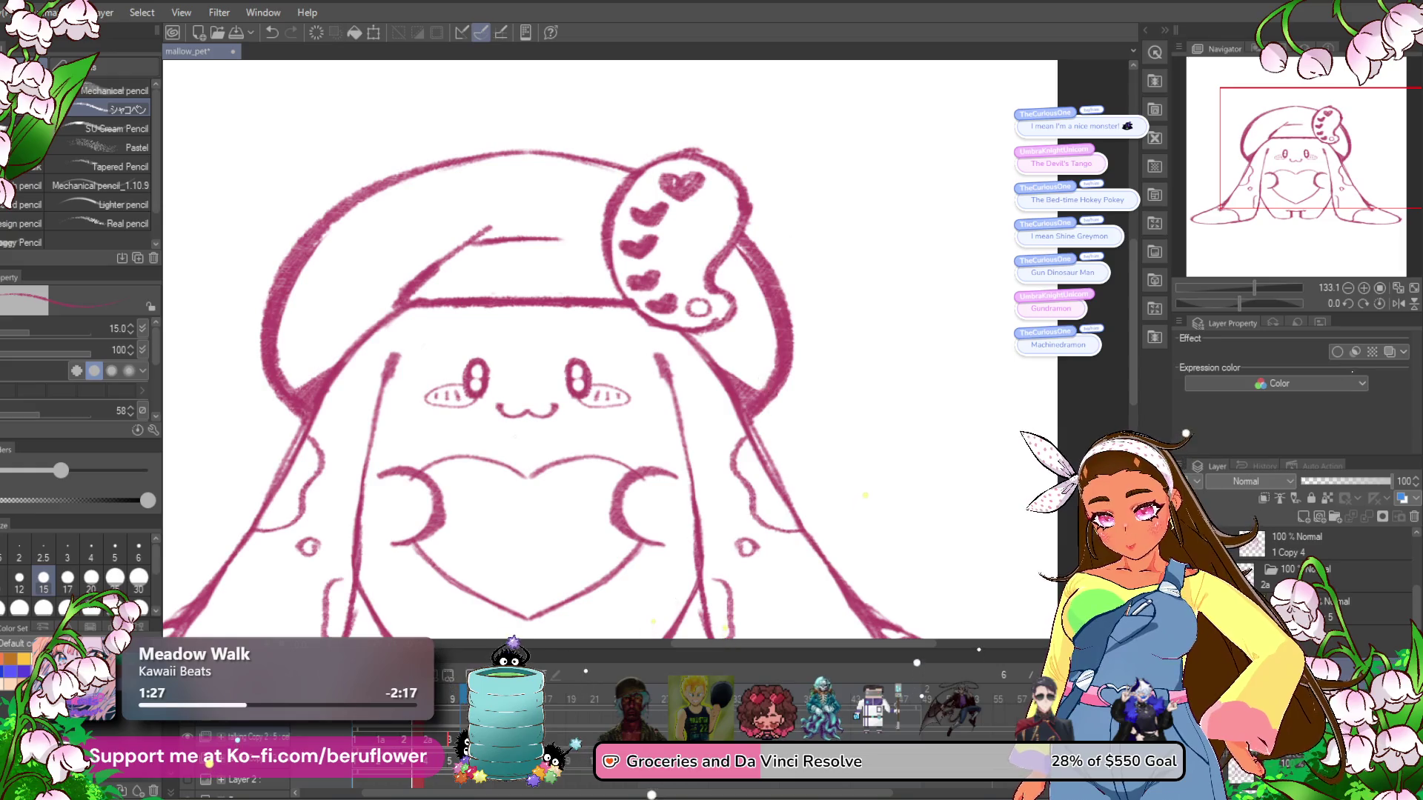
pyautogui.scroll(-6, 569, 436)
pyautogui.scroll(2, 569, 435)
pyautogui.scroll(4, 569, 436)
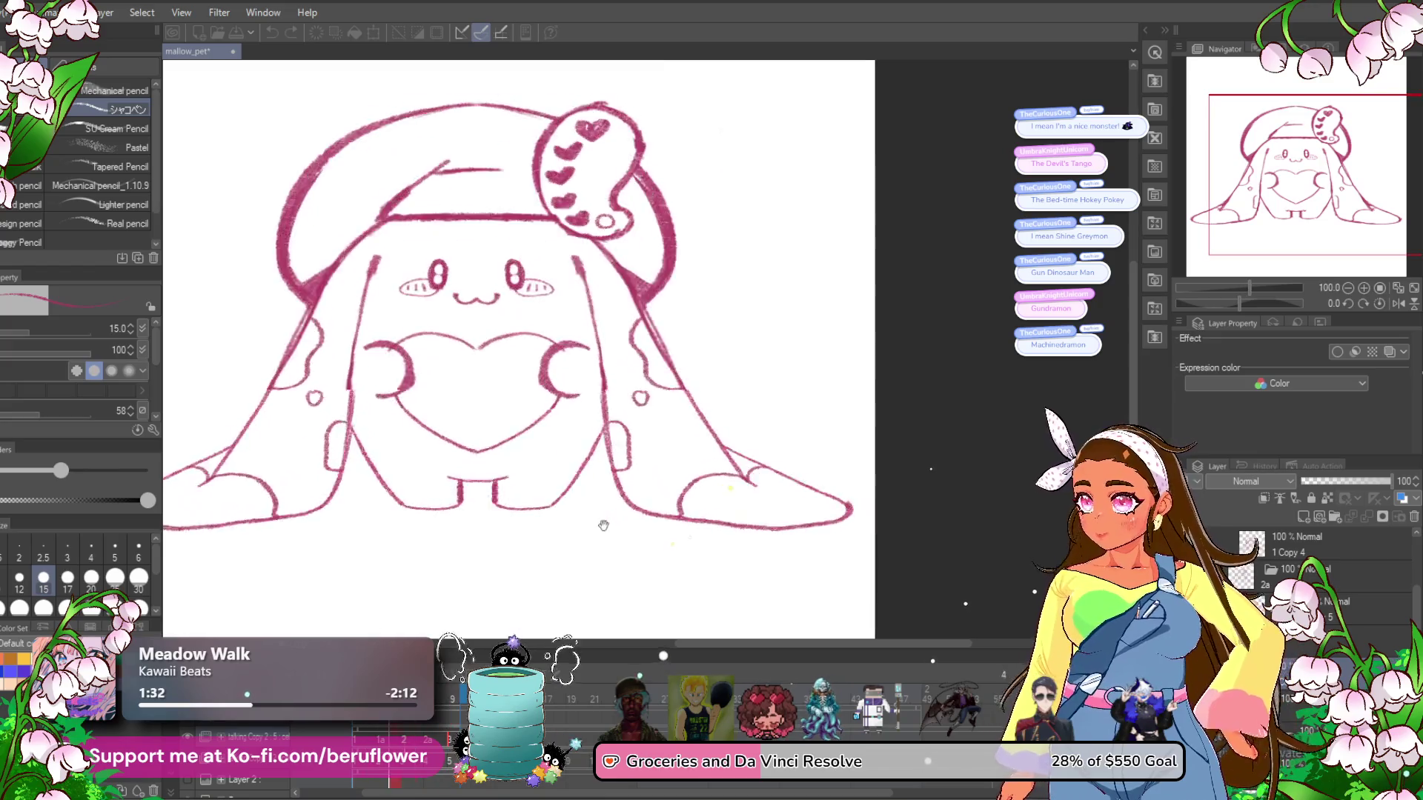
pyautogui.moveTo(555, 506); pyautogui.dragTo(702, 502)
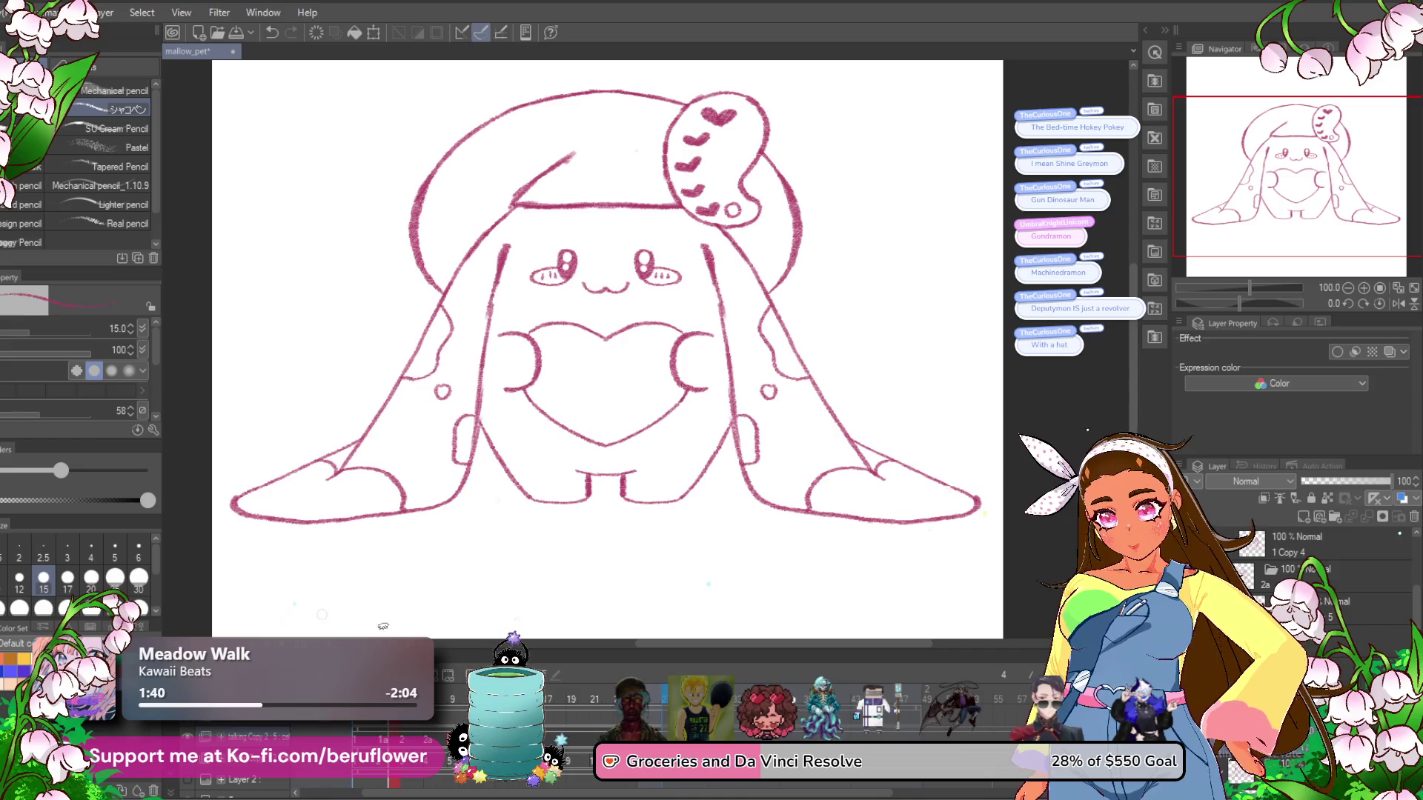
pyautogui.rightClick(386, 737)
pyautogui.moveTo(388, 523)
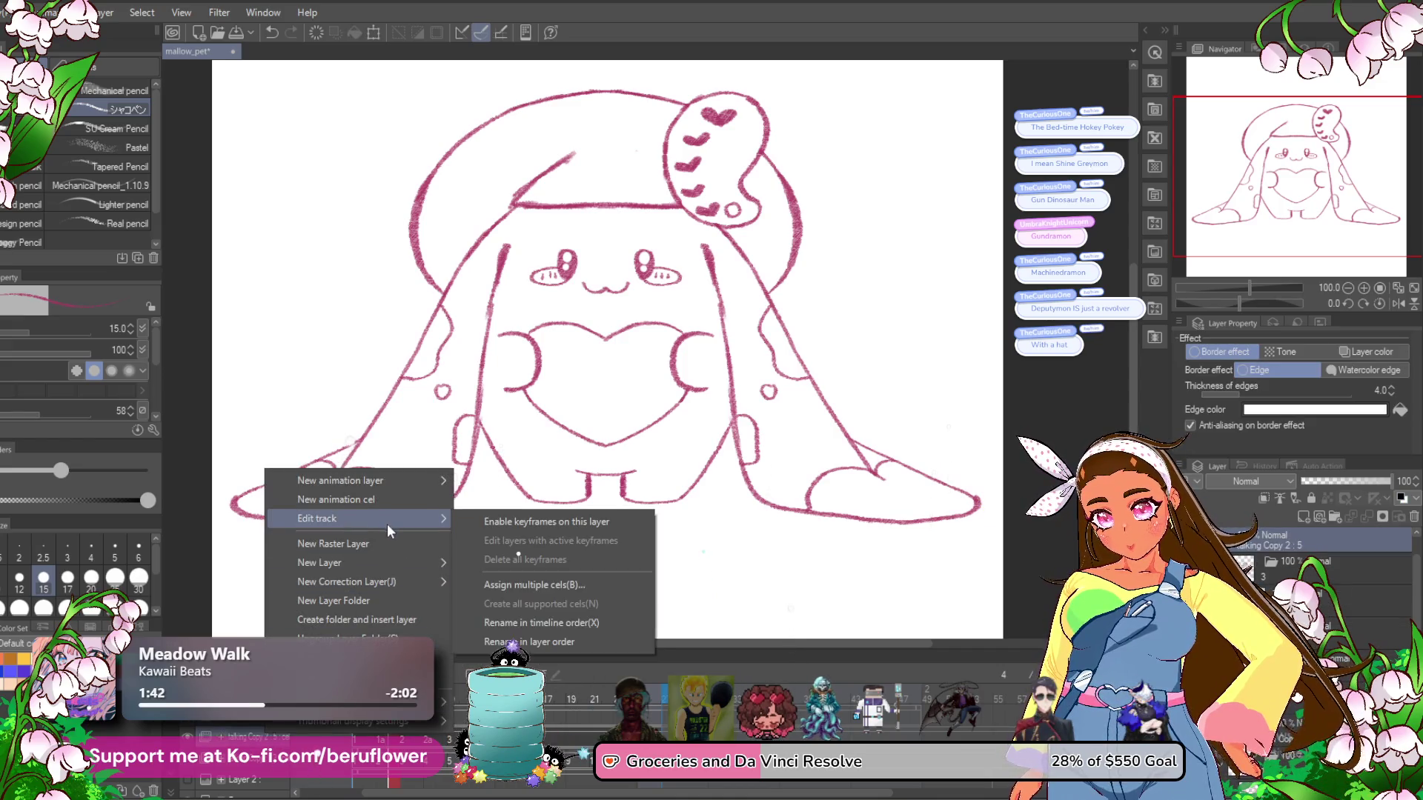
pyautogui.click(584, 619)
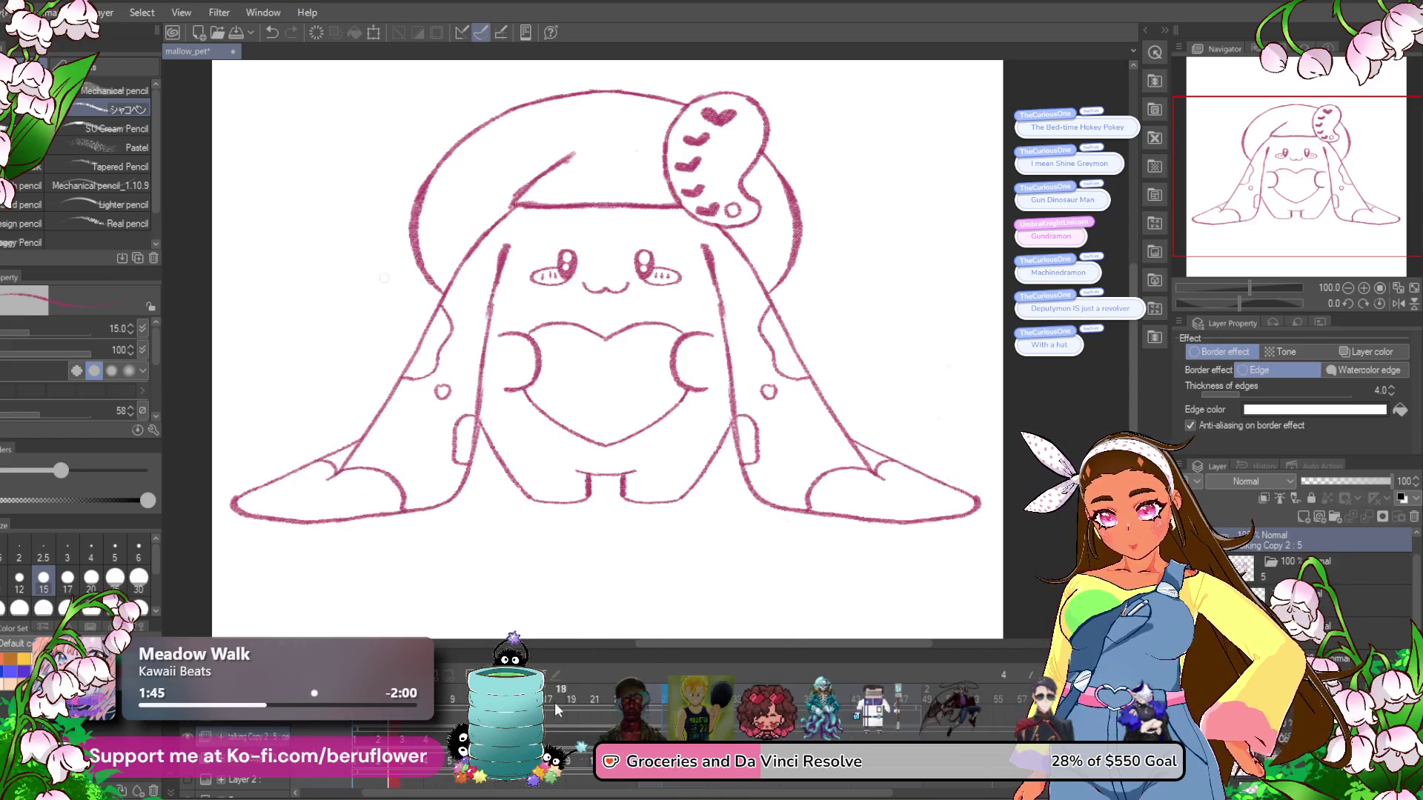
pyautogui.click(374, 724)
pyautogui.moveTo(375, 725)
pyautogui.mouseDown()
pyautogui.moveTo(407, 721)
pyautogui.moveTo(361, 724)
pyautogui.mouseUp()
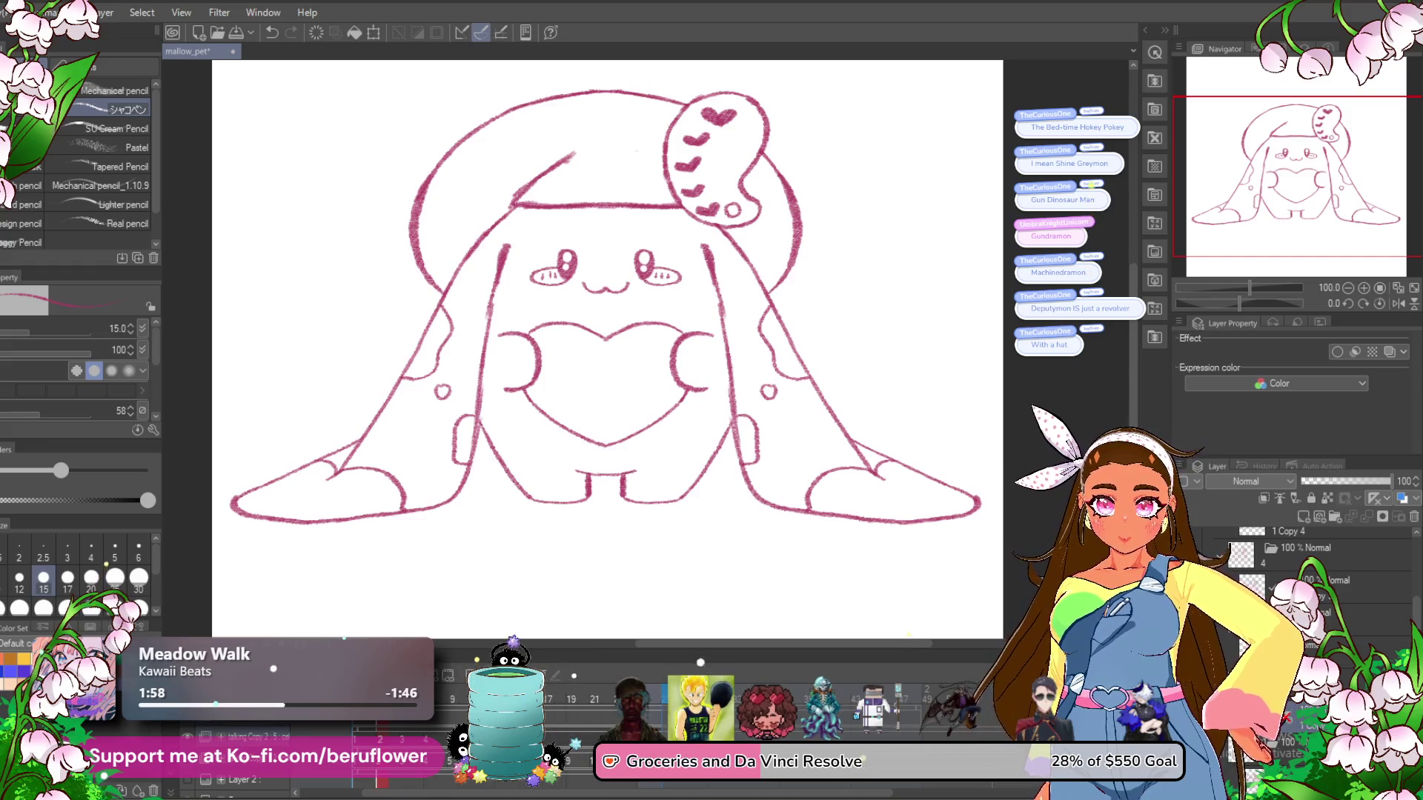
# Play the animation from frame 1, then stop the preview with Space.
pyautogui.click(358, 739)
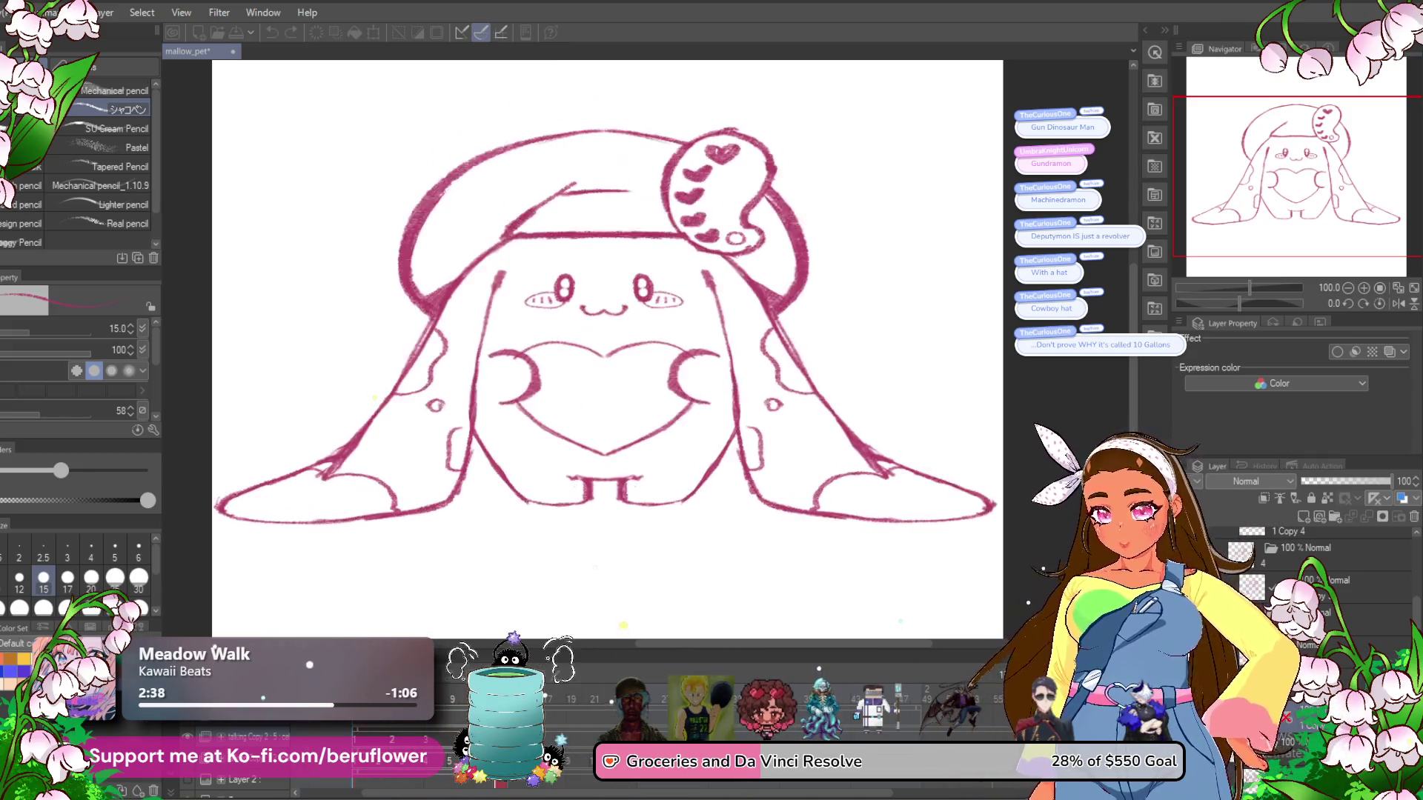
pyautogui.press('space')
pyautogui.press('space')
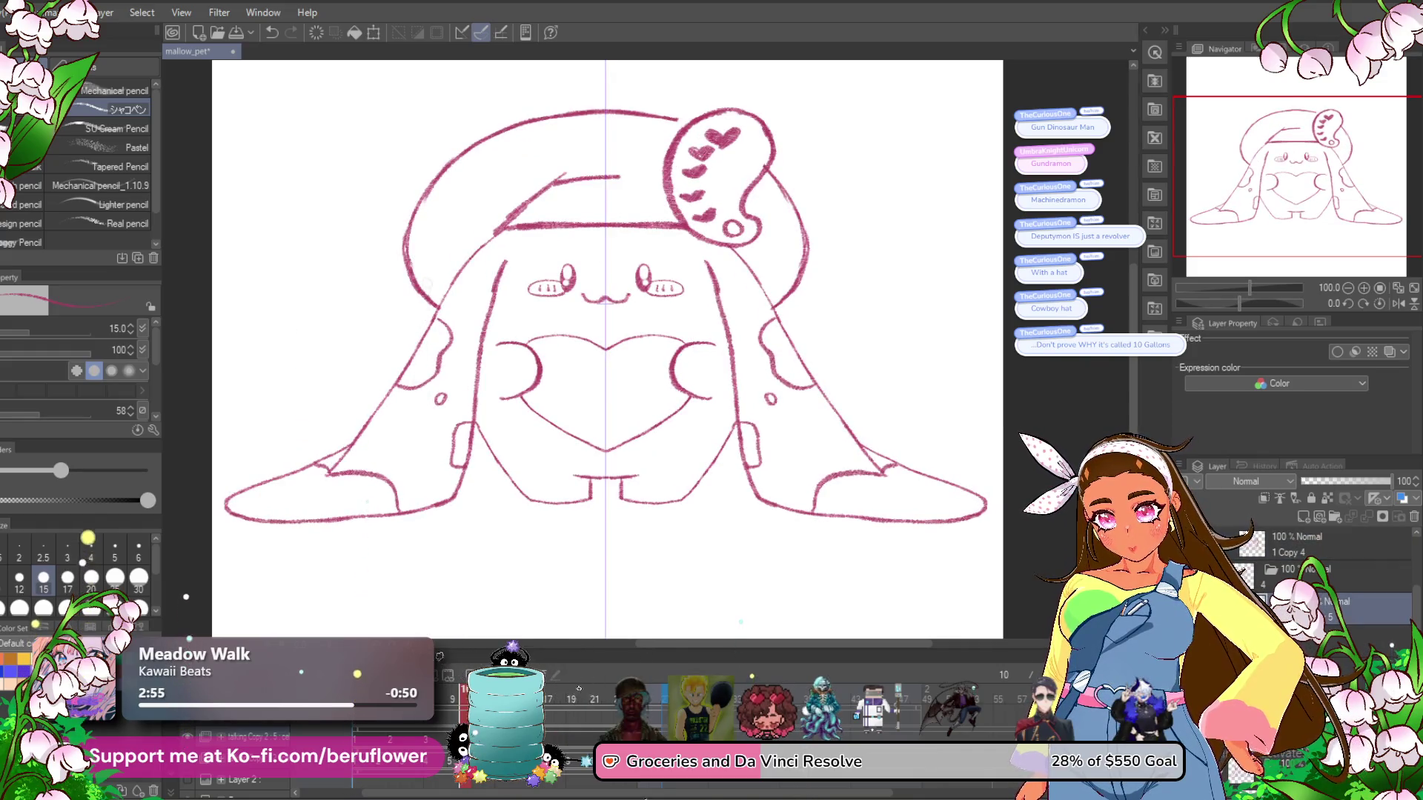
# Choose options from the timeline cel context menu on several cels.
pyautogui.rightClick(460, 422)
pyautogui.click(594, 585)
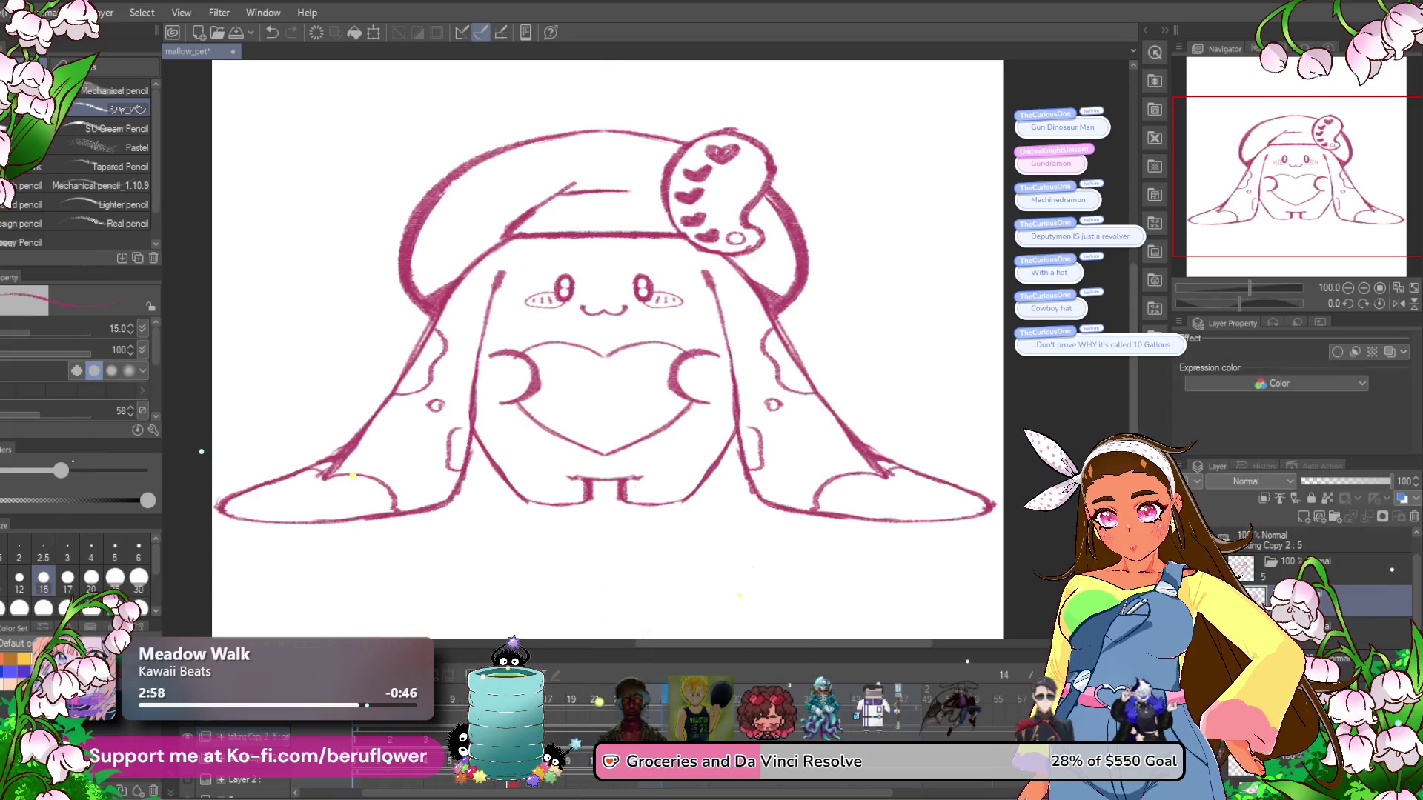
pyautogui.rightClick(491, 422)
pyautogui.click(664, 557)
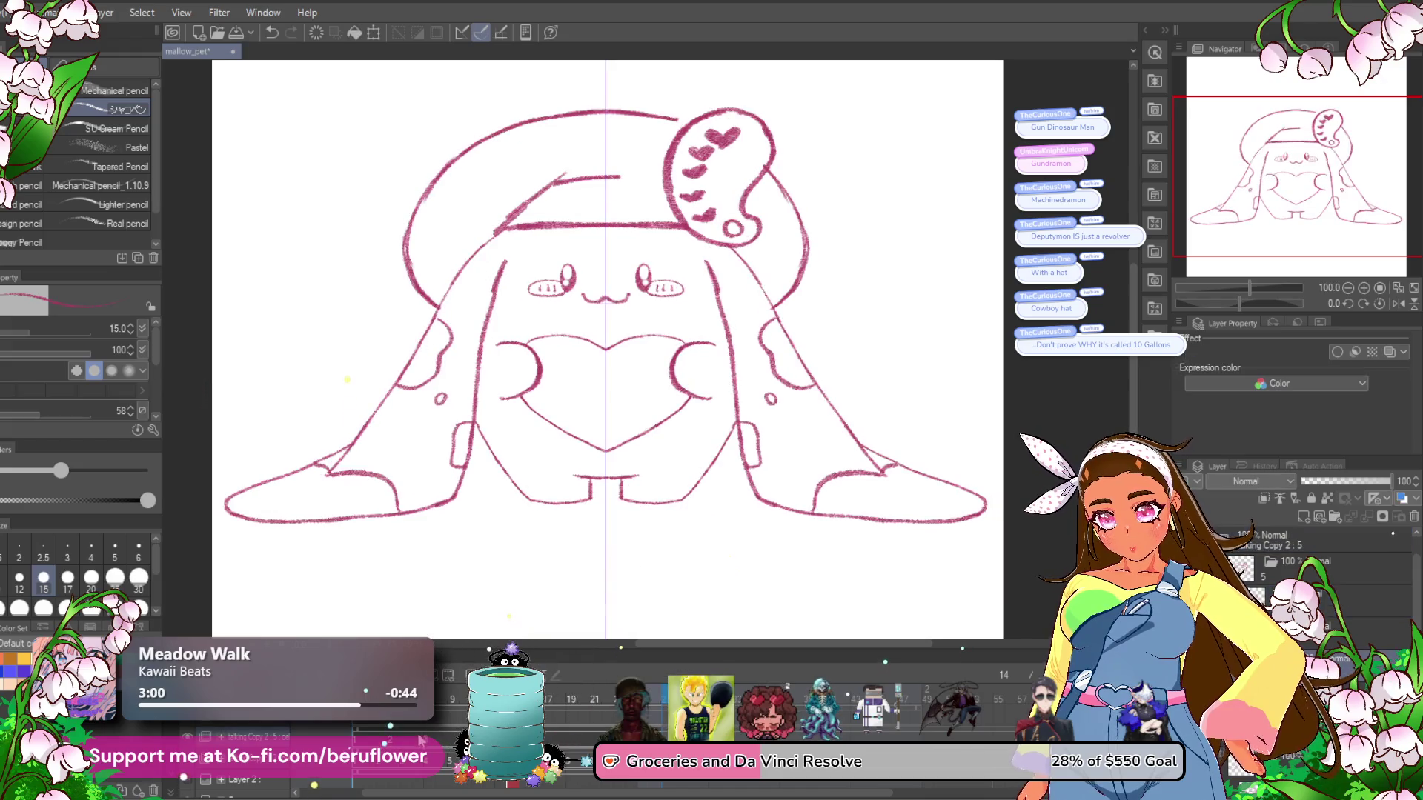
pyautogui.rightClick(413, 422)
pyautogui.click(511, 552)
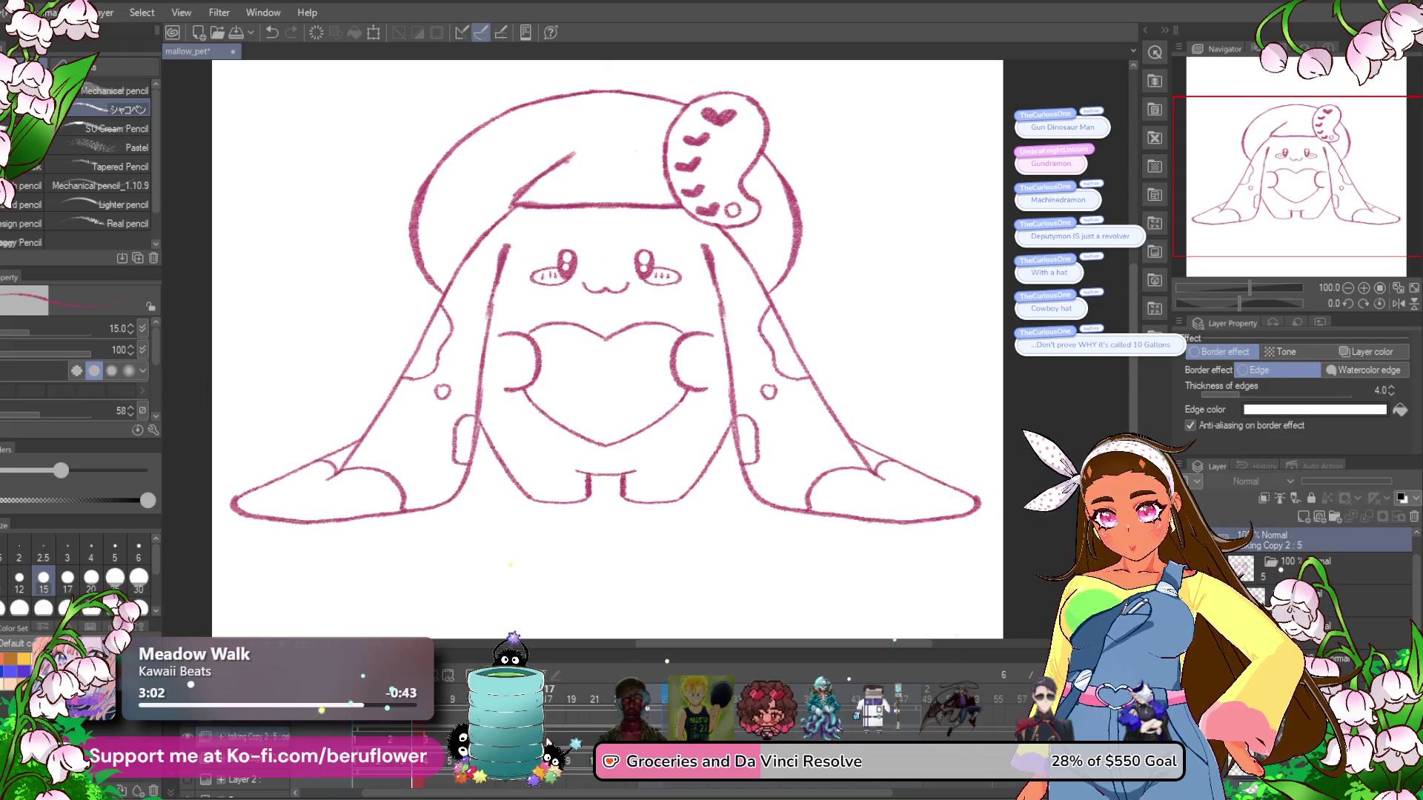
pyautogui.rightClick(489, 421)
pyautogui.click(677, 549)
# Copy the thin-lined drawing's cel, paste it into frame 18, and play the animation.
pyautogui.click(388, 738)
pyautogui.rightClick(389, 422)
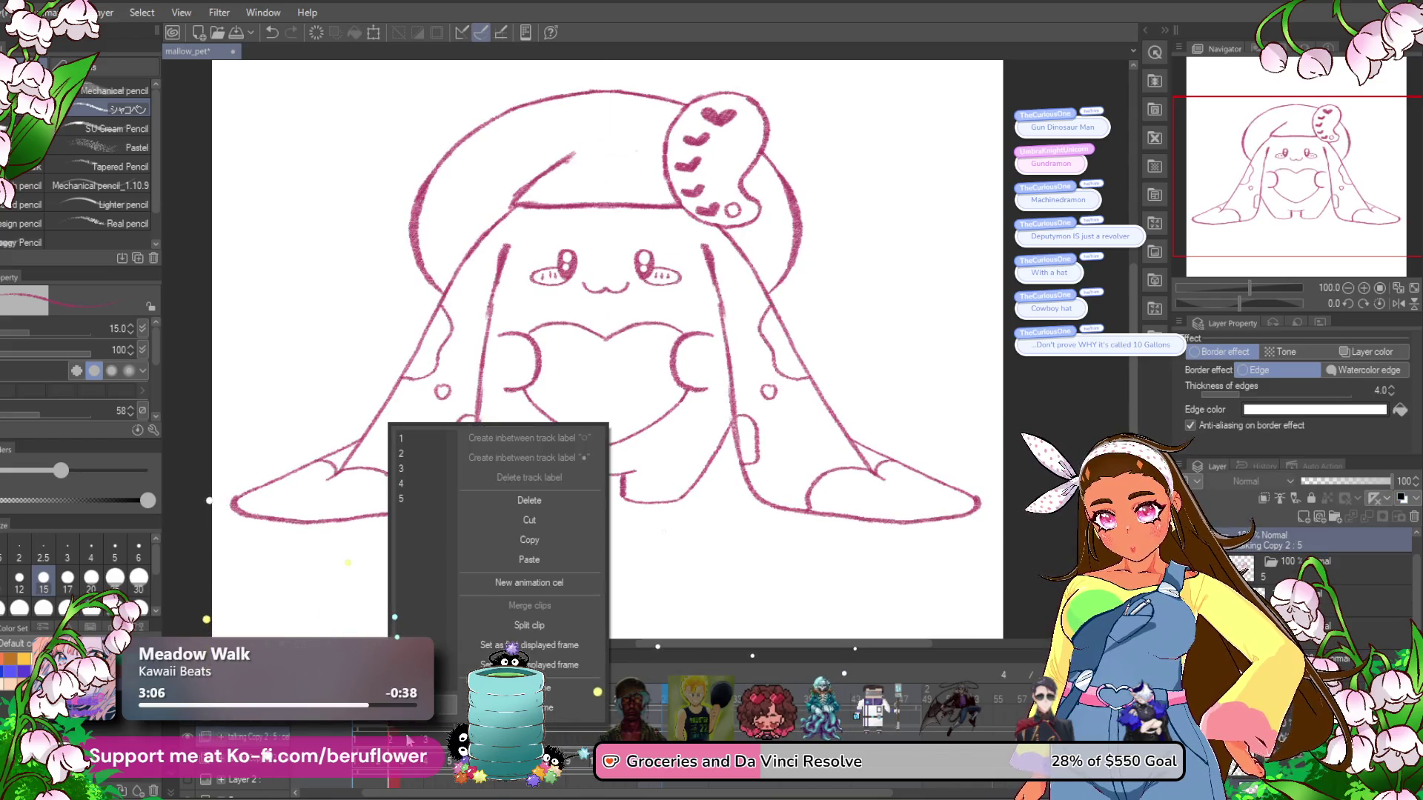
pyautogui.click(559, 541)
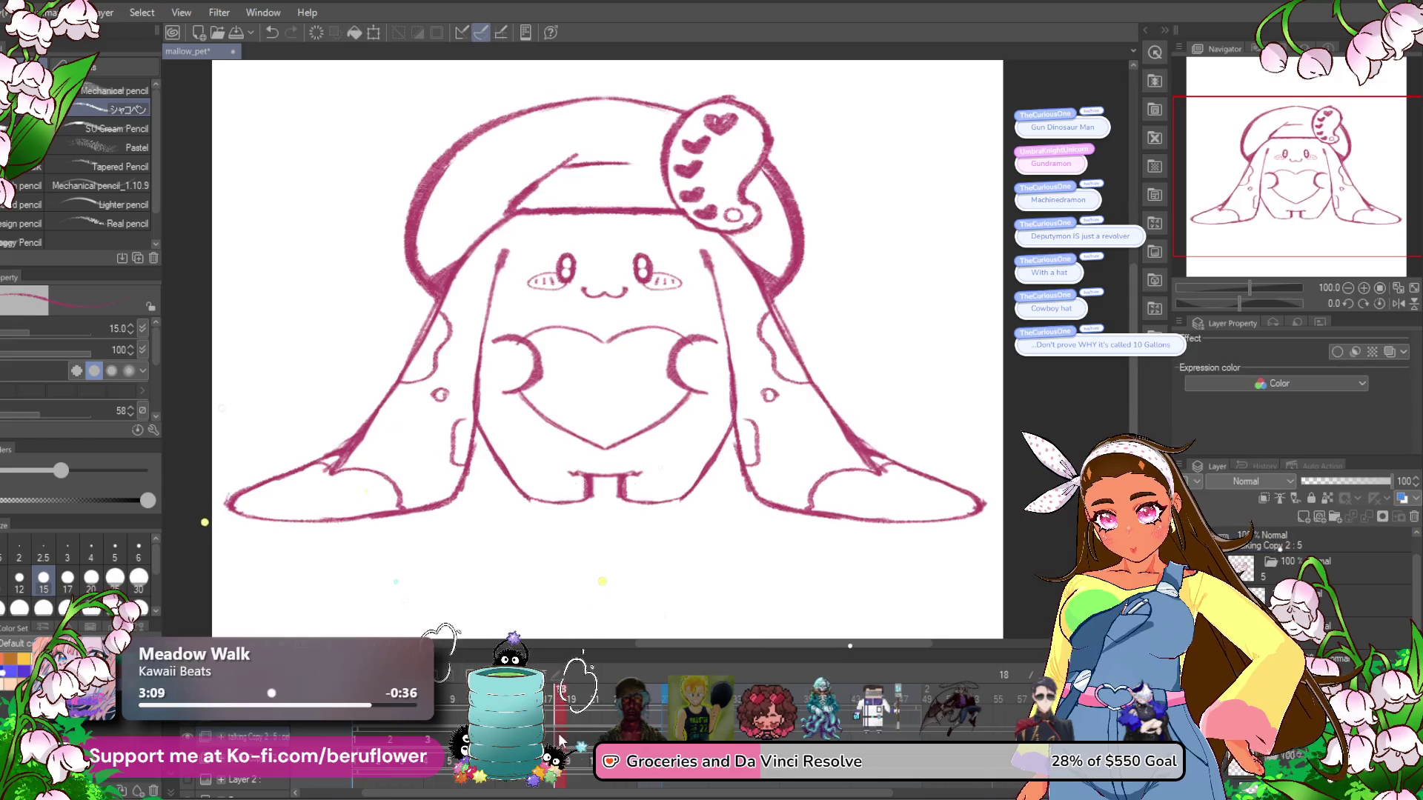
pyautogui.rightClick(576, 714)
pyautogui.click(696, 560)
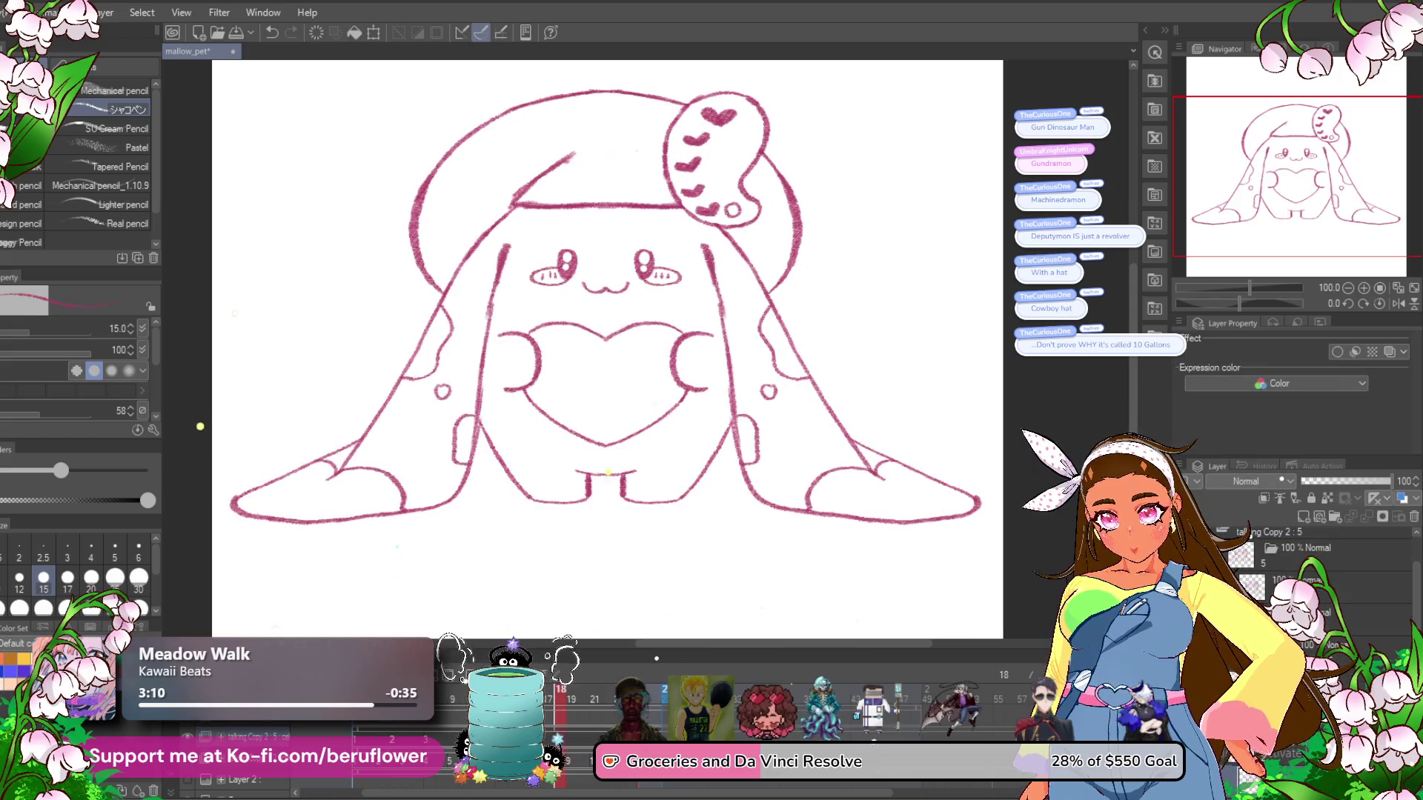
pyautogui.click(571, 673)
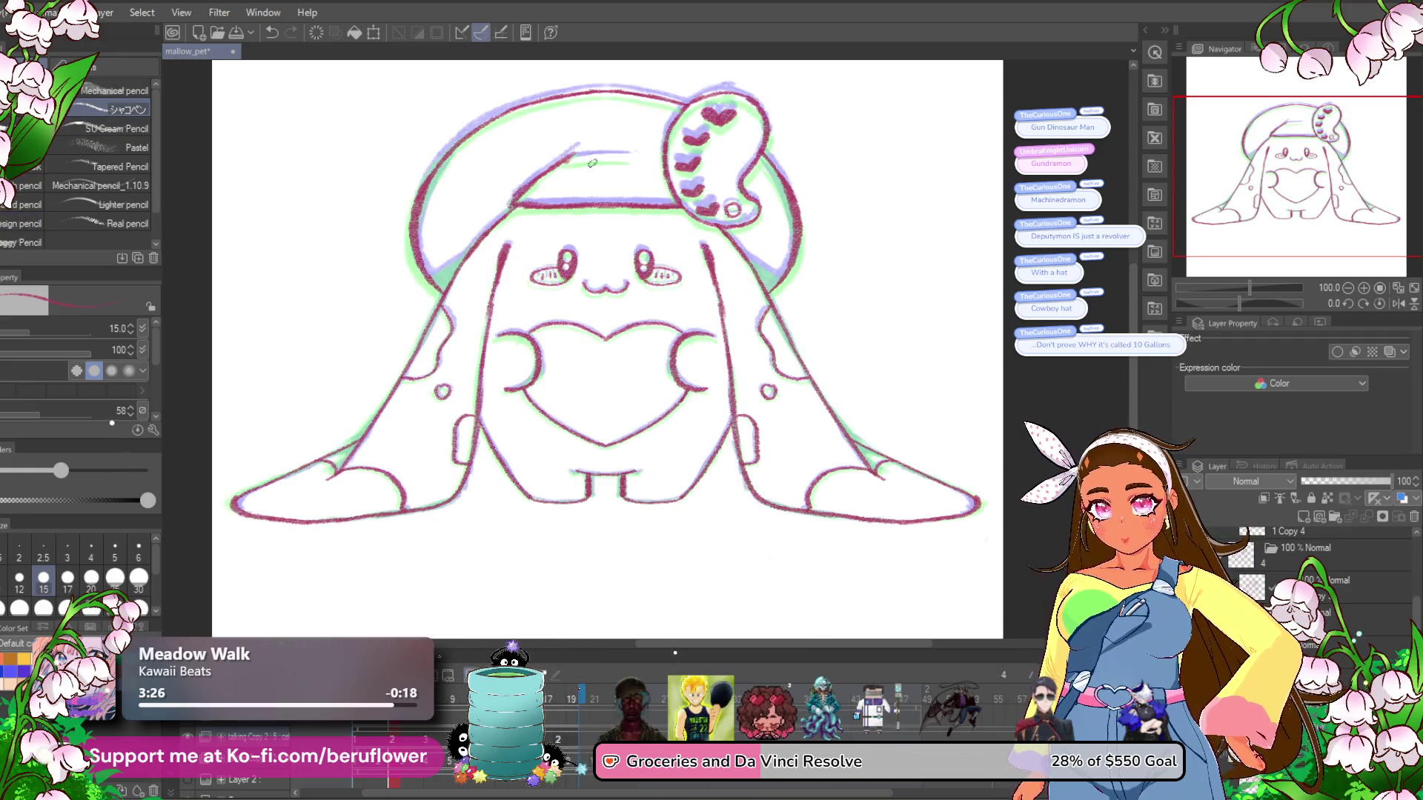
pyautogui.scroll(4, 522, 175)
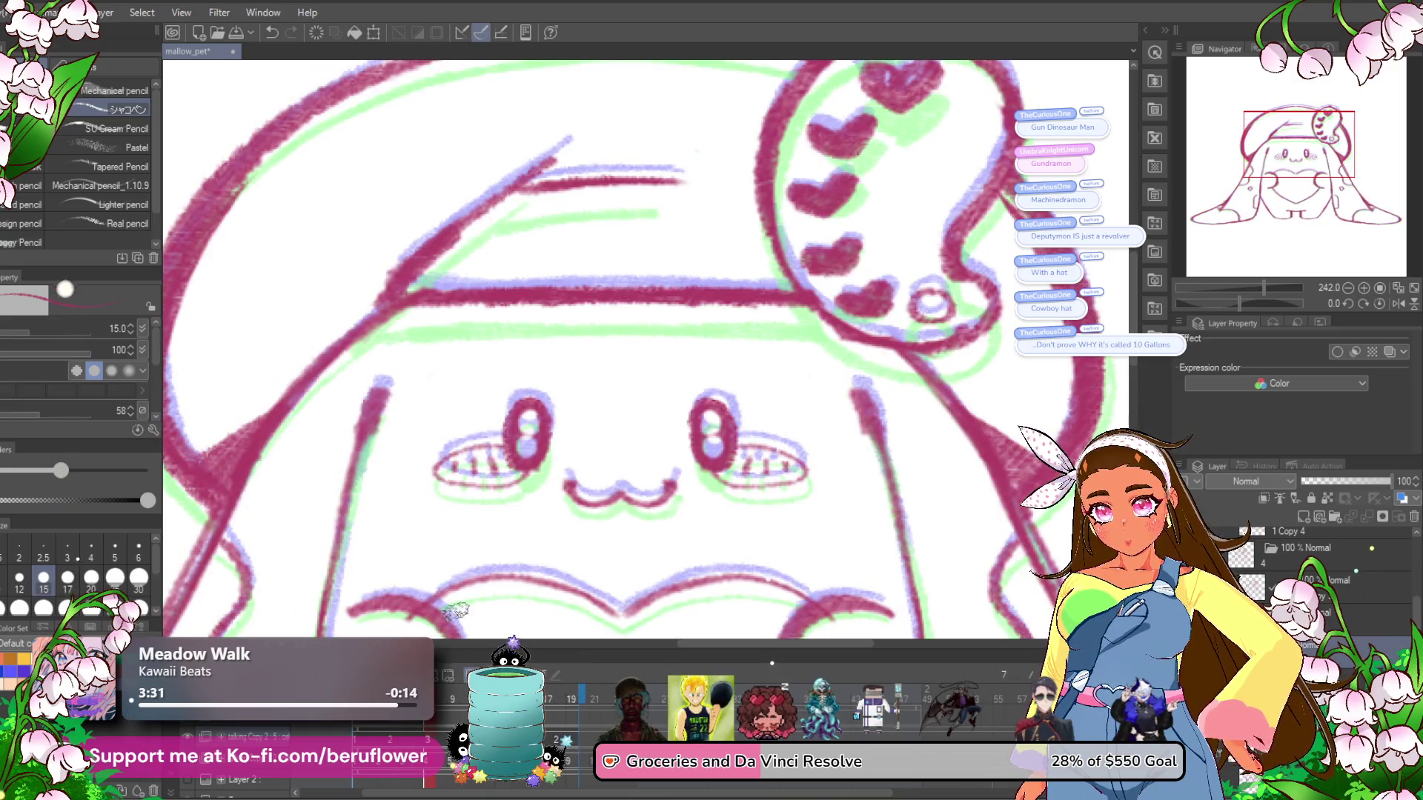
# Go to frame 19 and restore the right eye's partly erased outline.
pyautogui.moveTo(454, 699)
pyautogui.mouseDown()
pyautogui.moveTo(586, 718)
pyautogui.moveTo(358, 733)
pyautogui.mouseUp()
pyautogui.scroll(-5, 603, 344)
pyautogui.scroll(4, 604, 337)
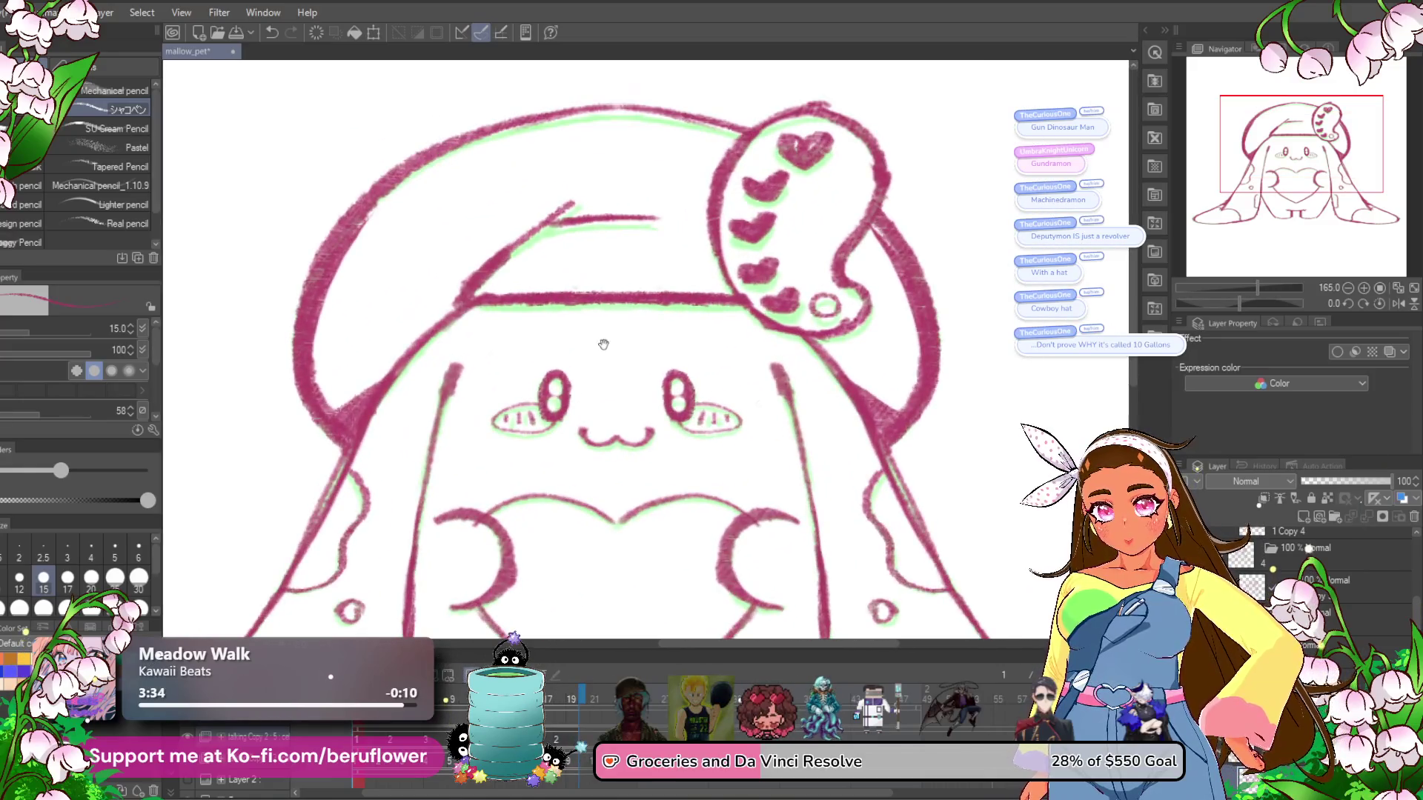
pyautogui.press('.')
pyautogui.press('.')
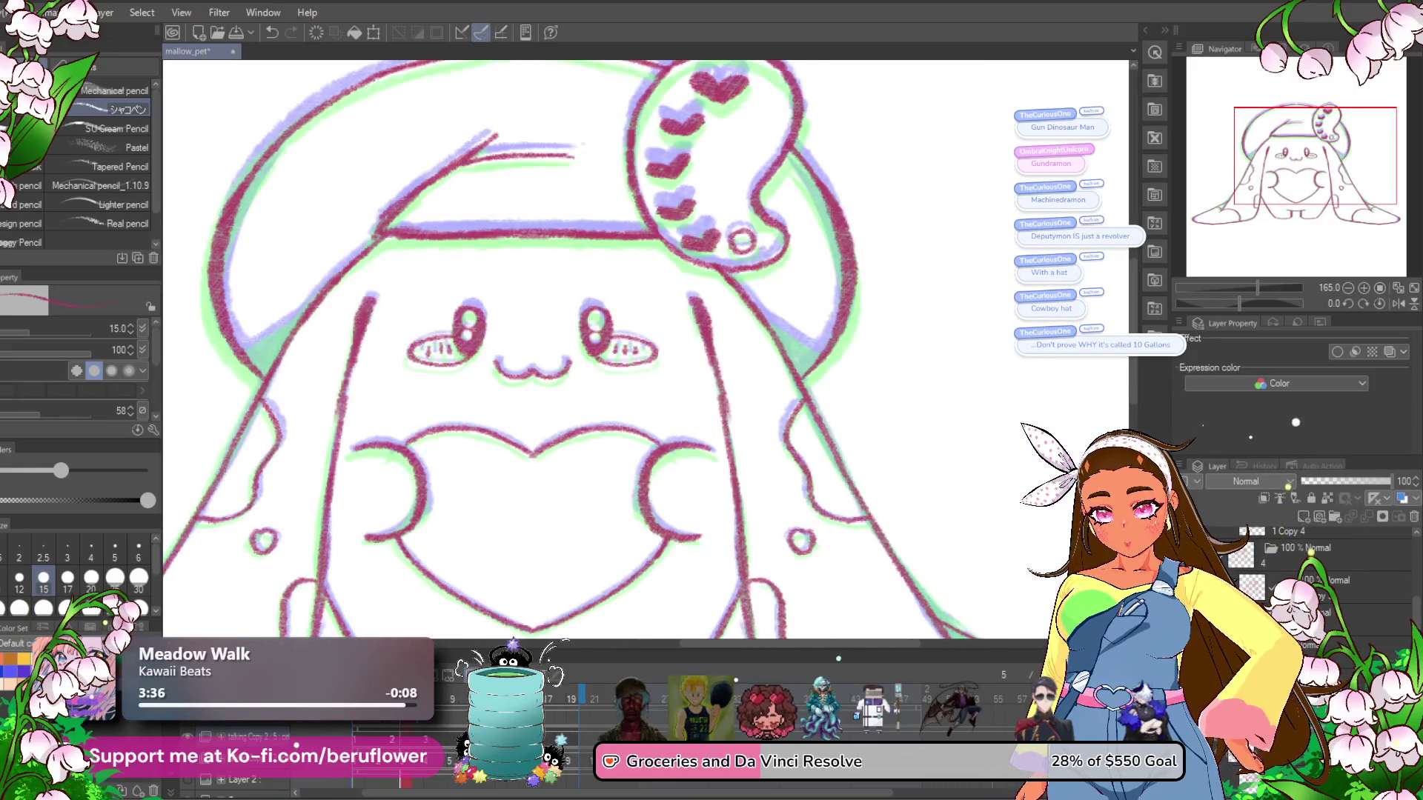
pyautogui.scroll(4, 628, 322)
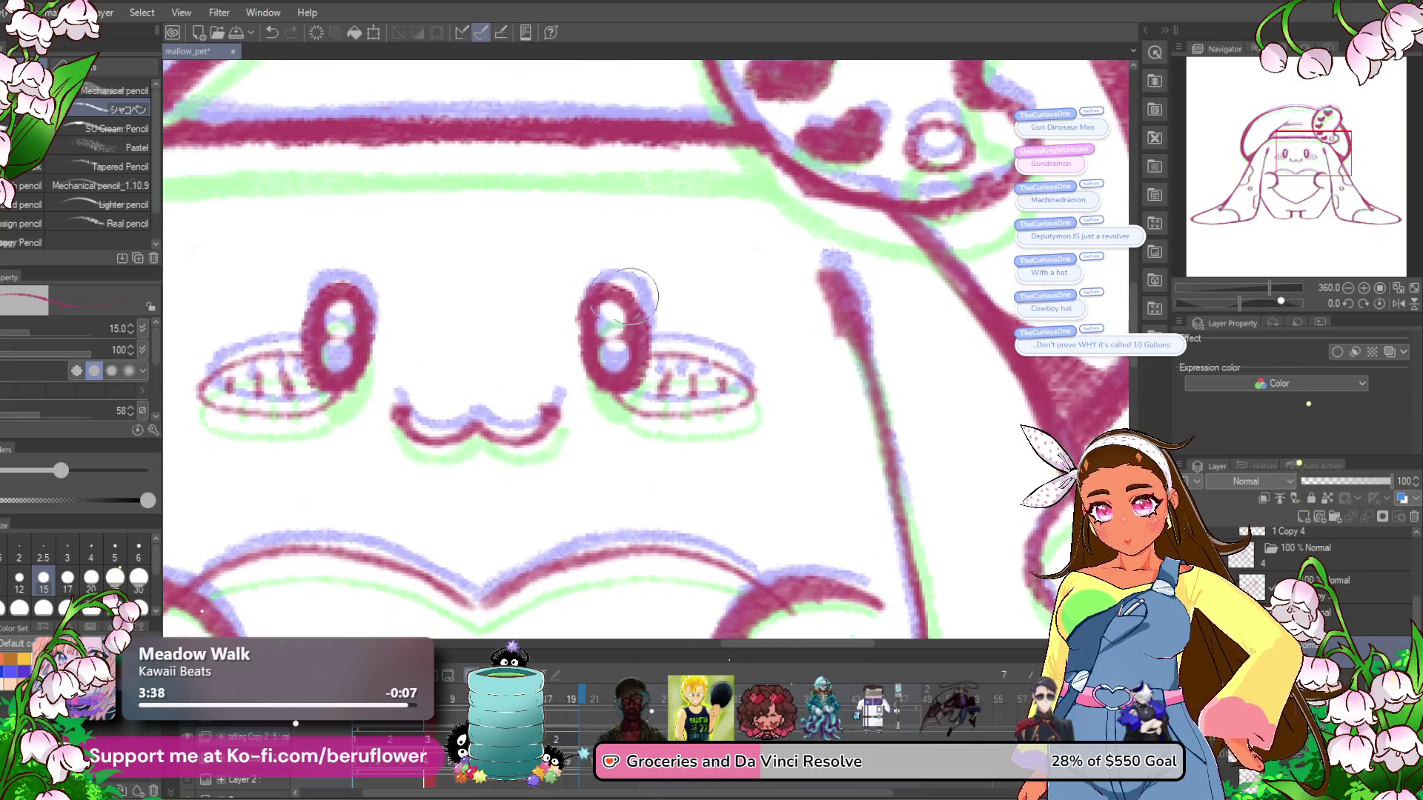
pyautogui.hotkey('ctrl', 'z')
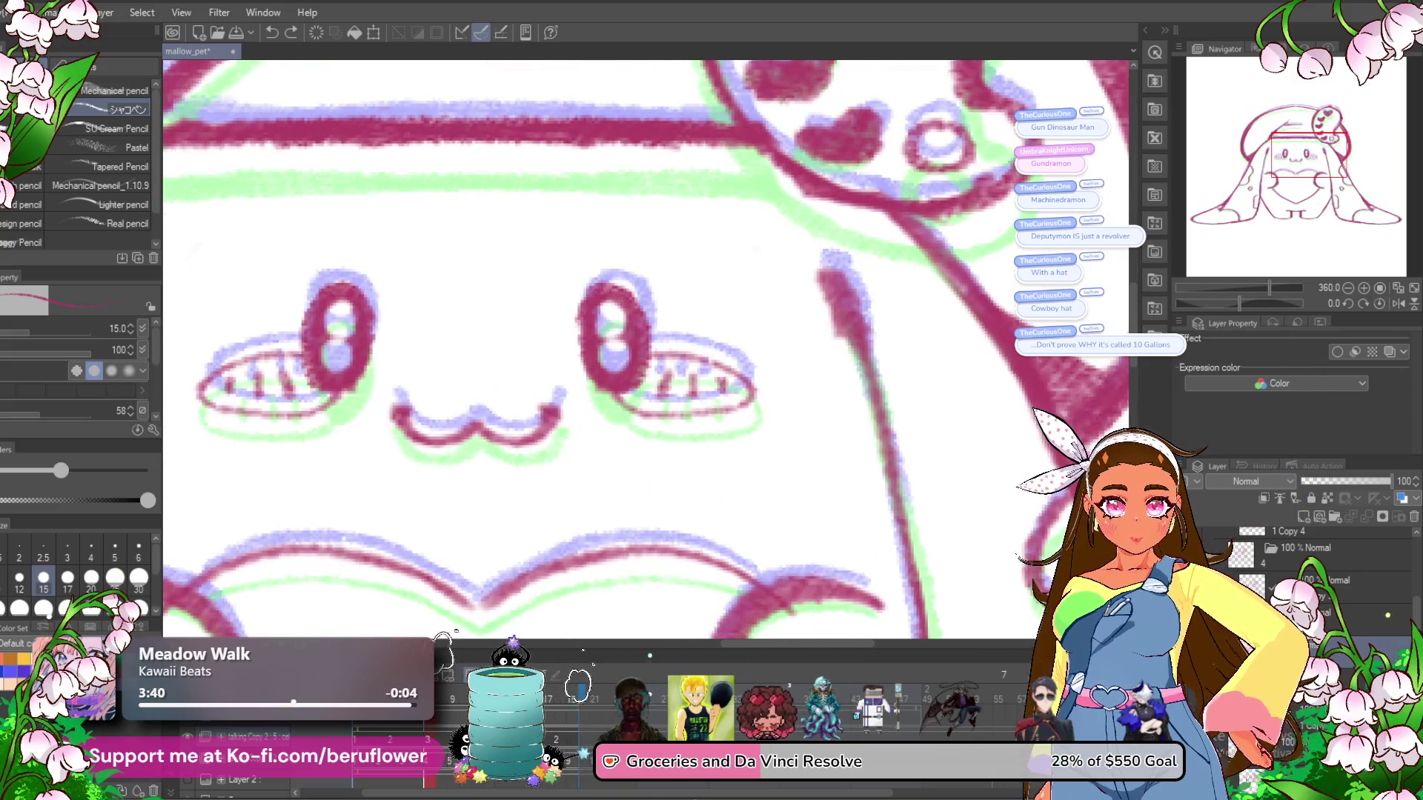
# Step through frames comparing the eyes, then play and stop the animation from frame 1.
pyautogui.press('.')
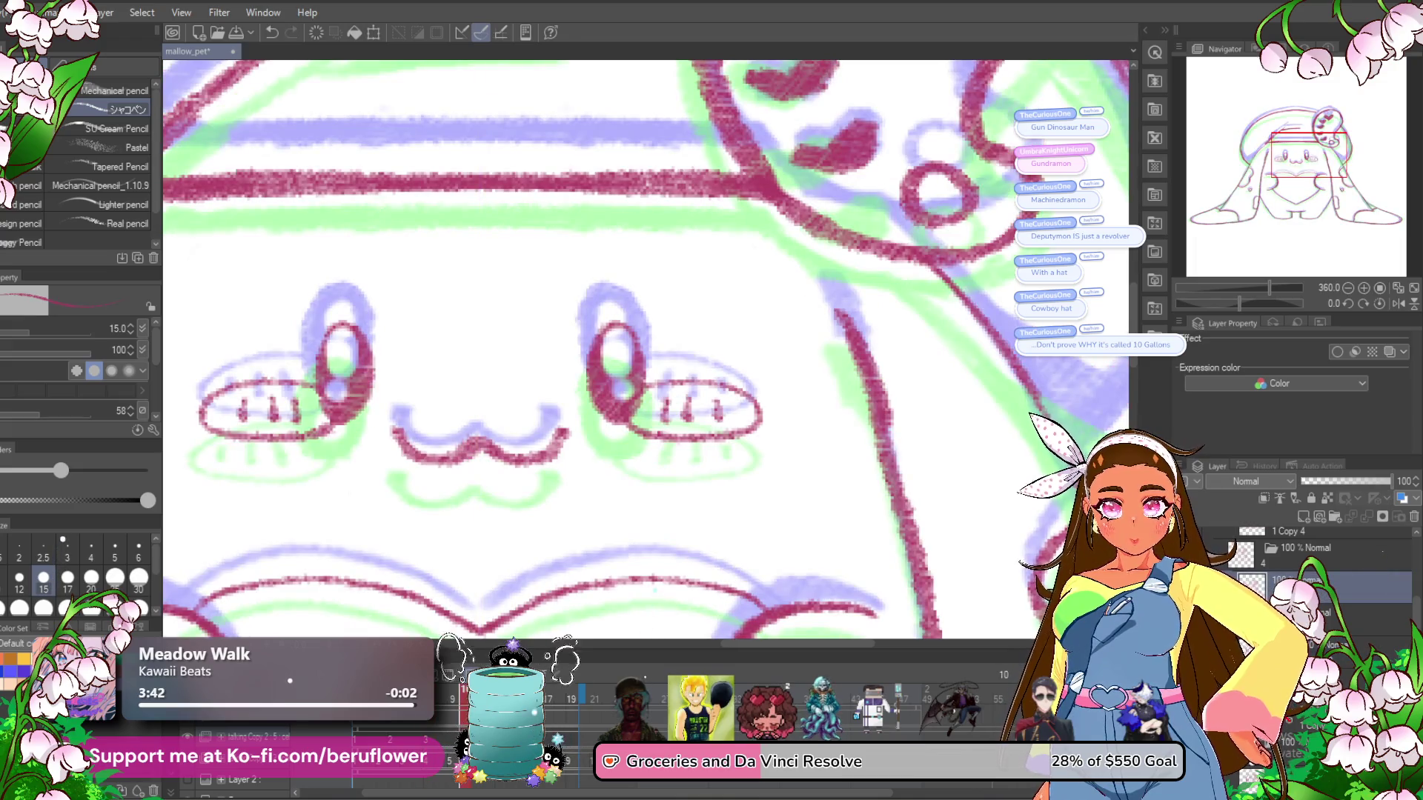
pyautogui.press('.')
pyautogui.press('.')
pyautogui.press('.')
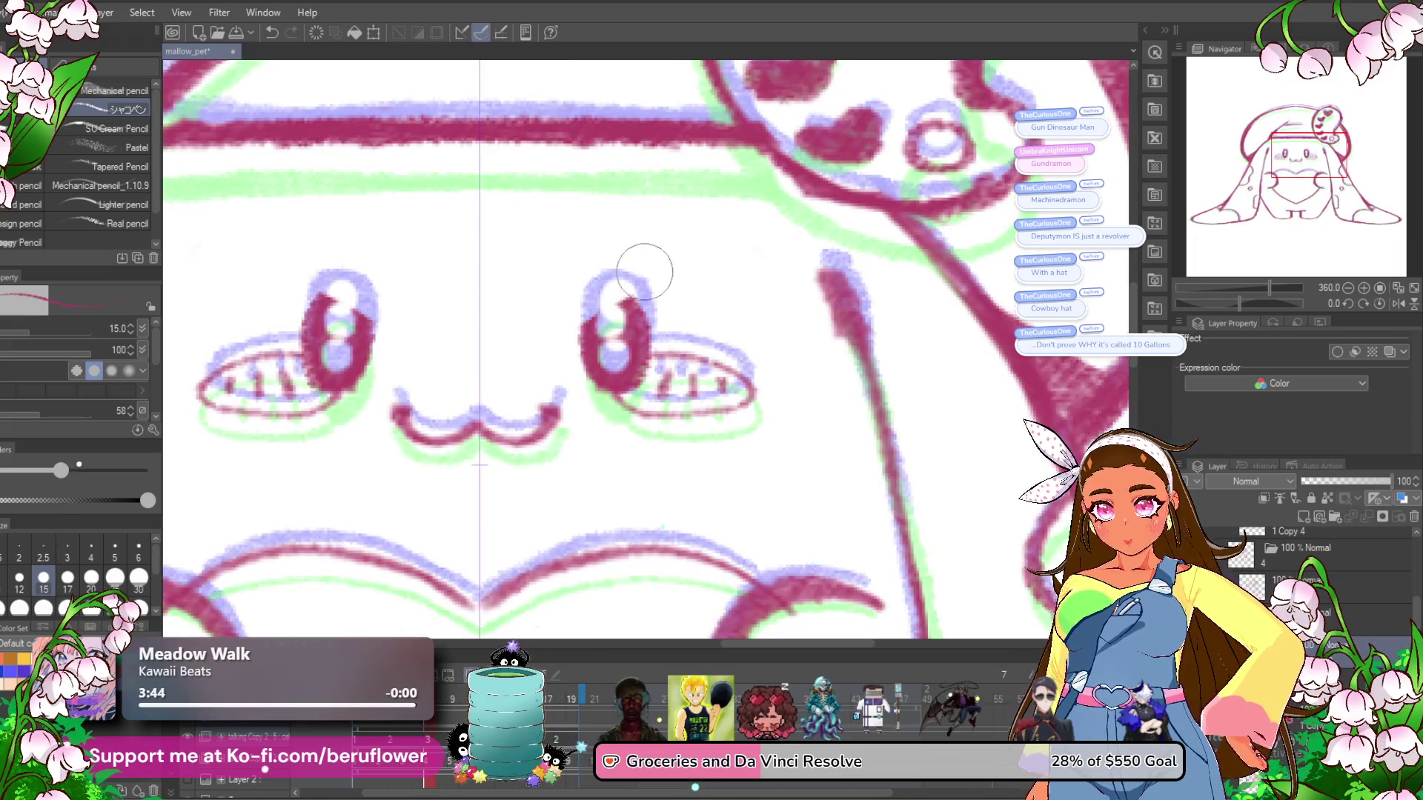
pyautogui.press('.')
pyautogui.press('.')
pyautogui.press('.')
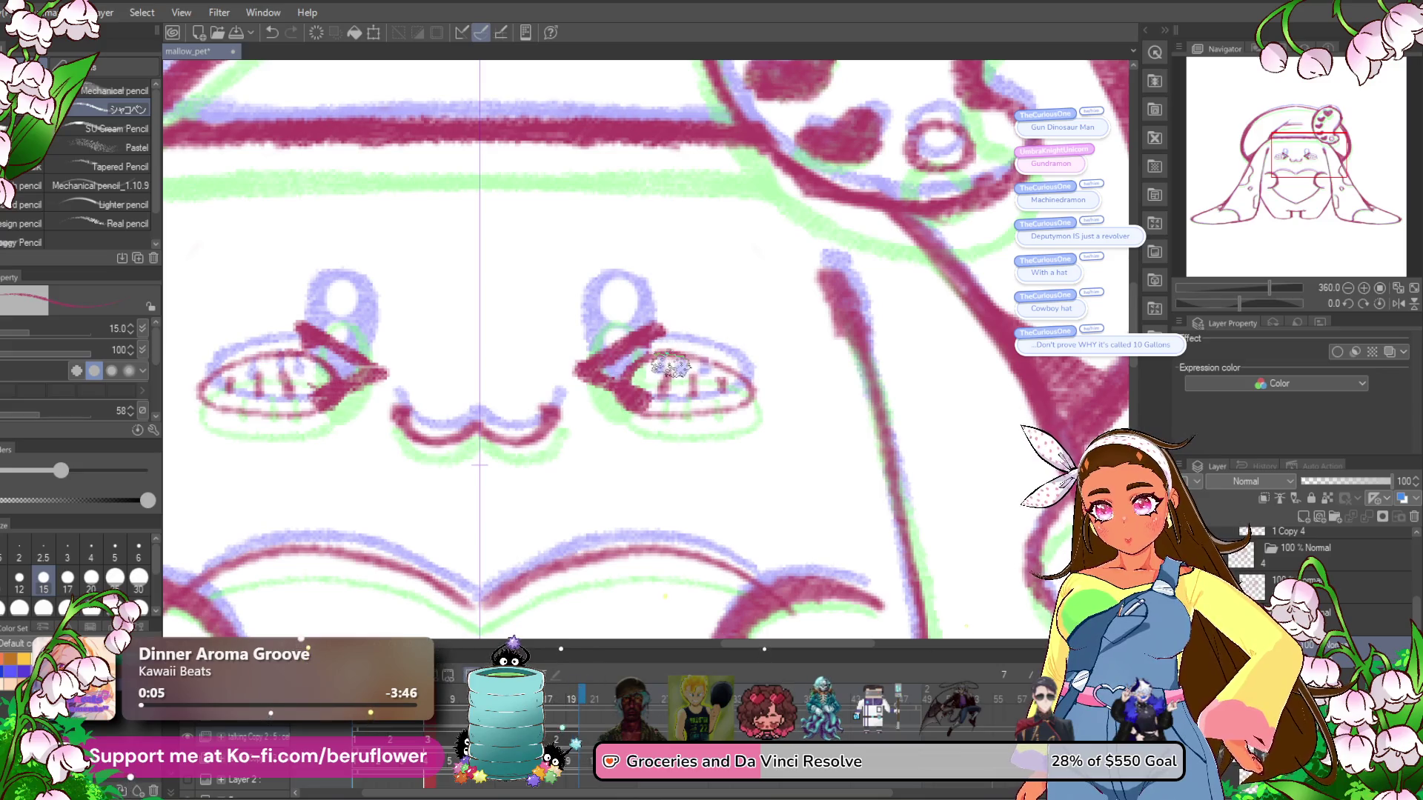
pyautogui.scroll(-5, 671, 365)
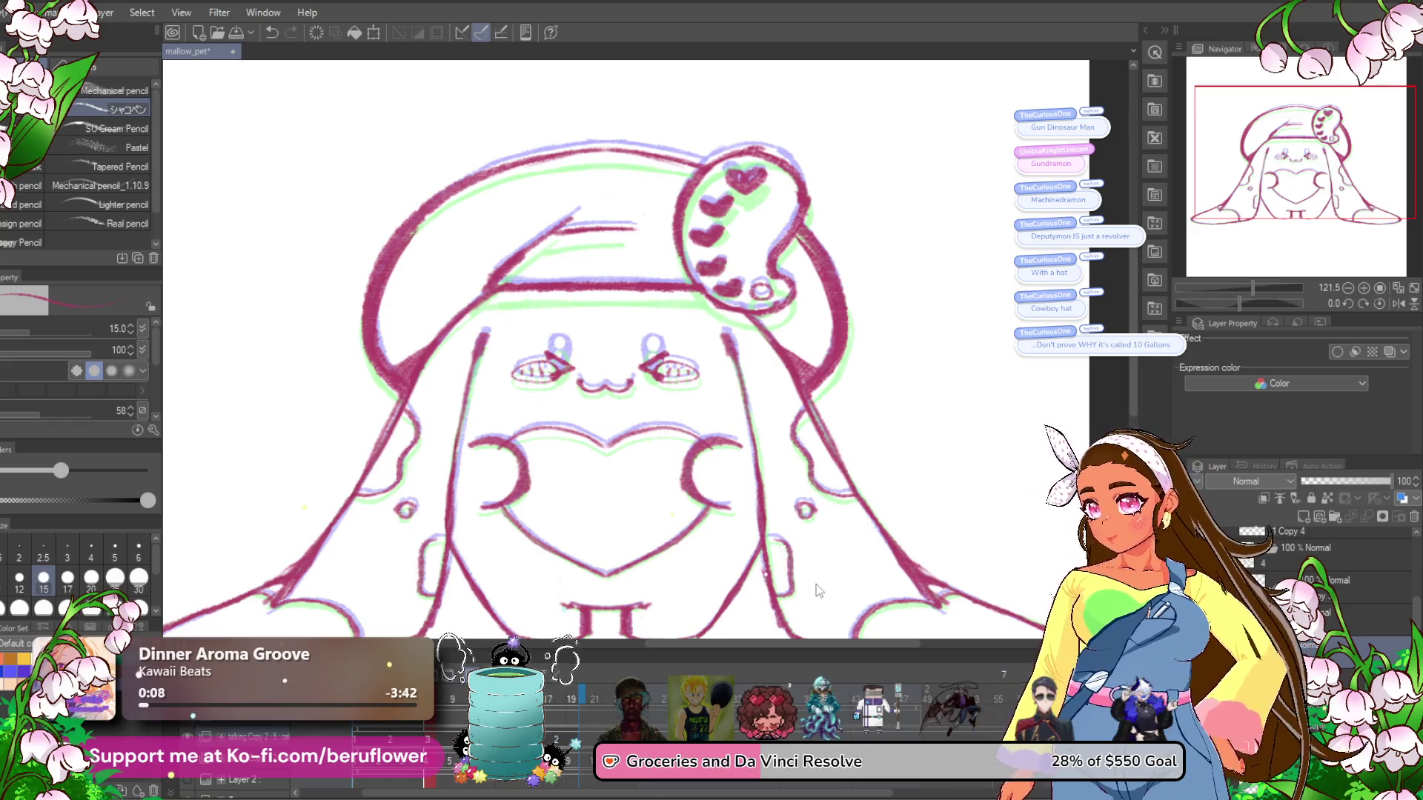
pyautogui.click(351, 730)
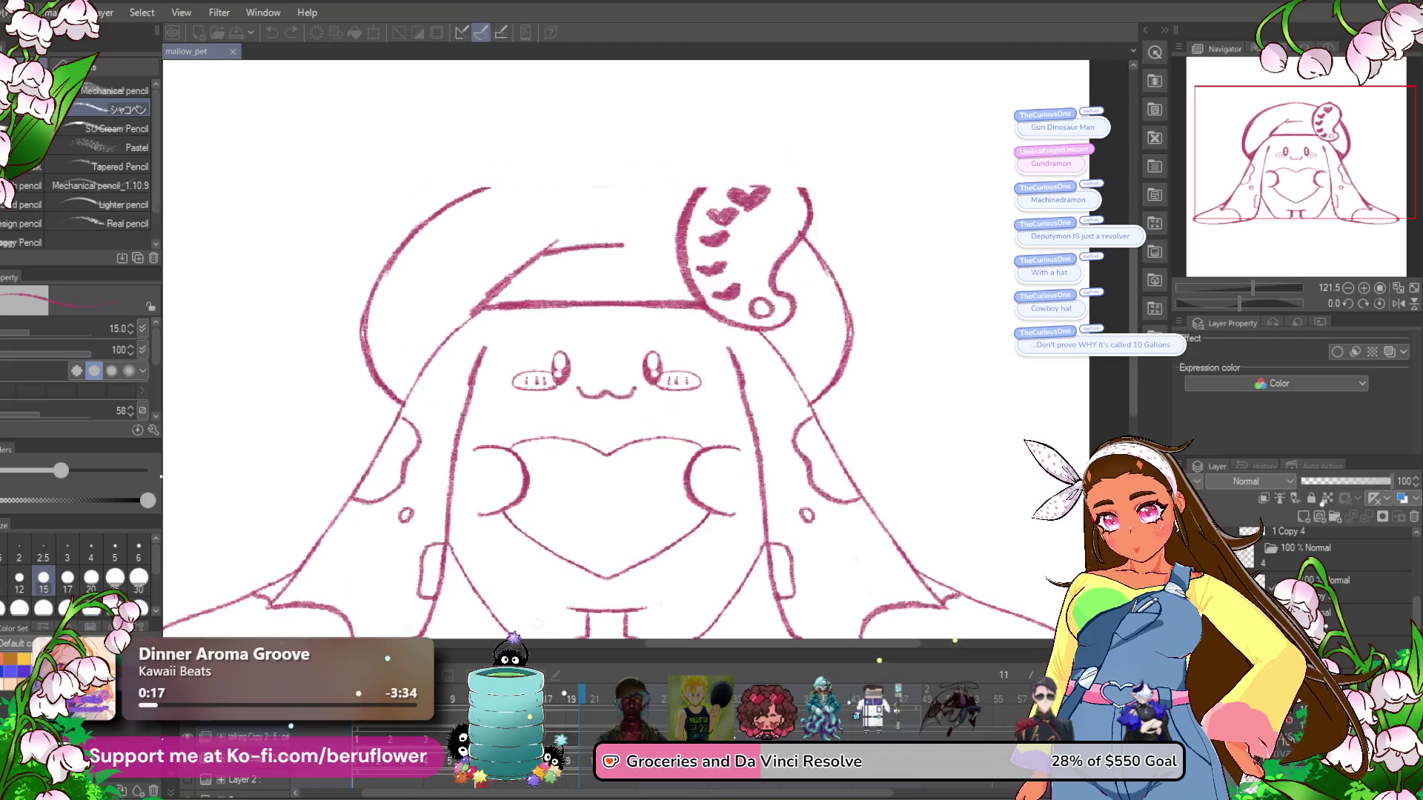
pyautogui.press('space')
pyautogui.press('Left')
pyautogui.press('Left')
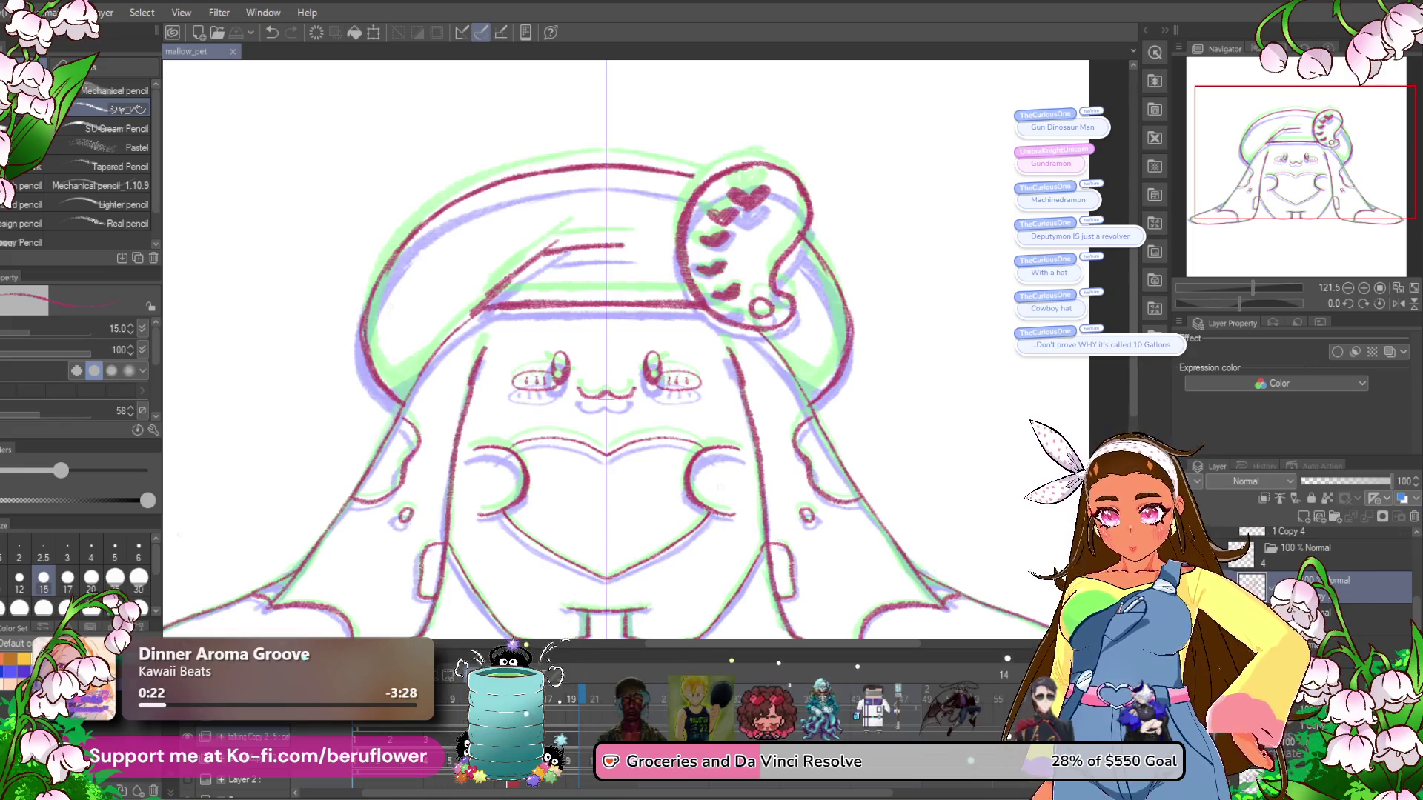
pyautogui.rightClick(579, 686)
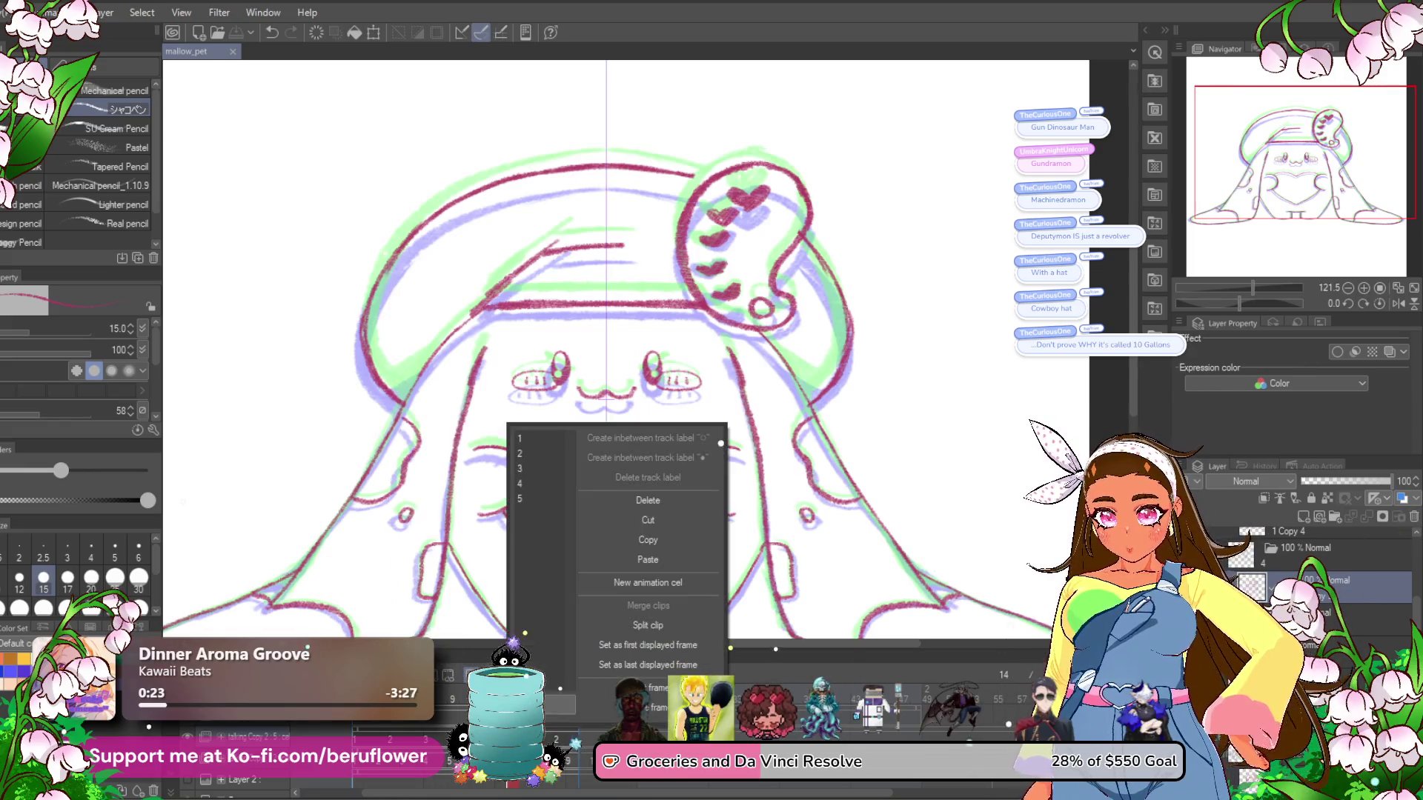
# Delete the frame's drawing cel, then undo to bring the pink line art back.
pyautogui.click(673, 503)
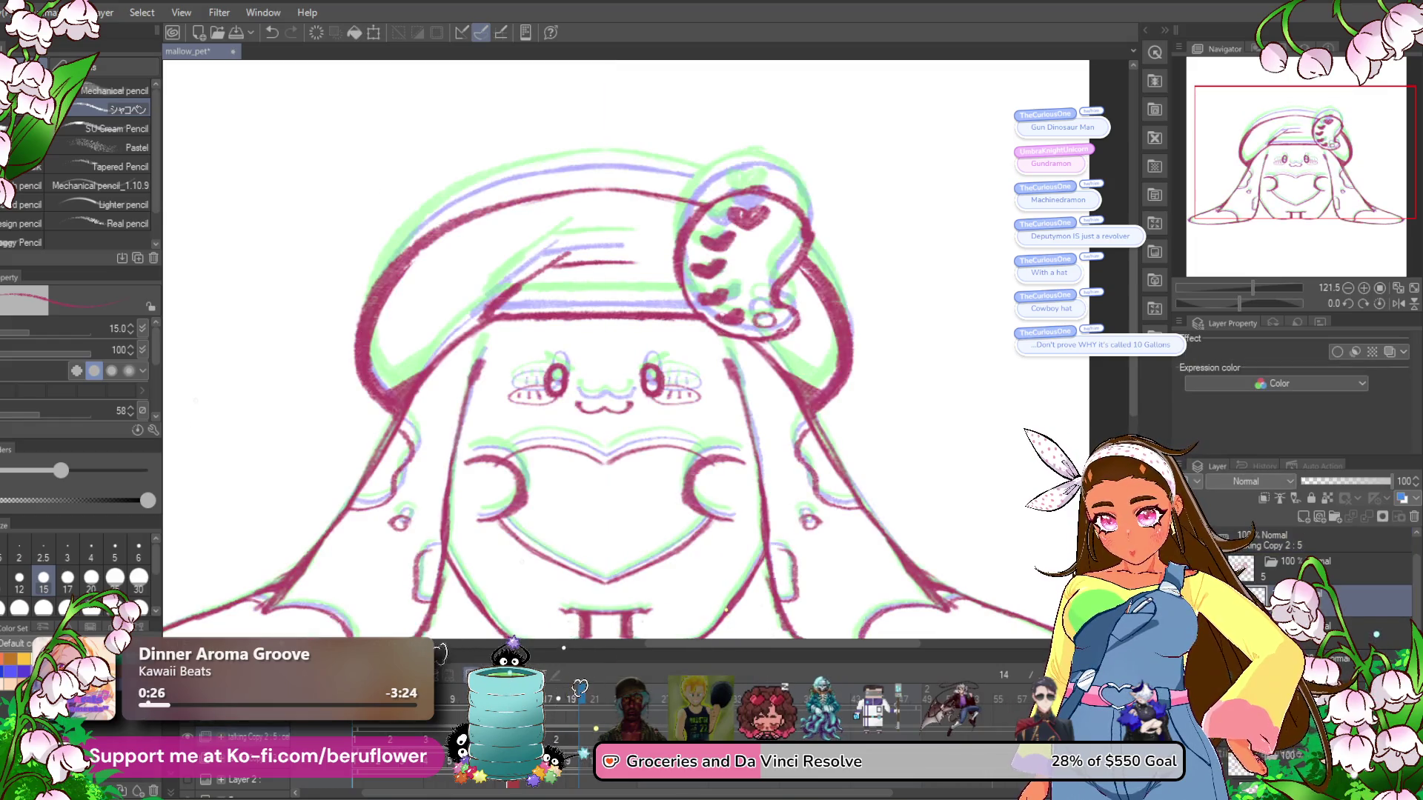
pyautogui.click(602, 682)
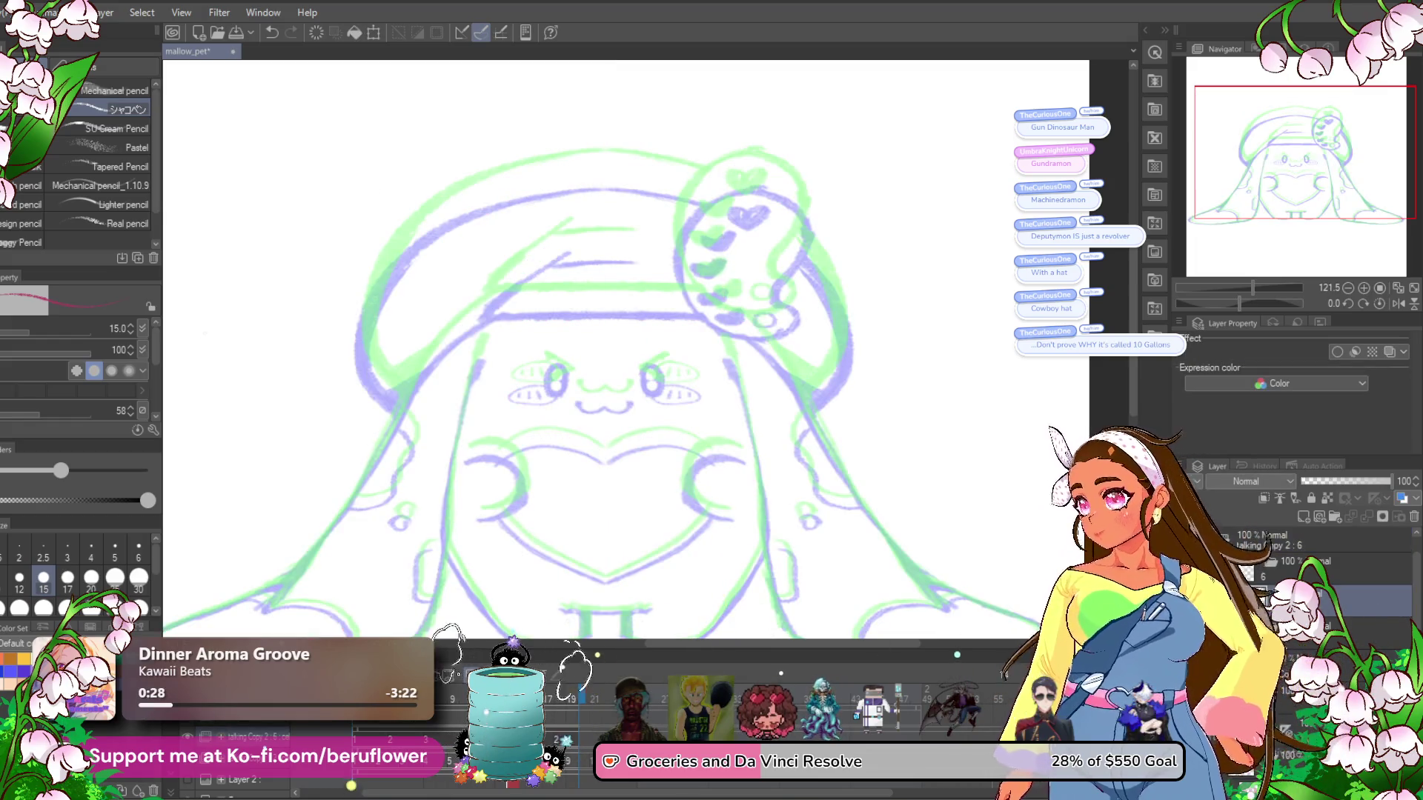
pyautogui.hotkey('ctrl', 'z')
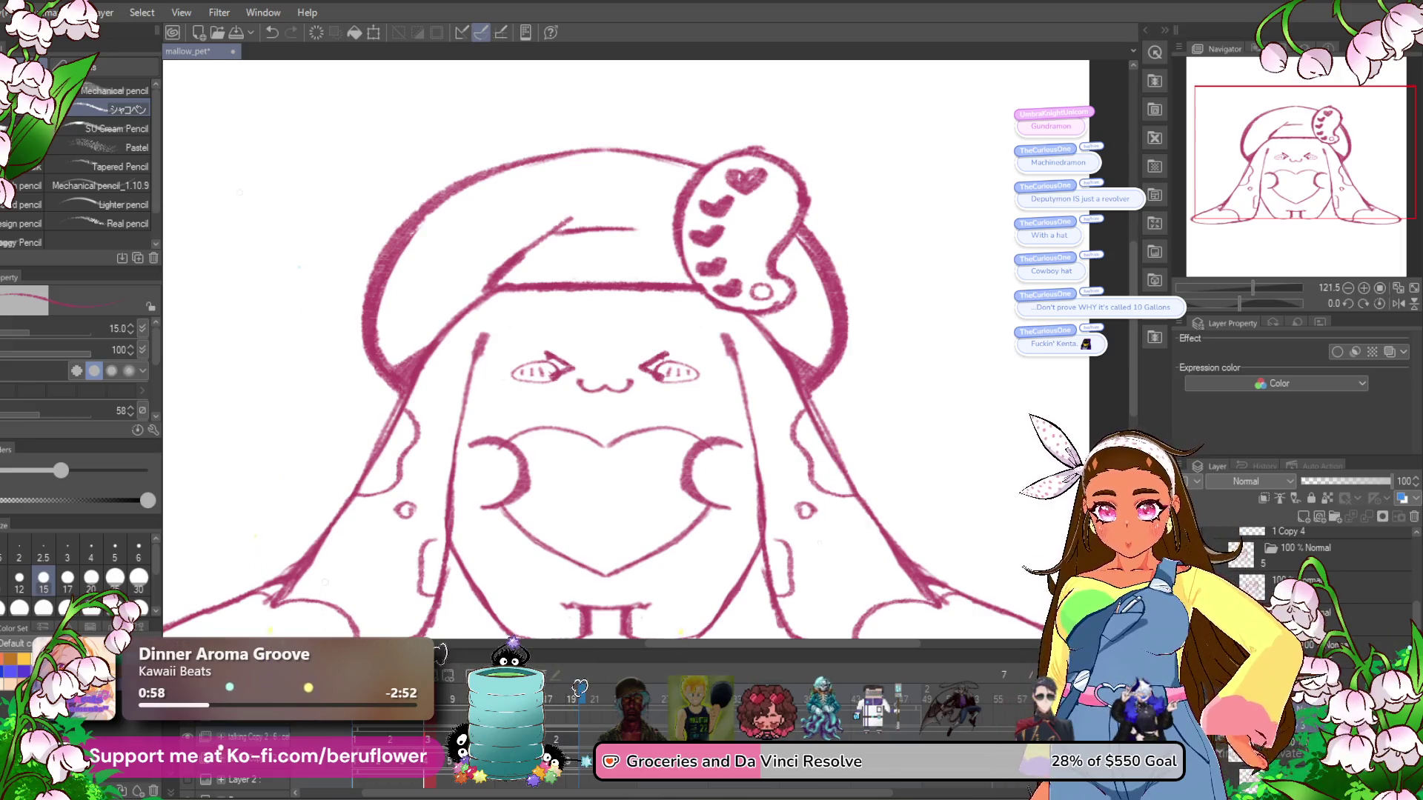
# Copy the chosen animation cel and move to the next, empty frame.
pyautogui.rightClick(552, 700)
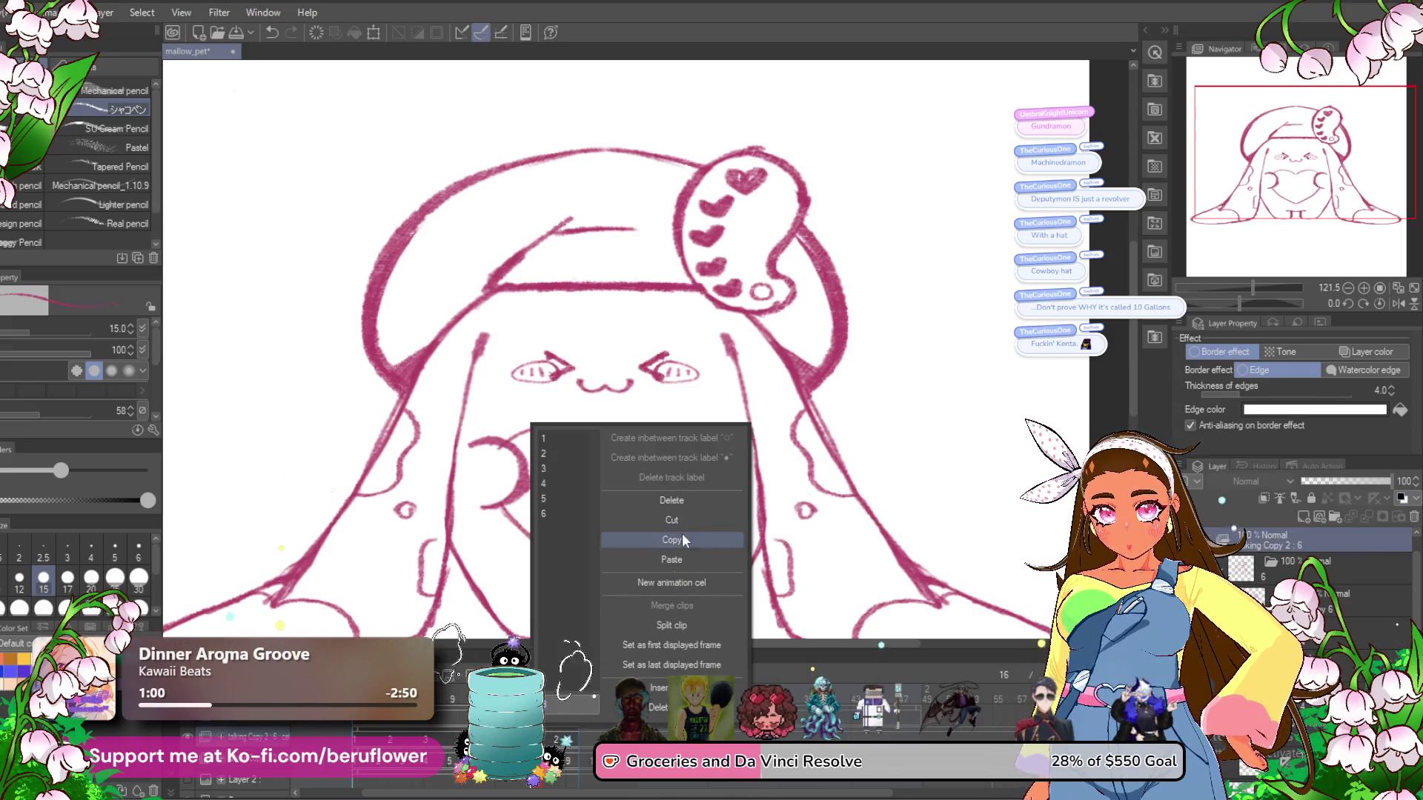
pyautogui.click(630, 625)
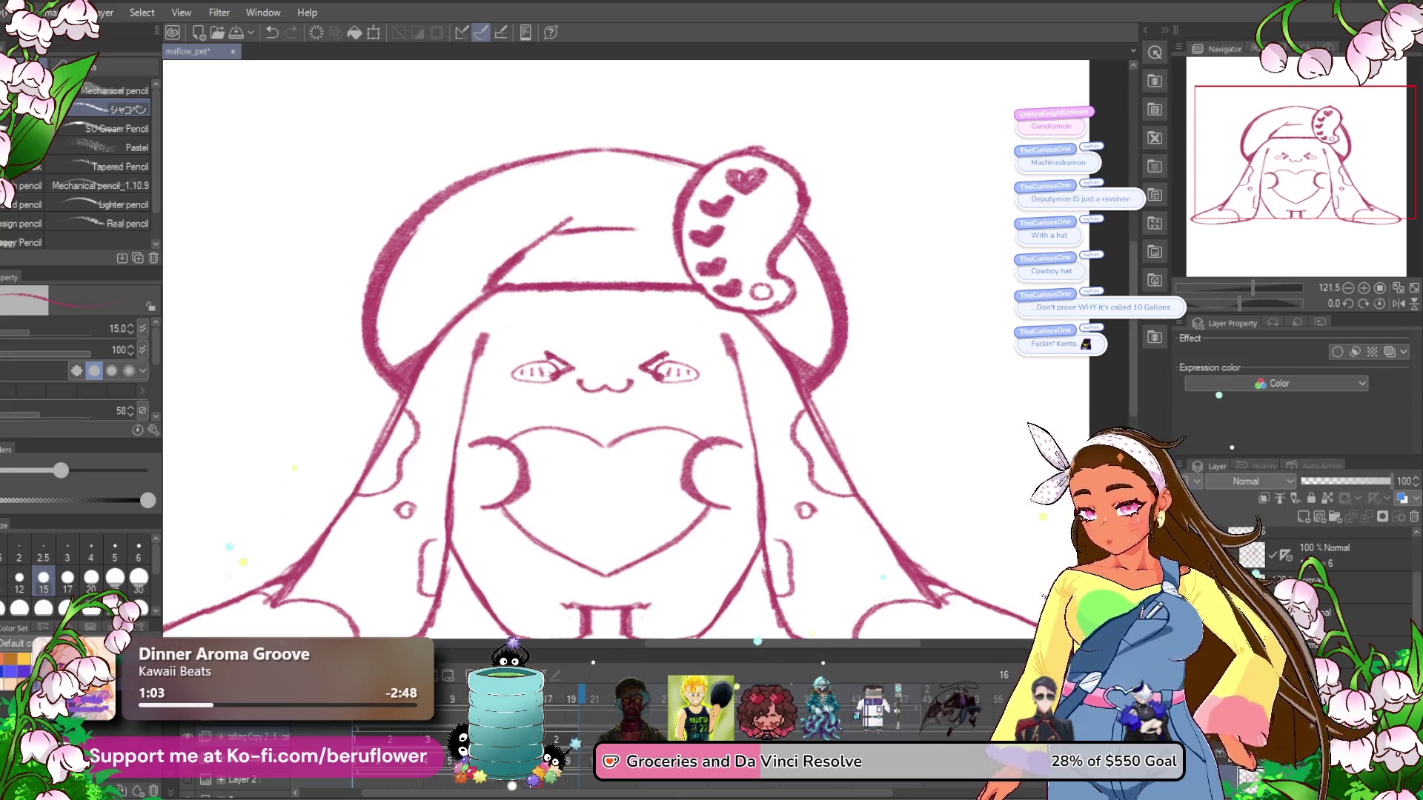
pyautogui.rightClick(532, 700)
pyautogui.click(683, 539)
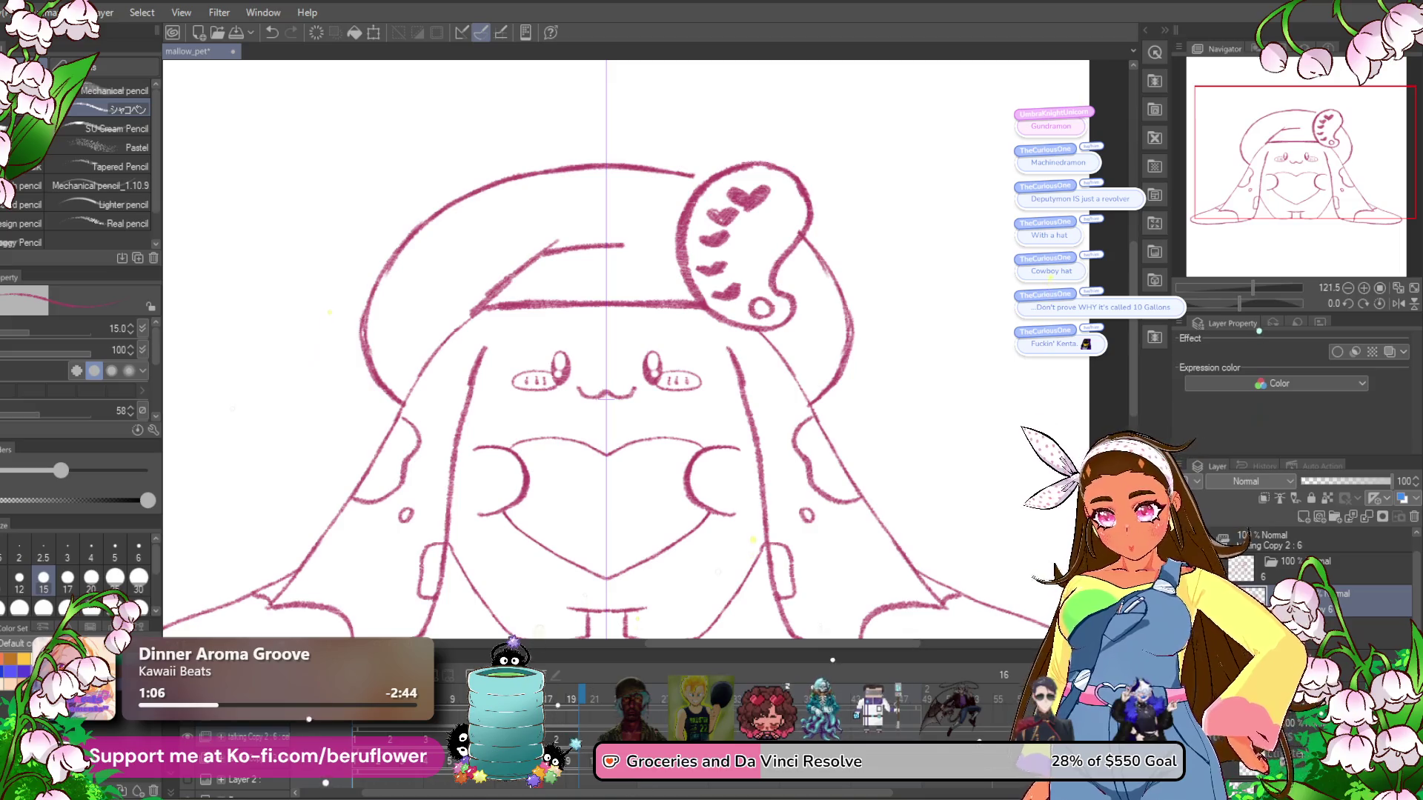
pyautogui.press('Right')
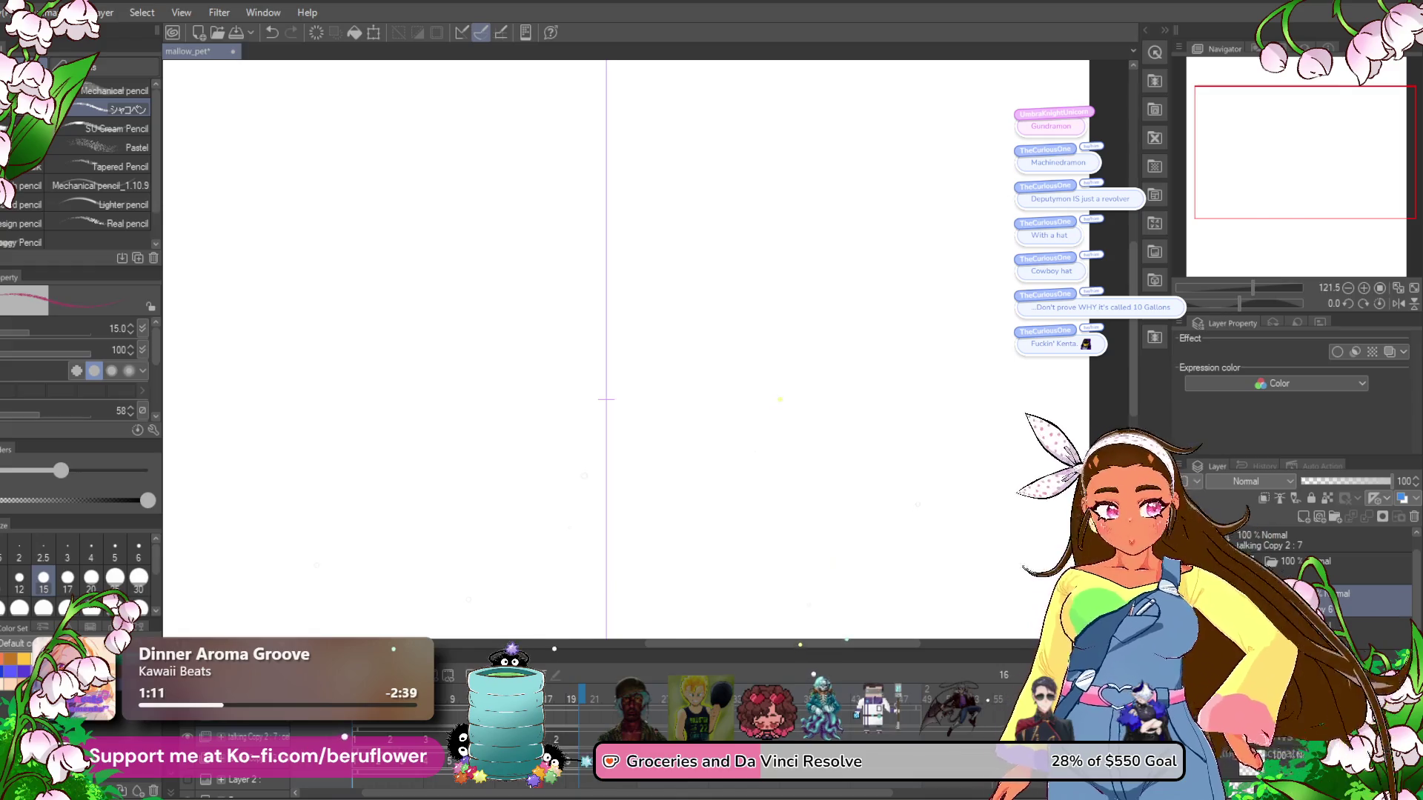
# Paste the copied drawing into the empty frame and draw symmetric pupils in both eyes.
pyautogui.press('Left')
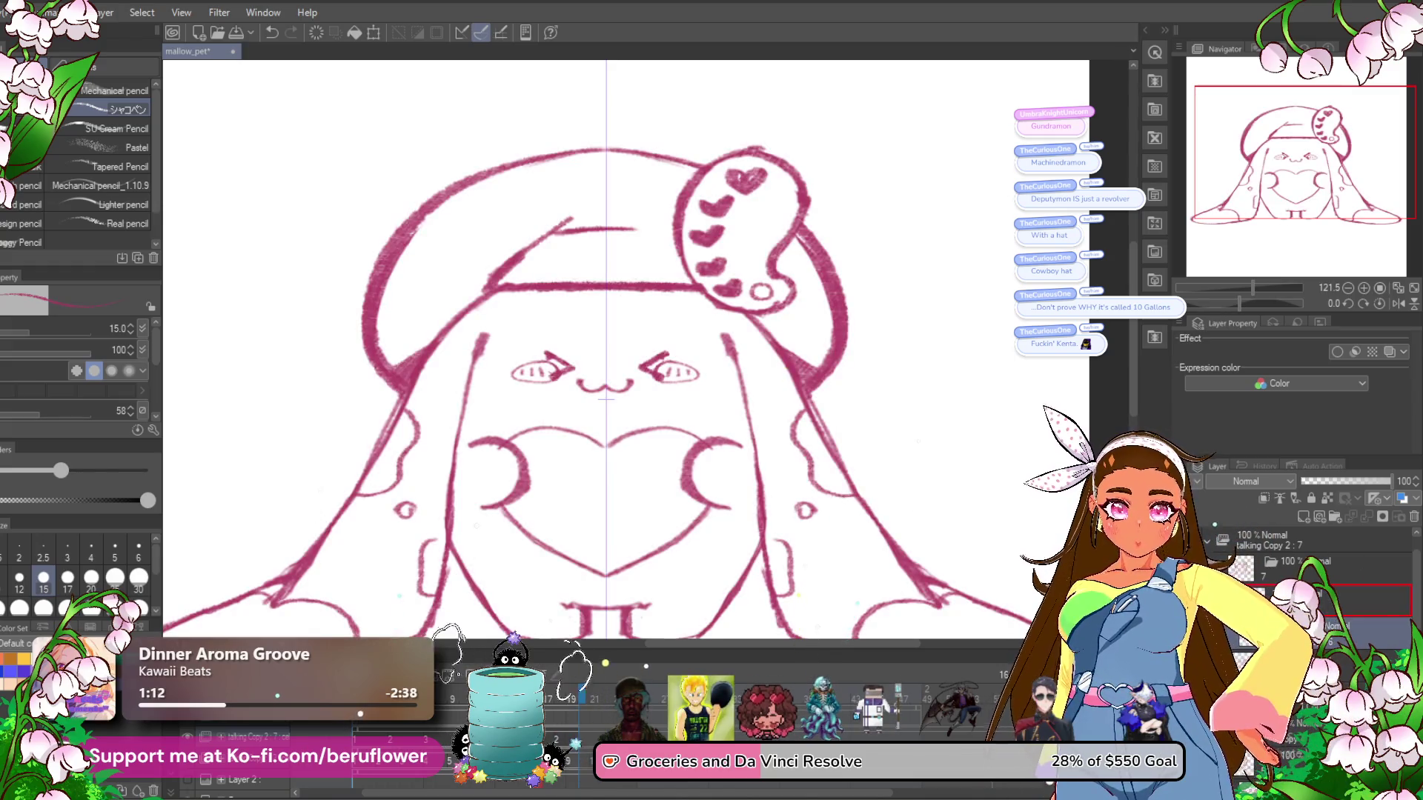
pyautogui.scroll(2, 643, 376)
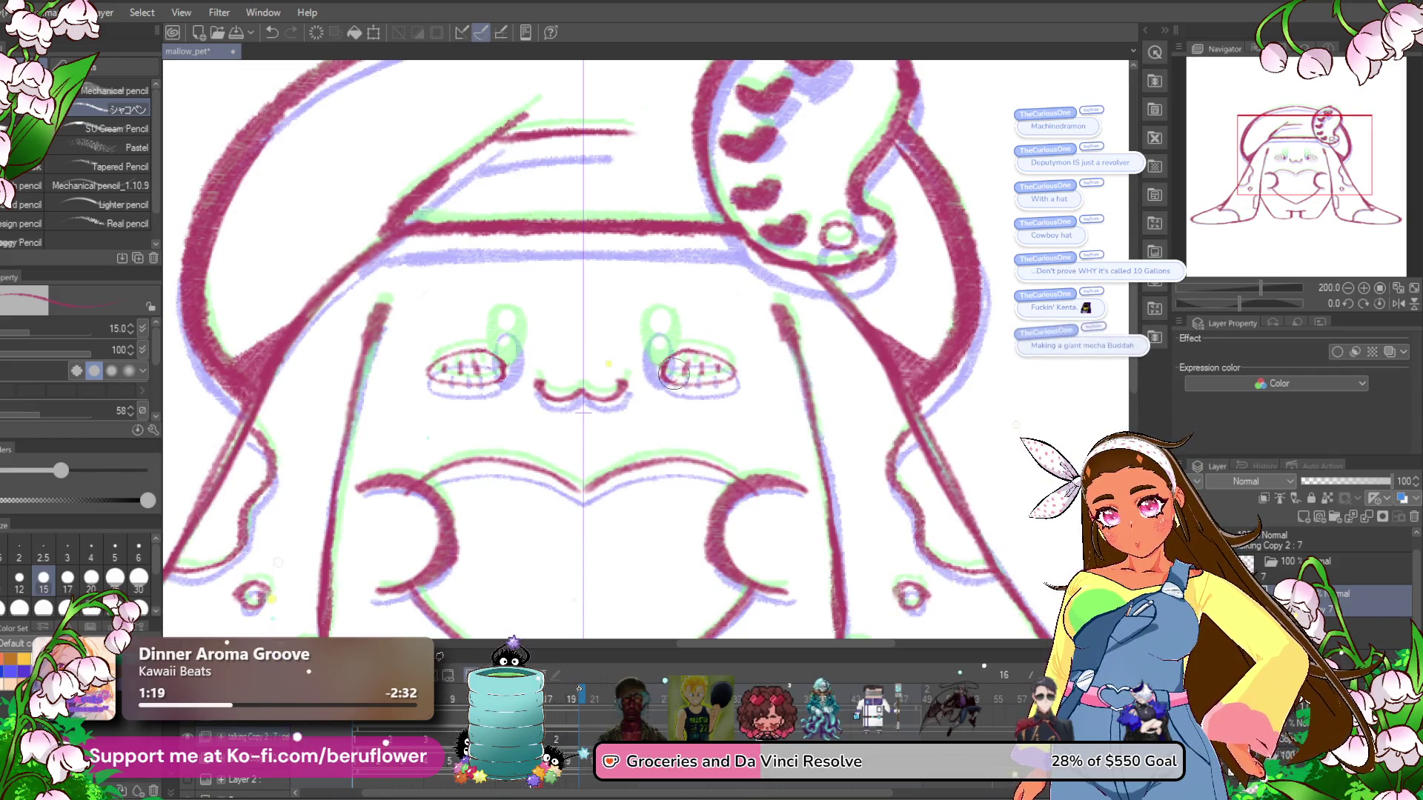
pyautogui.moveTo(657, 335); pyautogui.dragTo(666, 363)
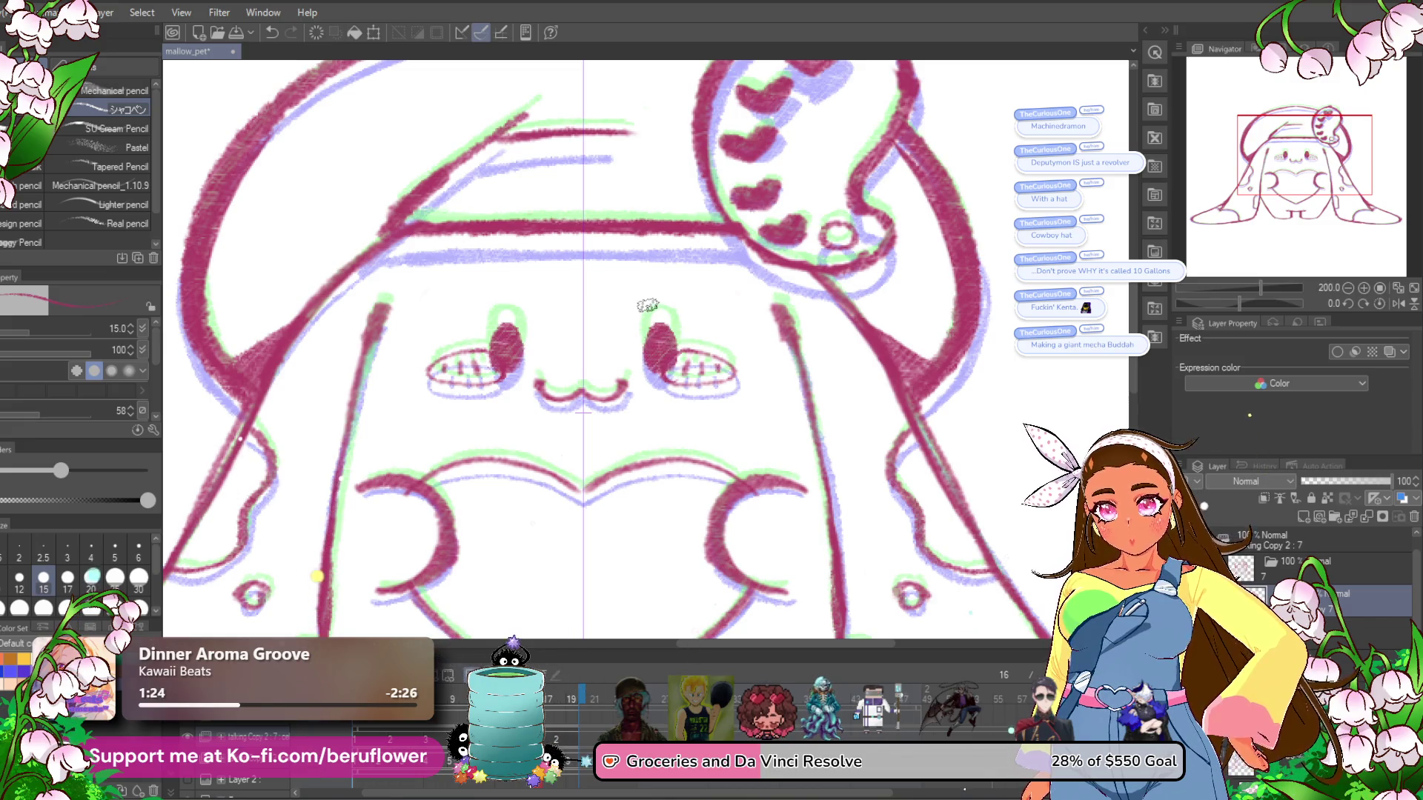
pyautogui.hotkey('ctrl', 'z')
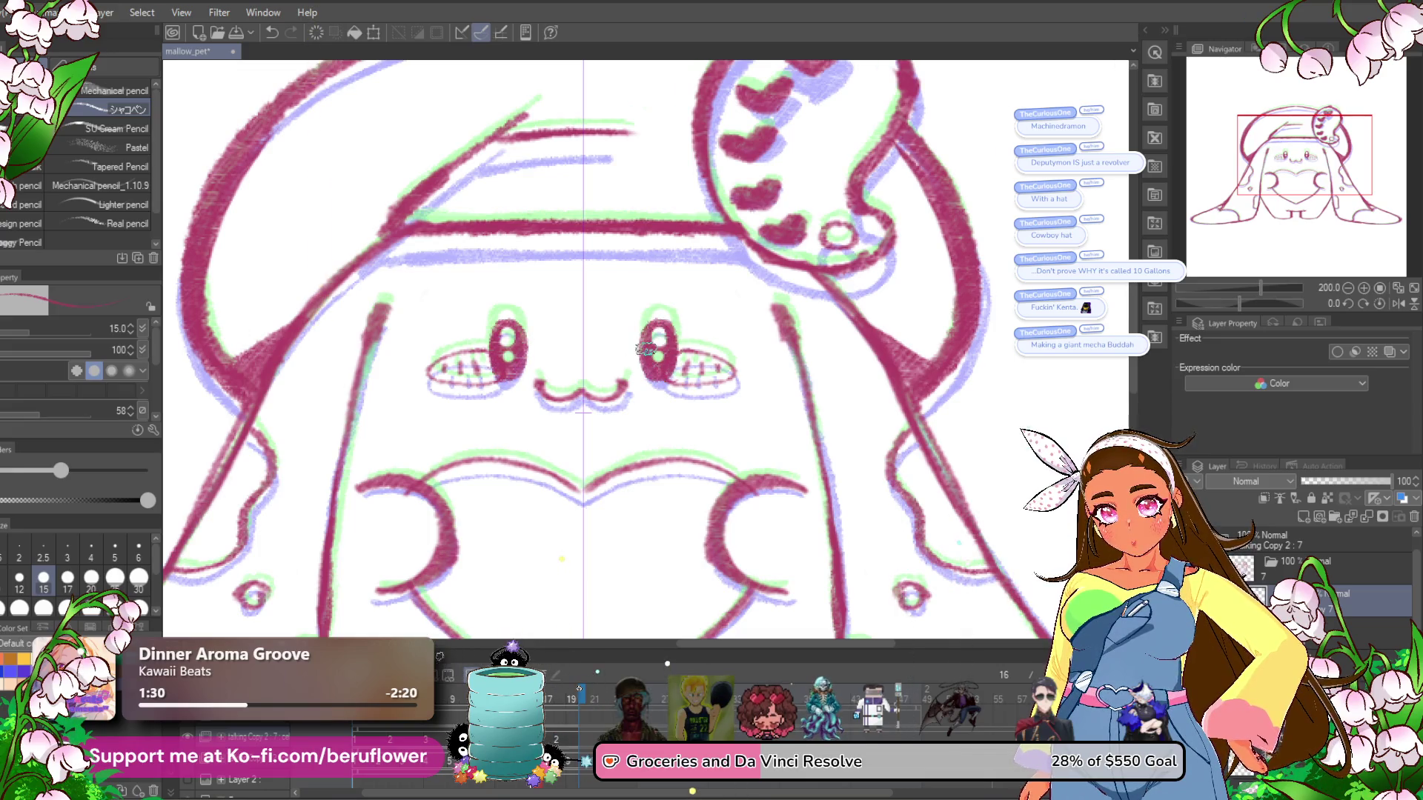
pyautogui.scroll(-5, 677, 367)
pyautogui.scroll(3, 677, 367)
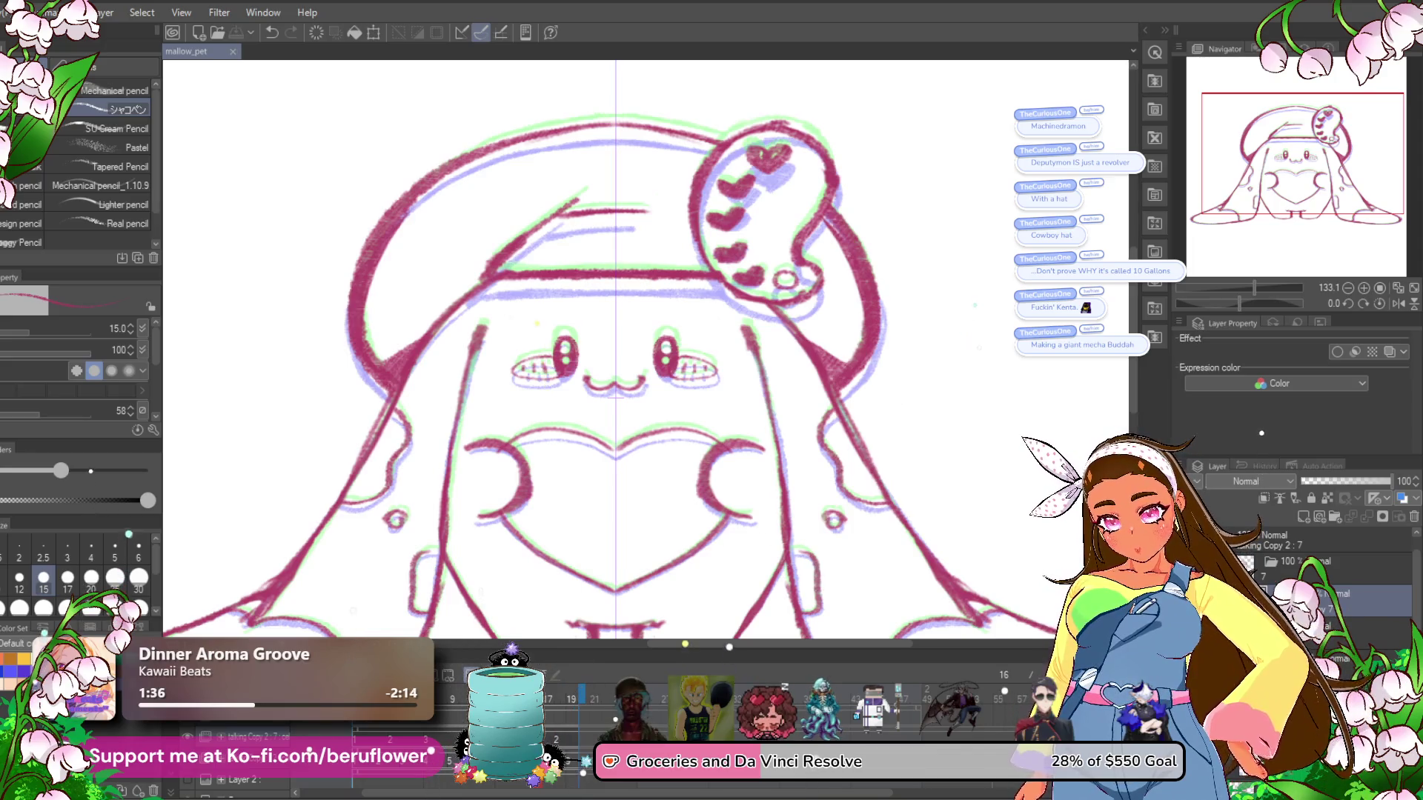
# Turn off the onion-skin ghost drawings and play the animation.
pyautogui.click(430, 740)
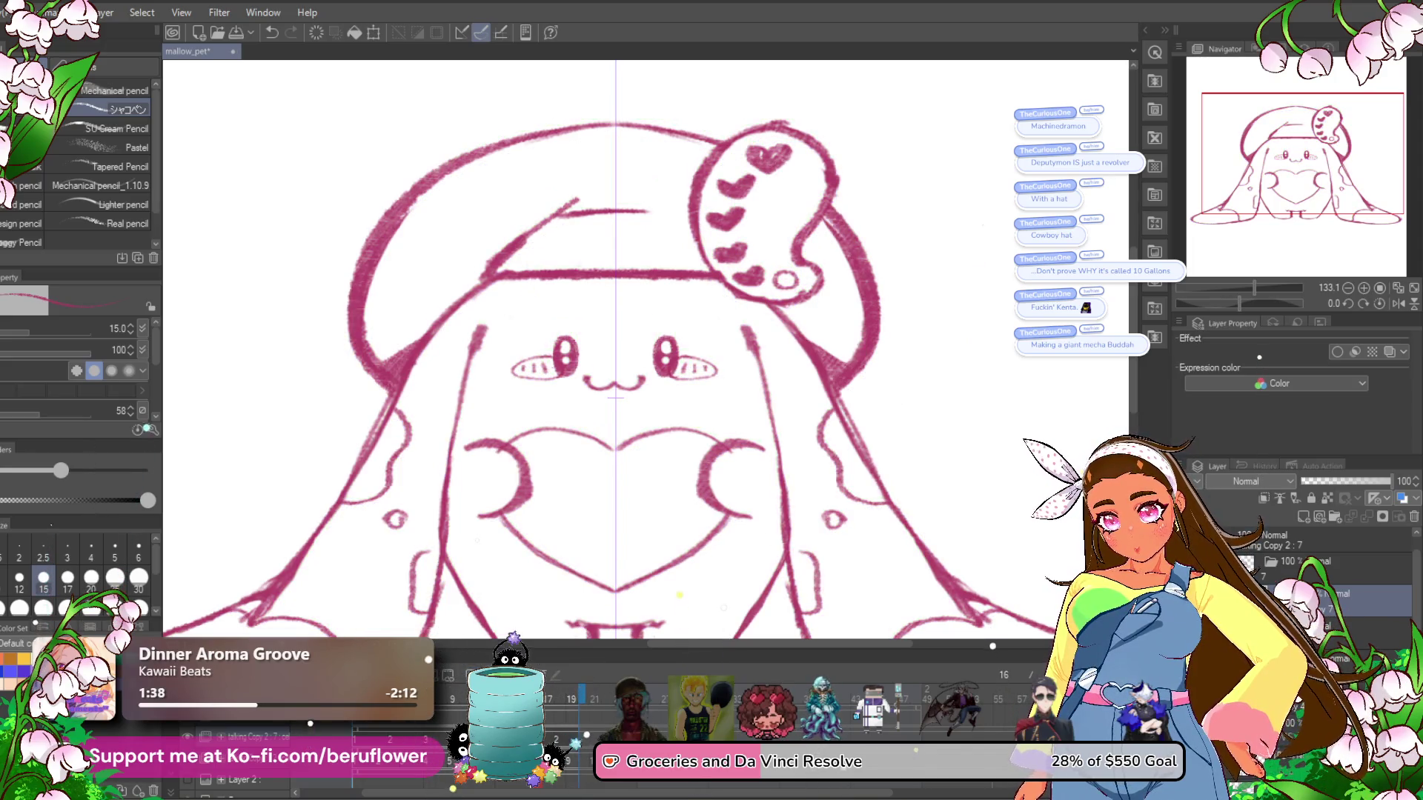
pyautogui.press('Return')
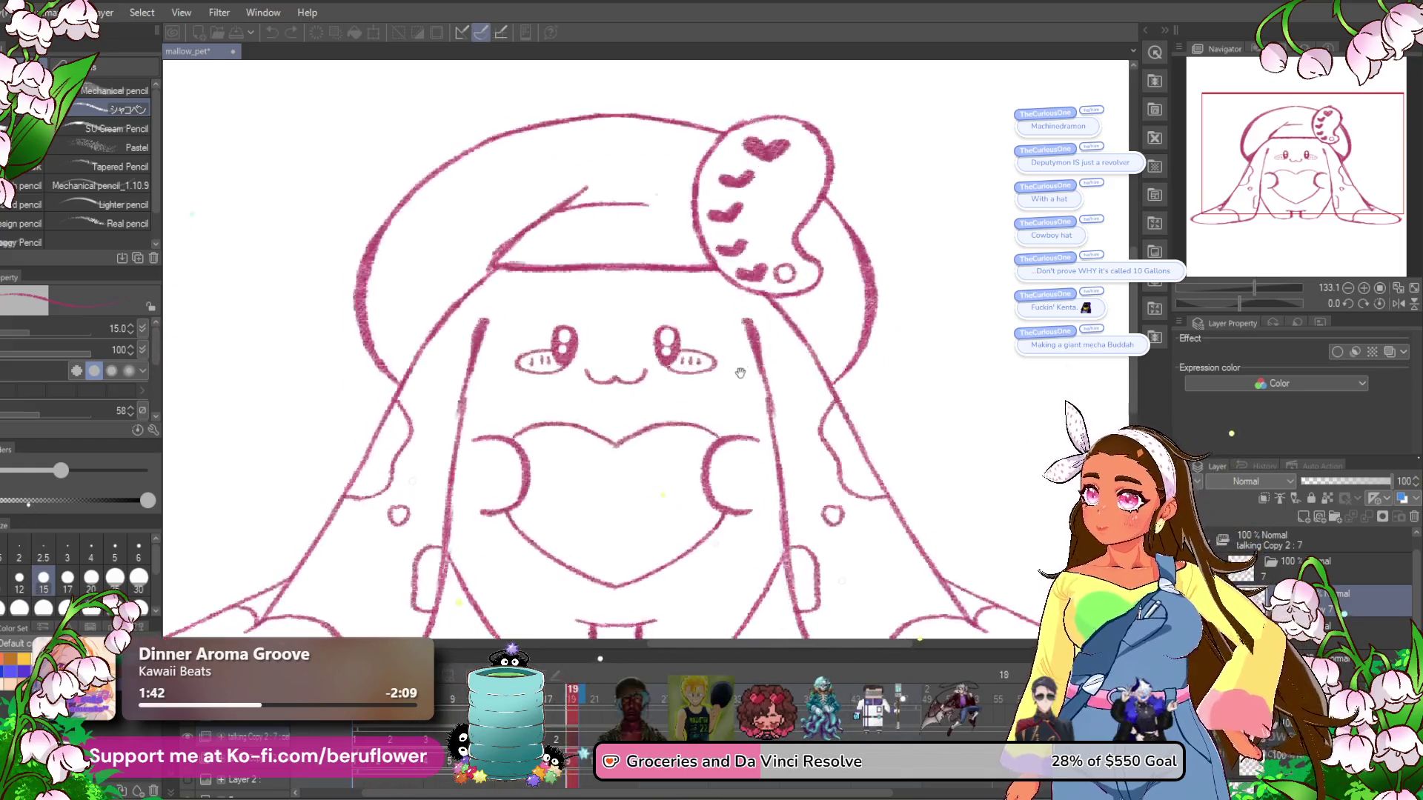
pyautogui.scroll(-10, 721, 366)
pyautogui.scroll(6, 748, 415)
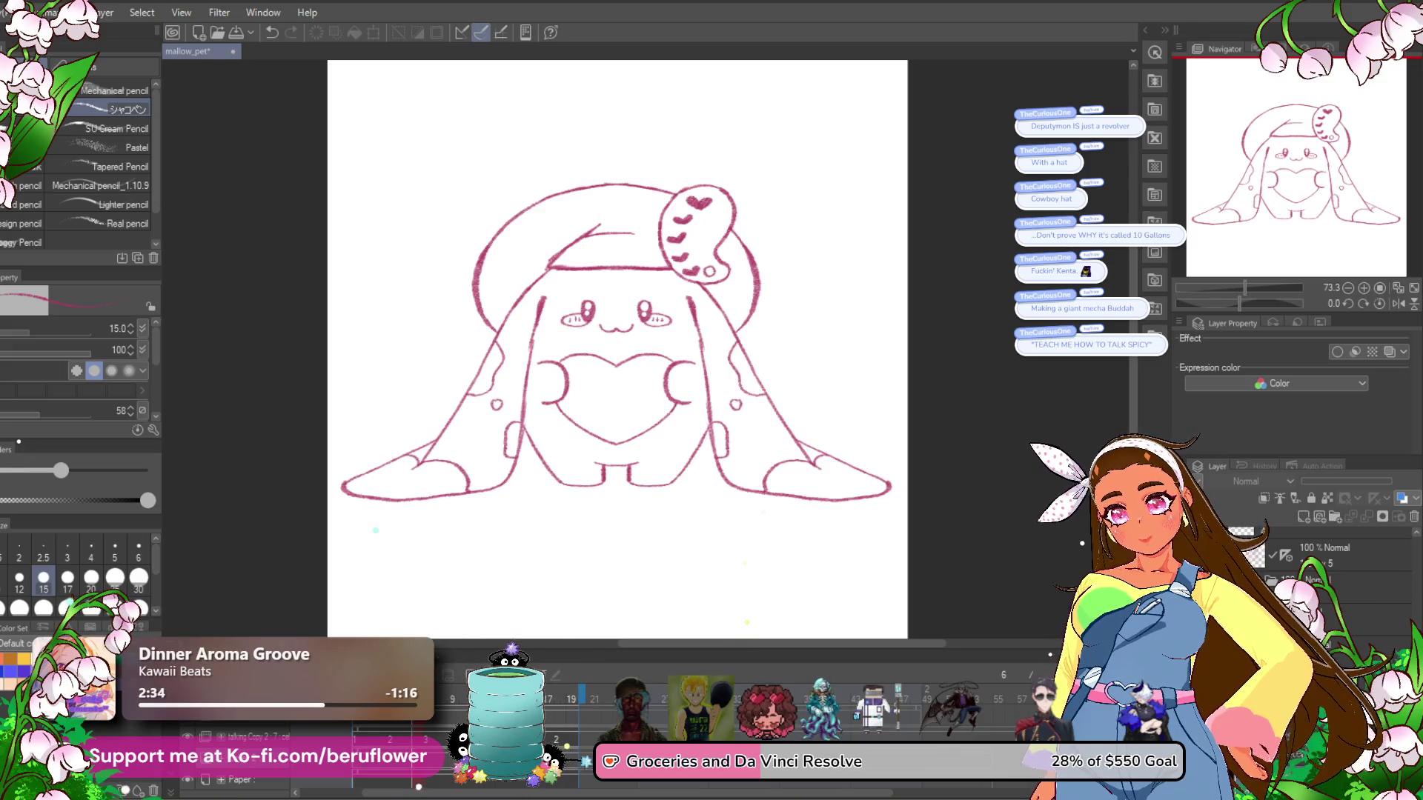
# Save the file and select the talking Copy 2 layer, cancelling a trial transform.
pyautogui.scroll(1, 643, 300)
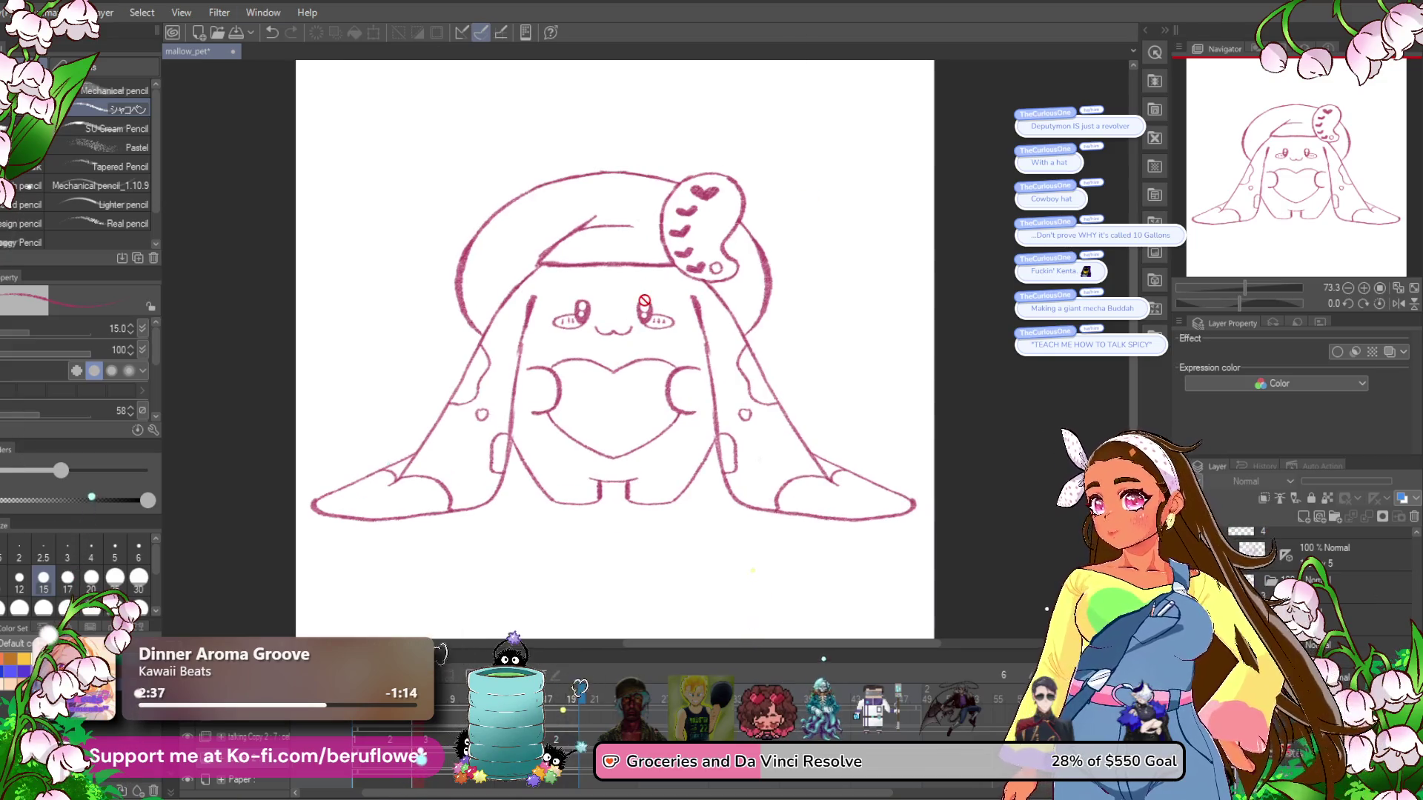
pyautogui.hotkey('ctrl', 's')
pyautogui.scroll(1, 644, 300)
pyautogui.scroll(-2, 643, 300)
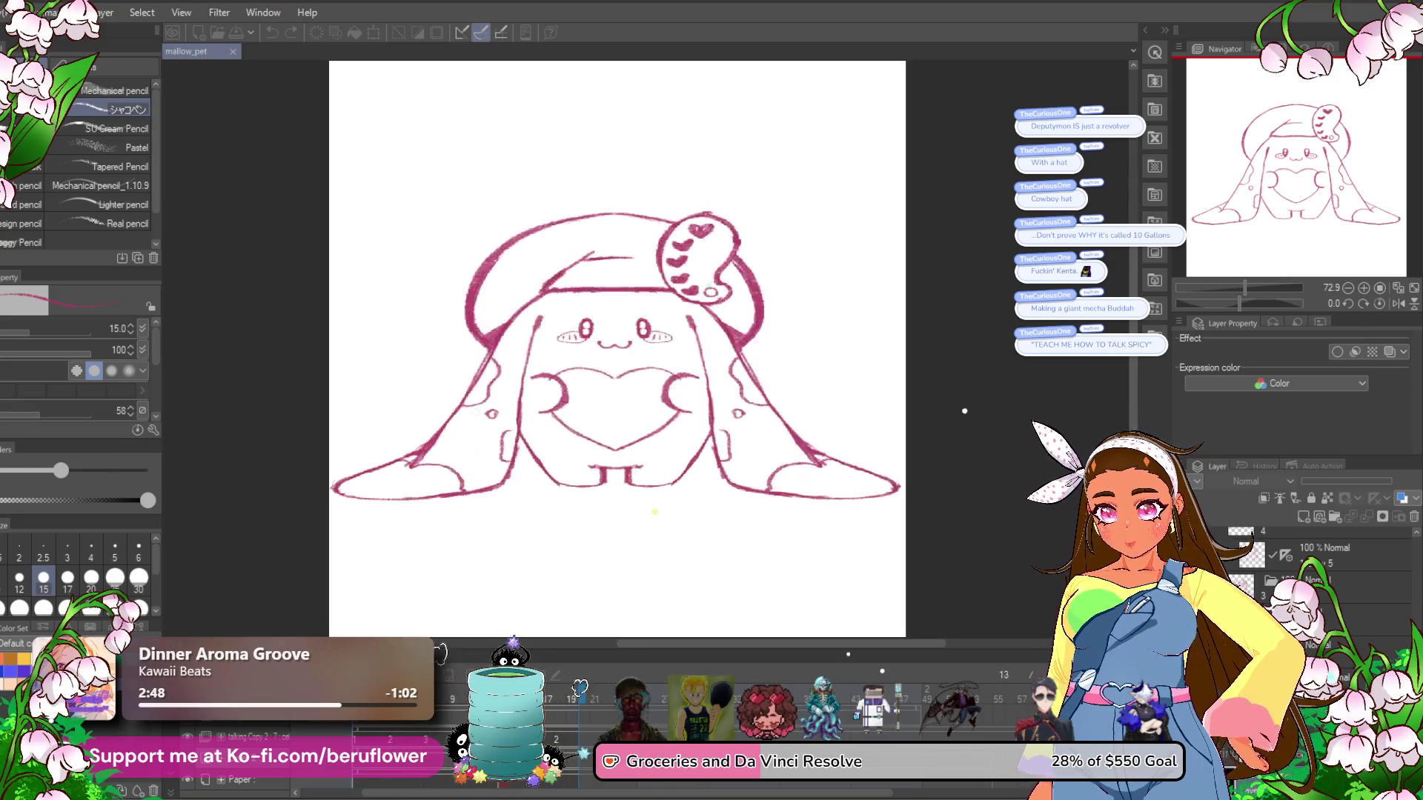
pyautogui.scroll(-1, 1349, 592)
pyautogui.scroll(2, 1349, 585)
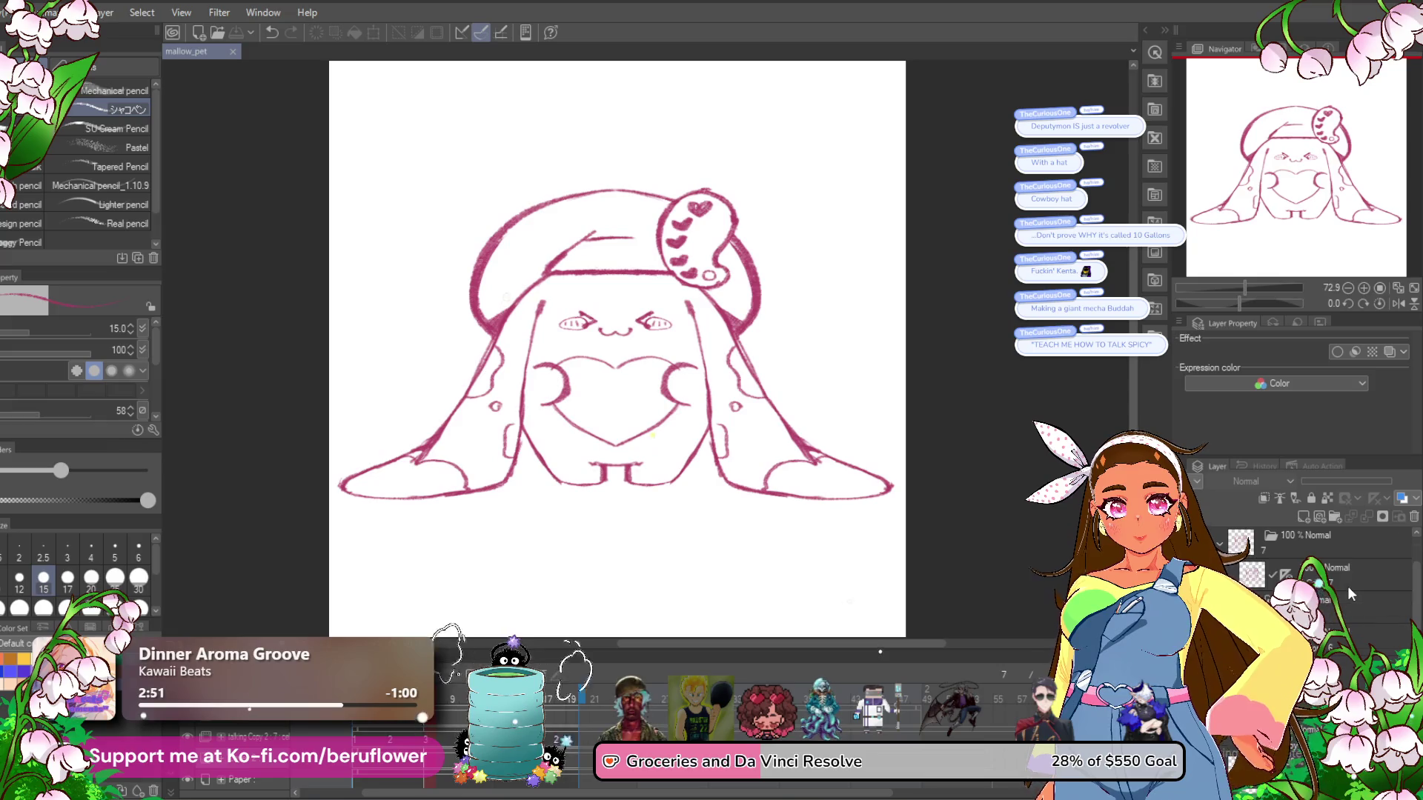
pyautogui.click(1346, 578)
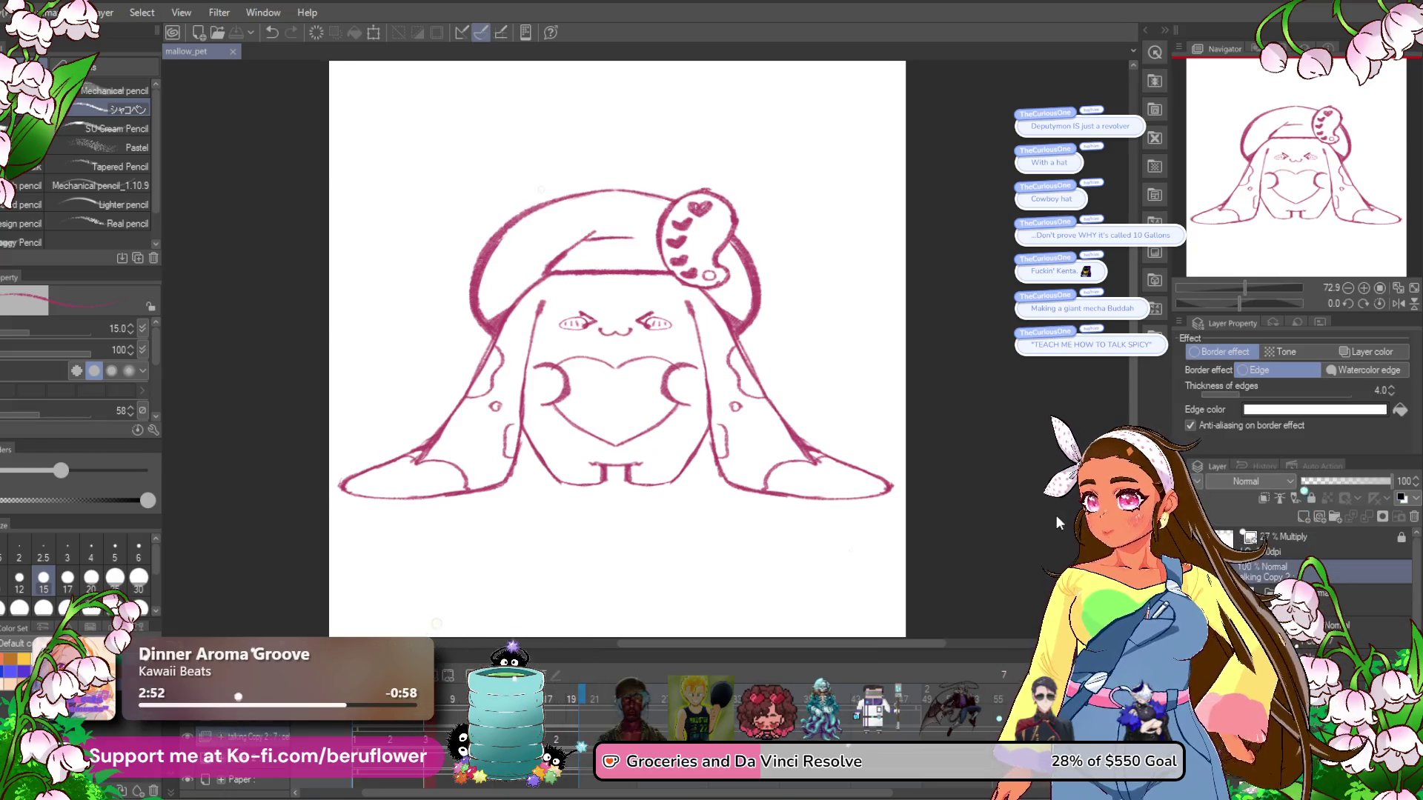
pyautogui.hotkey('ctrl', 't')
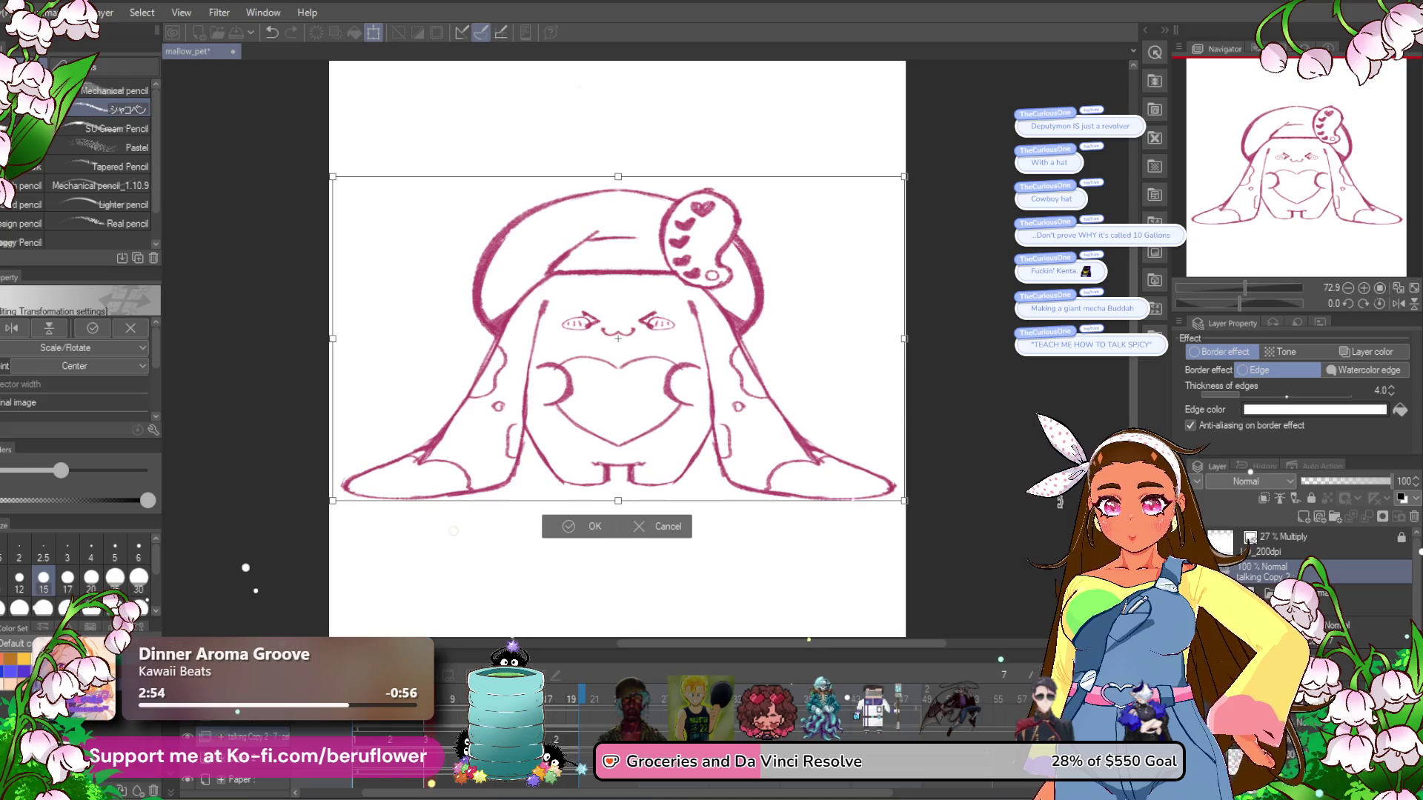
pyautogui.press('Return')
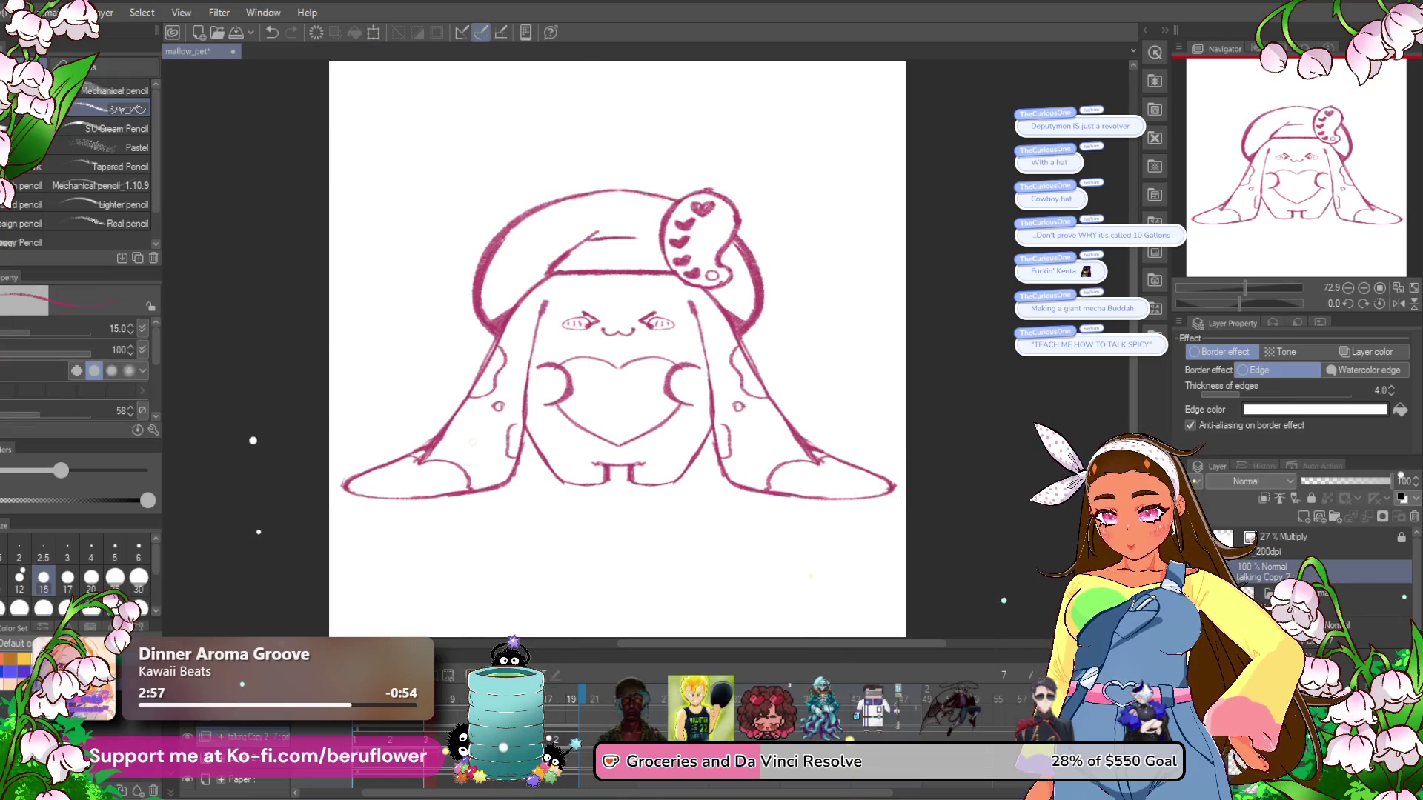
# On the round-eyed frame, turn off the talking Copy 2 layer's Border effect.
pyautogui.hotkey('ctrl', 'Left')
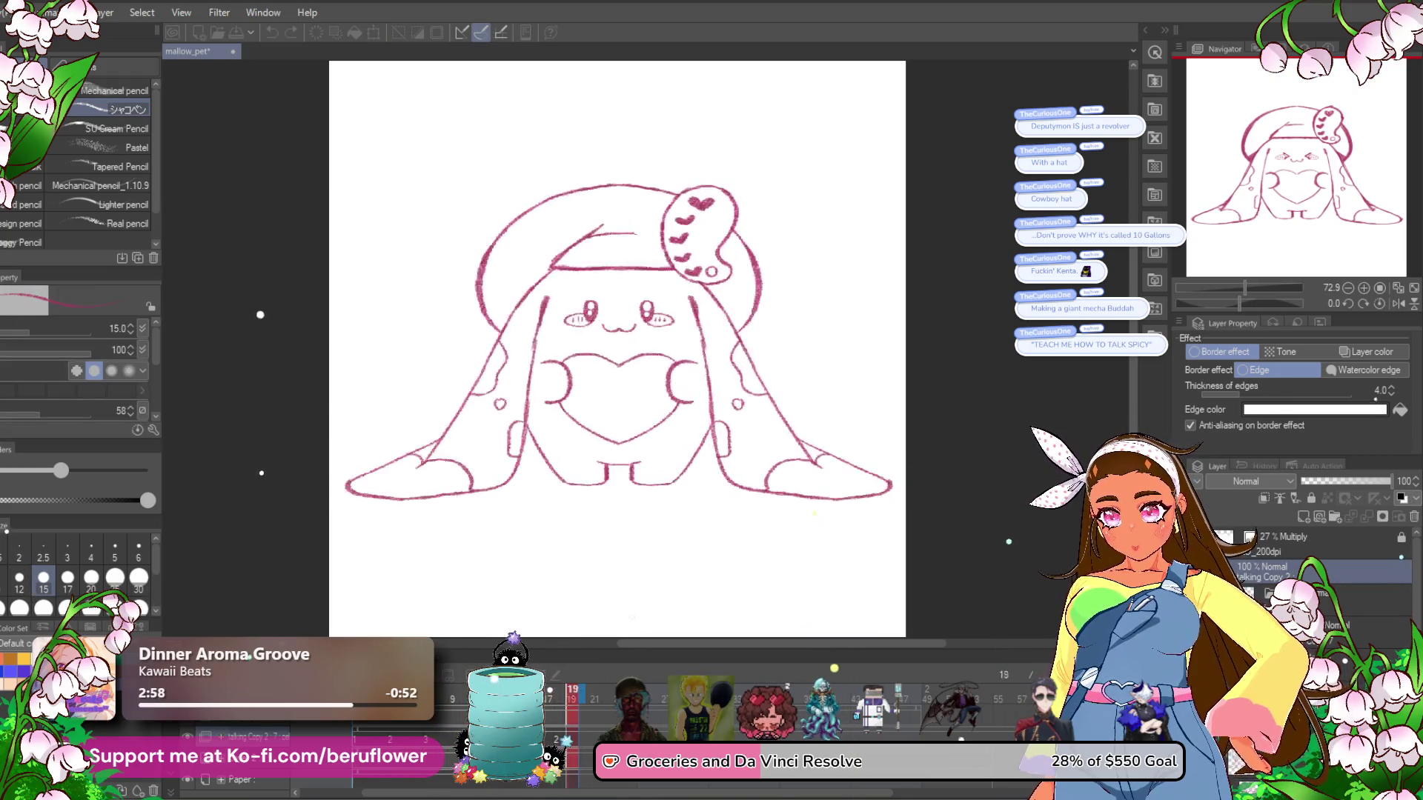
pyautogui.scroll(-3, 1304, 563)
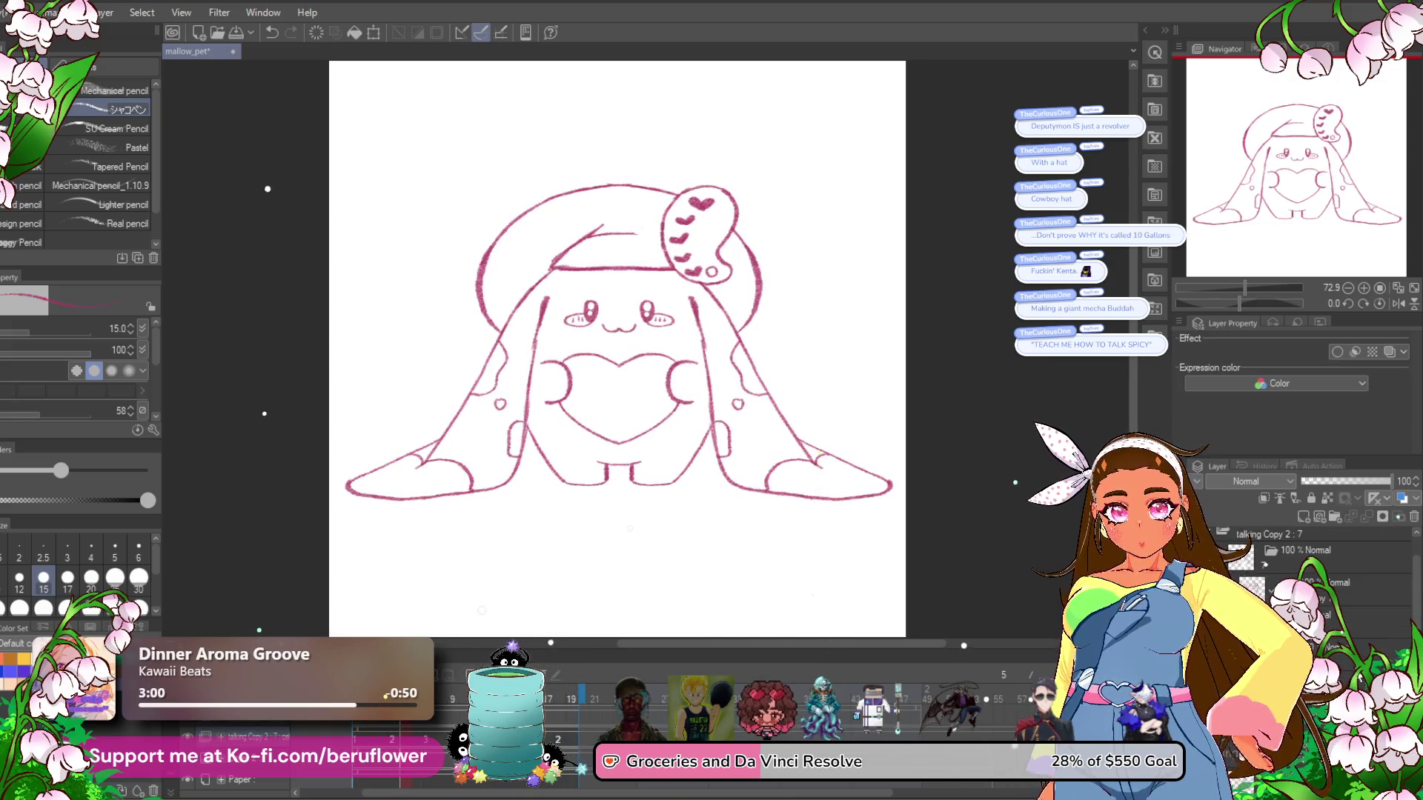
pyautogui.click(1323, 570)
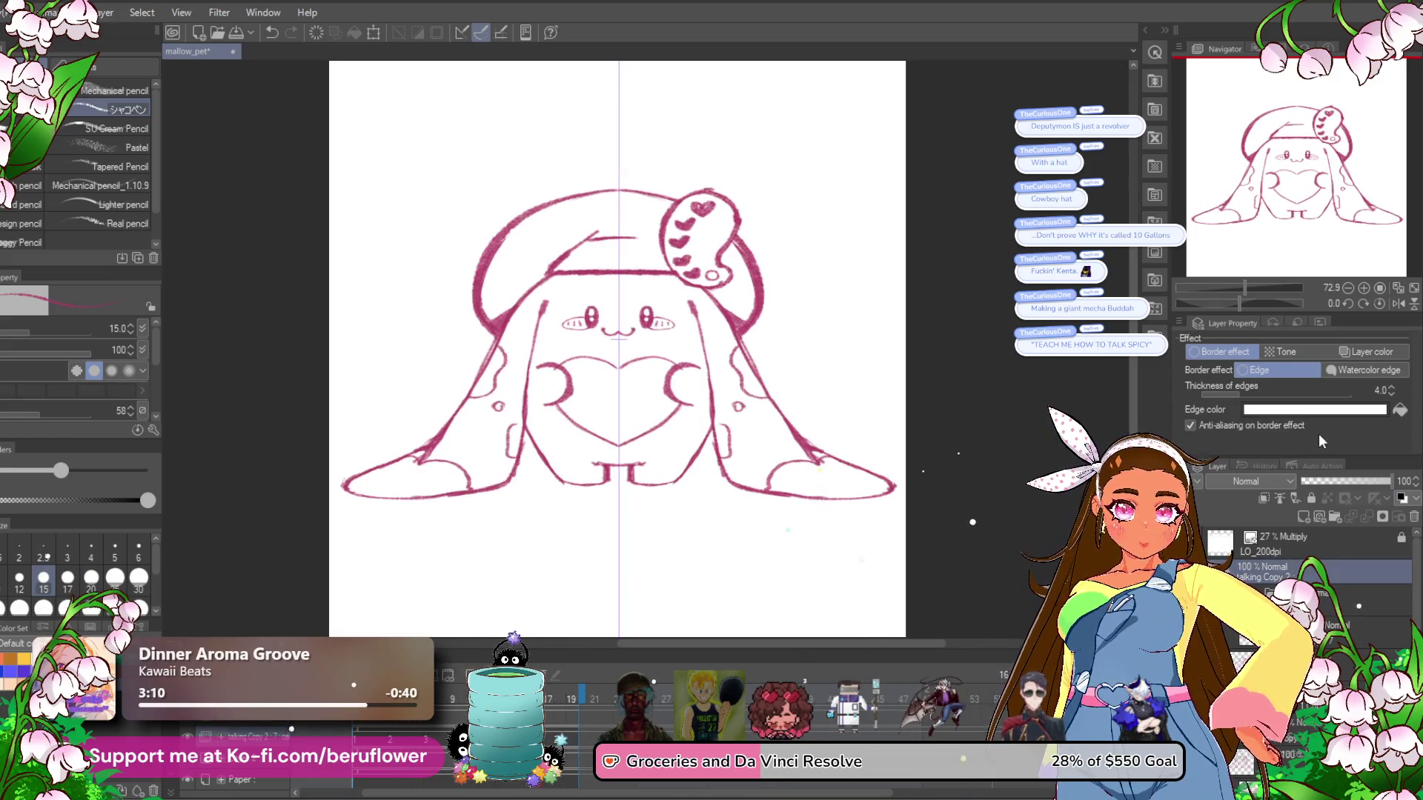
pyautogui.click(1215, 353)
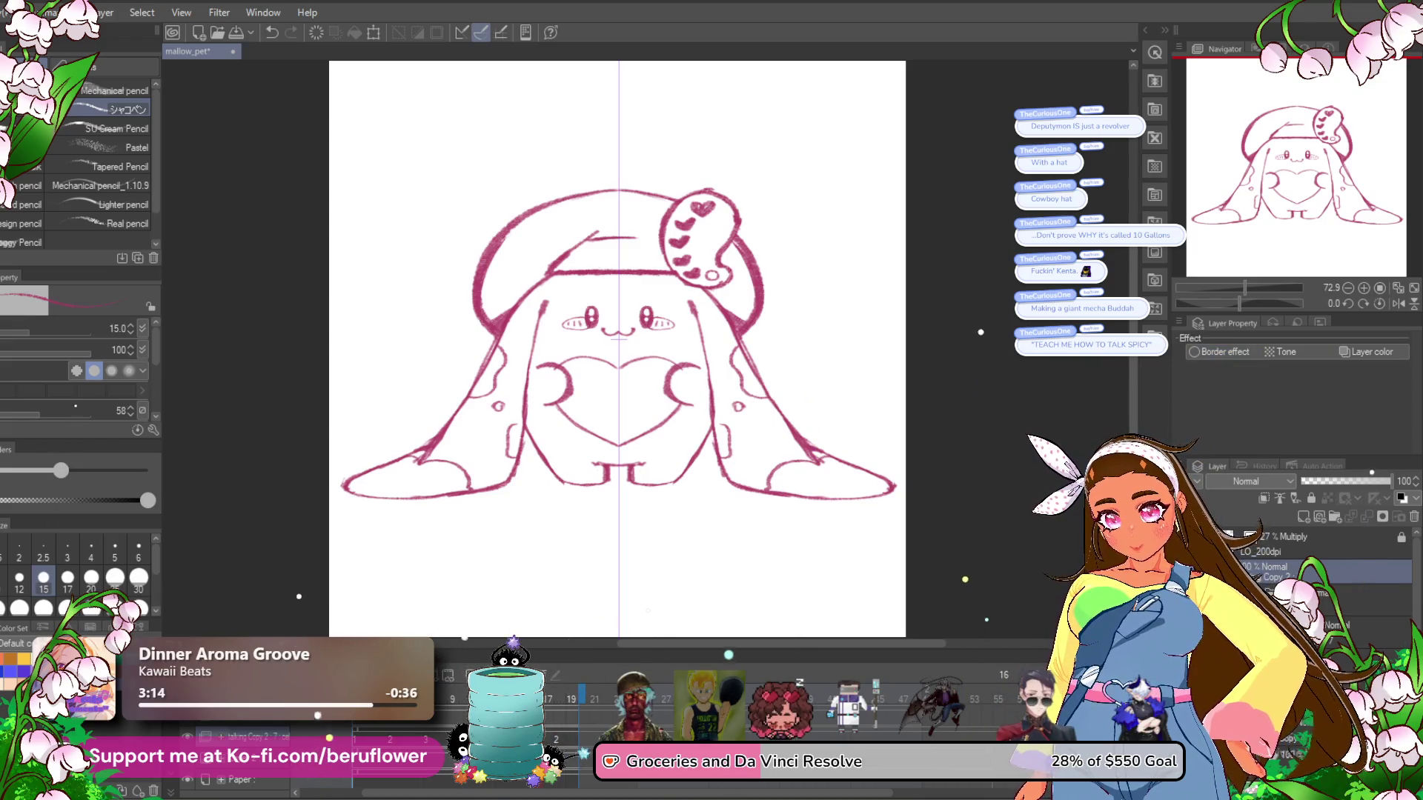
# Preview the animation, save the file, and start playback again.
pyautogui.press('Return')
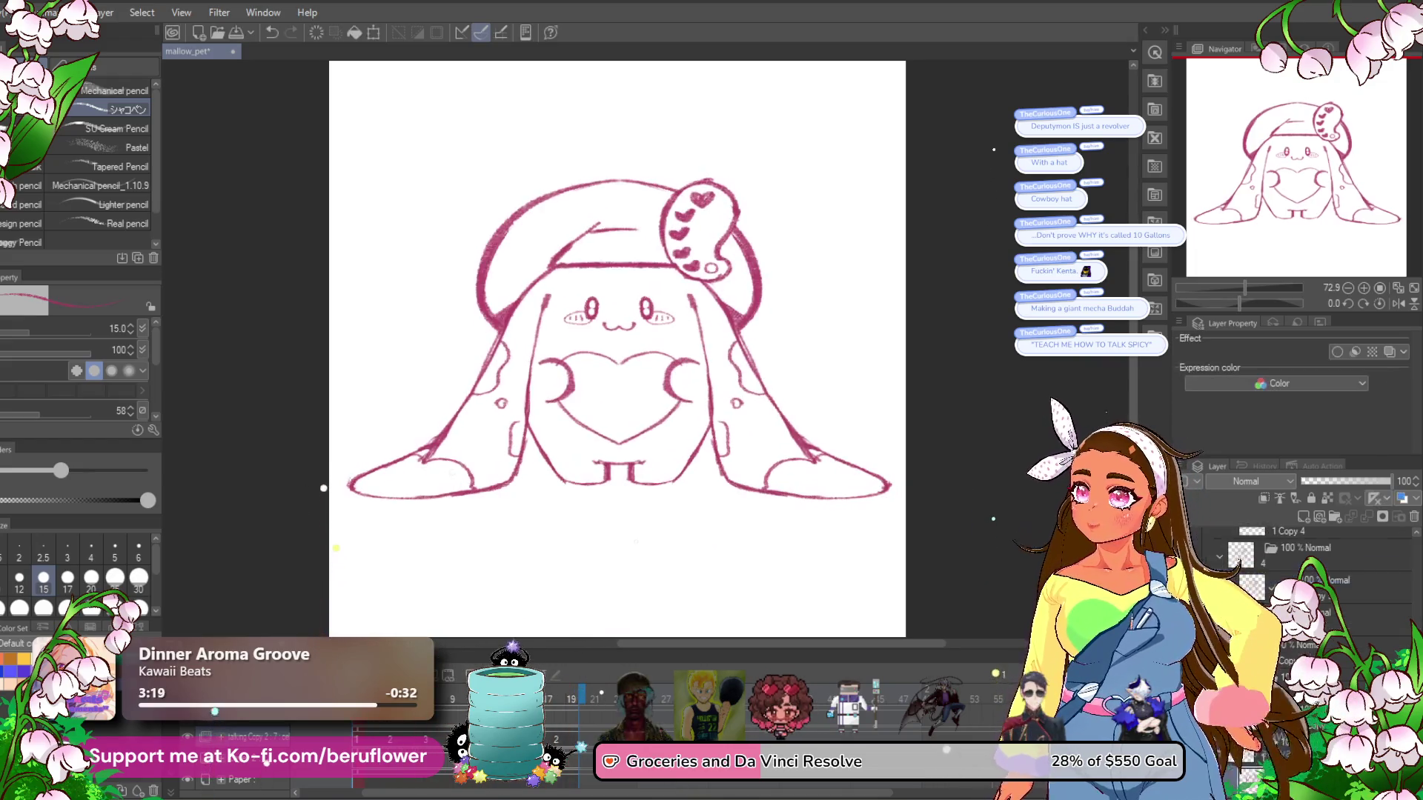
pyautogui.press('Return')
pyautogui.scroll(2, 521, 374)
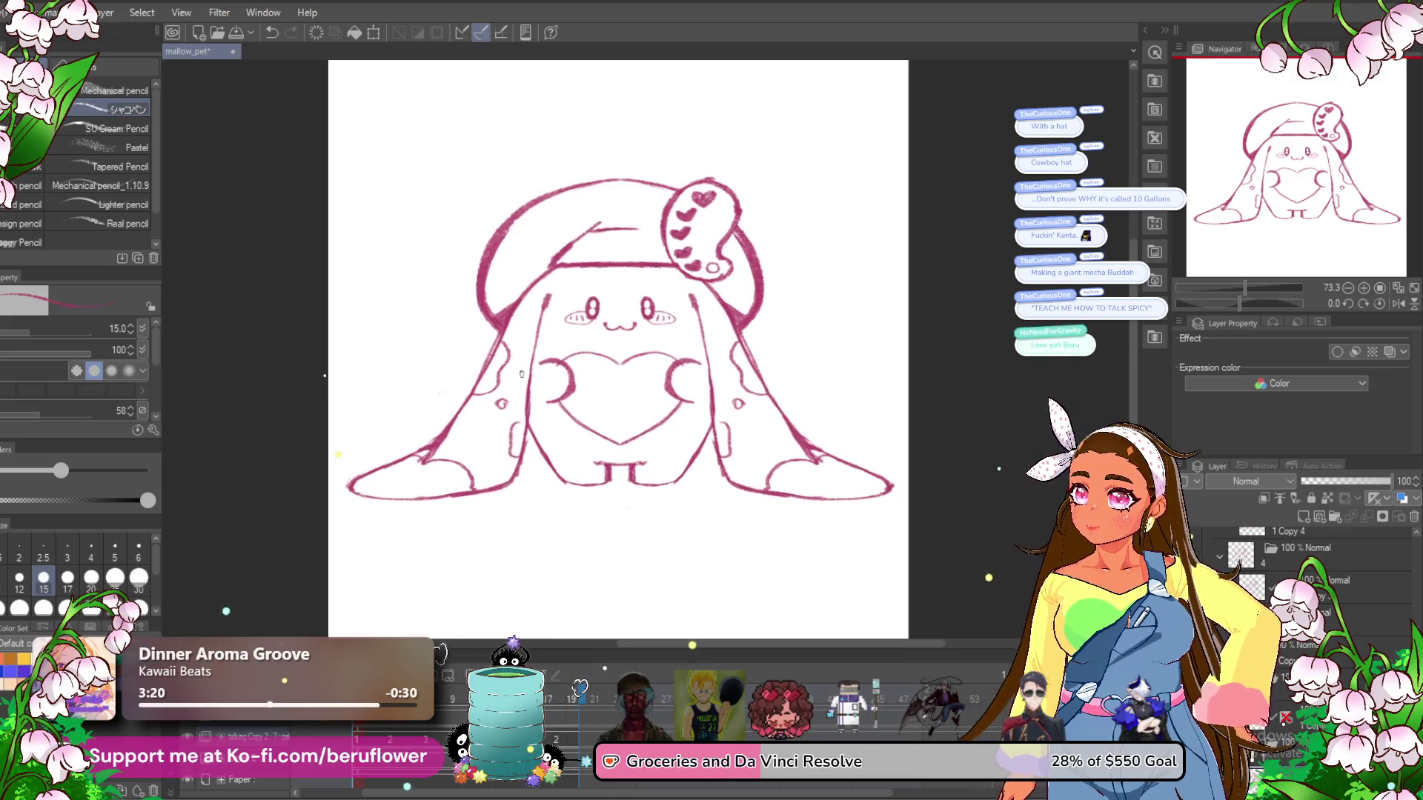
pyautogui.scroll(-1, 521, 371)
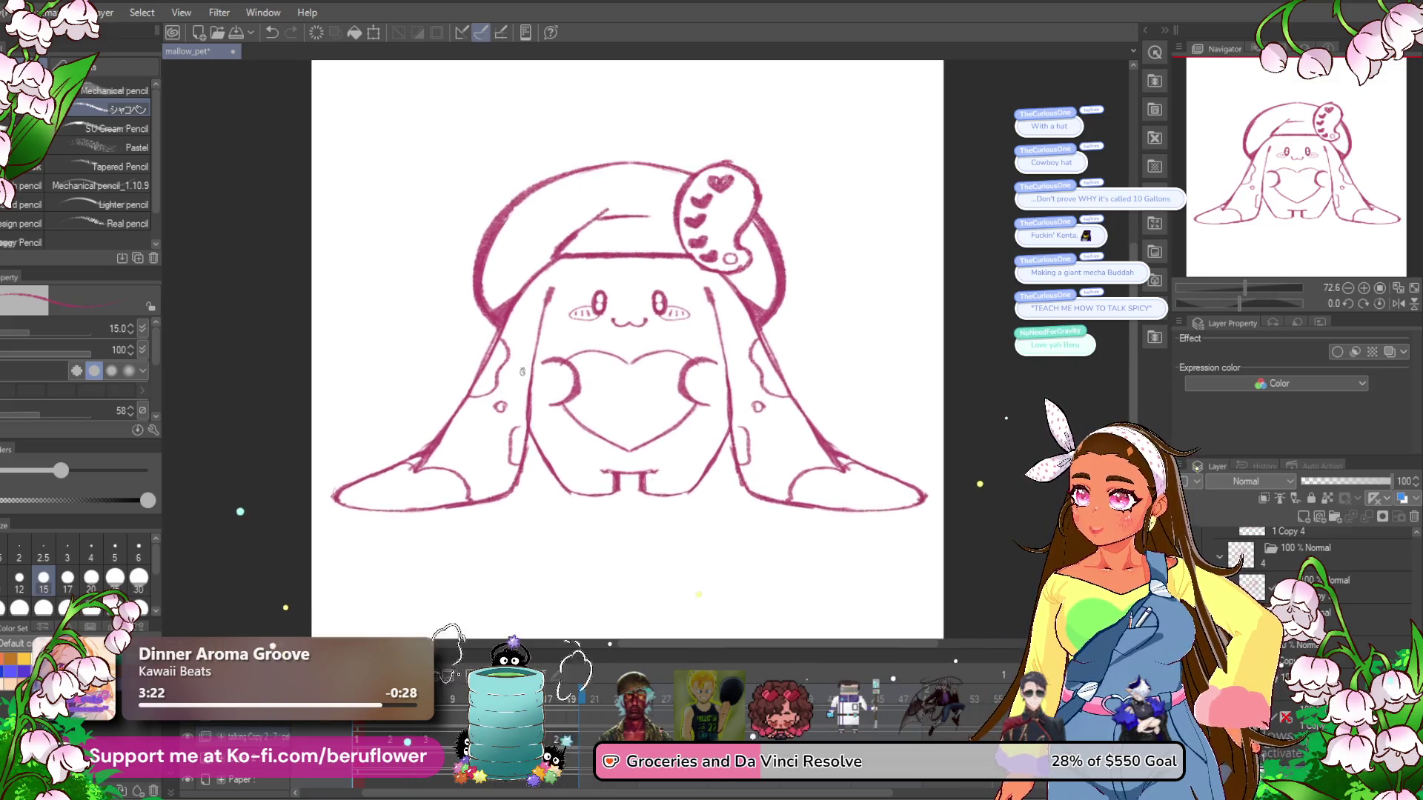
pyautogui.hotkey('ctrl', 's')
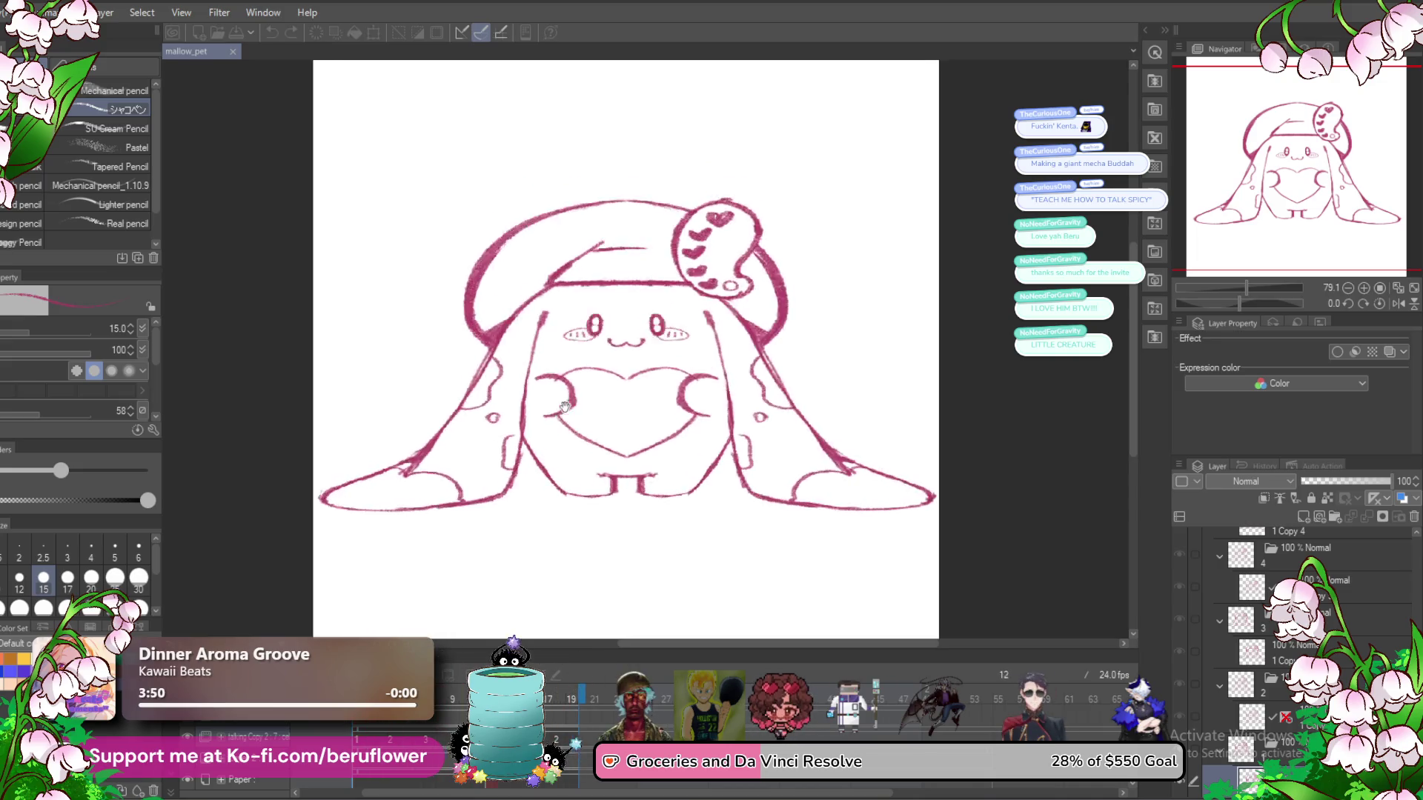
pyautogui.scroll(1, 566, 406)
pyautogui.click(439, 656)
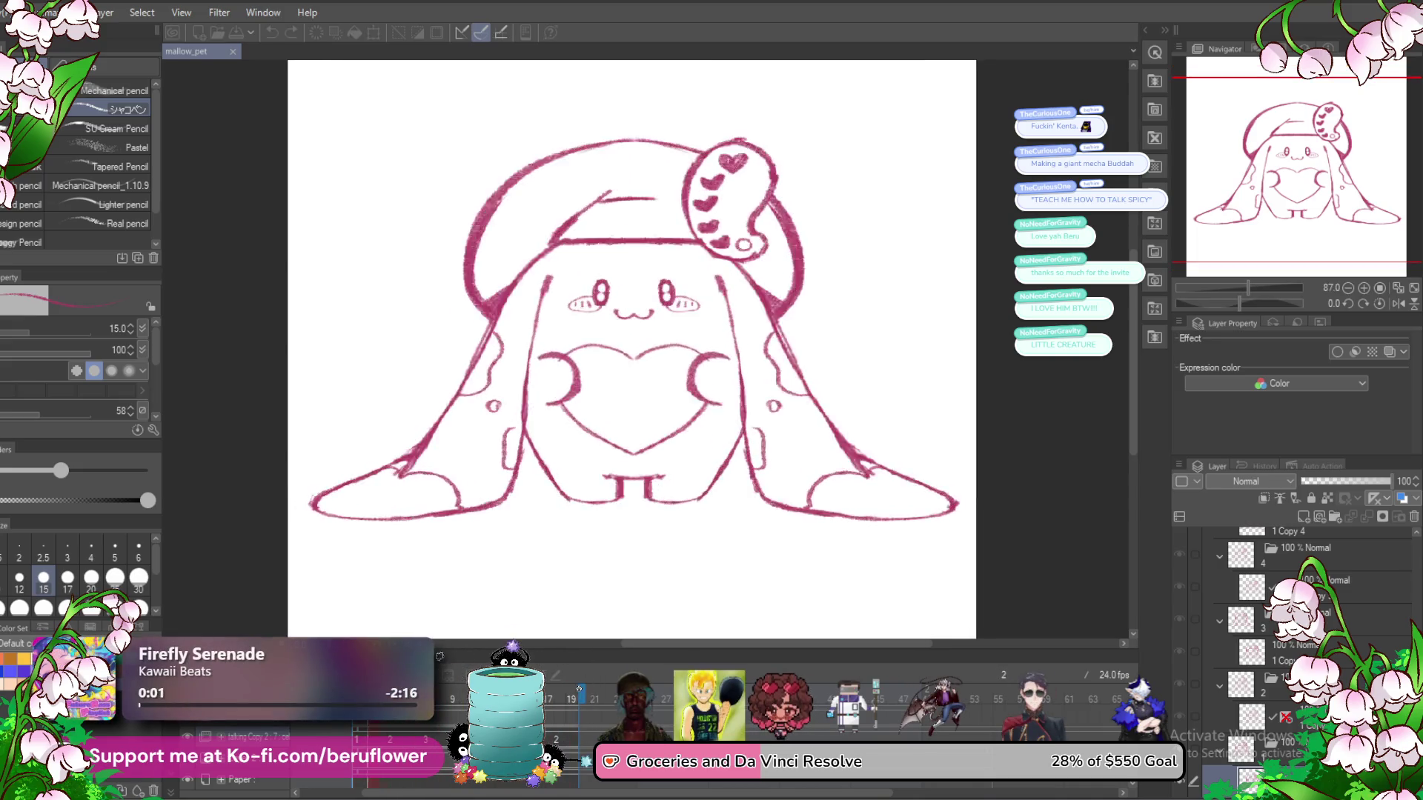